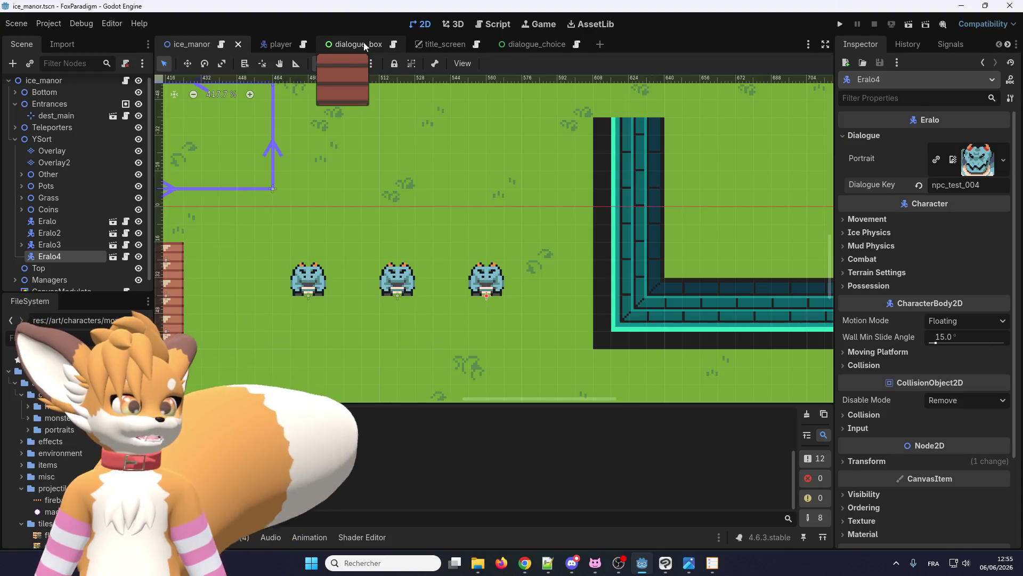
# Step: Open dialogue_box.gd from the dialogue_box scene
pyautogui.click(364, 45)
pyautogui.click(374, 47)
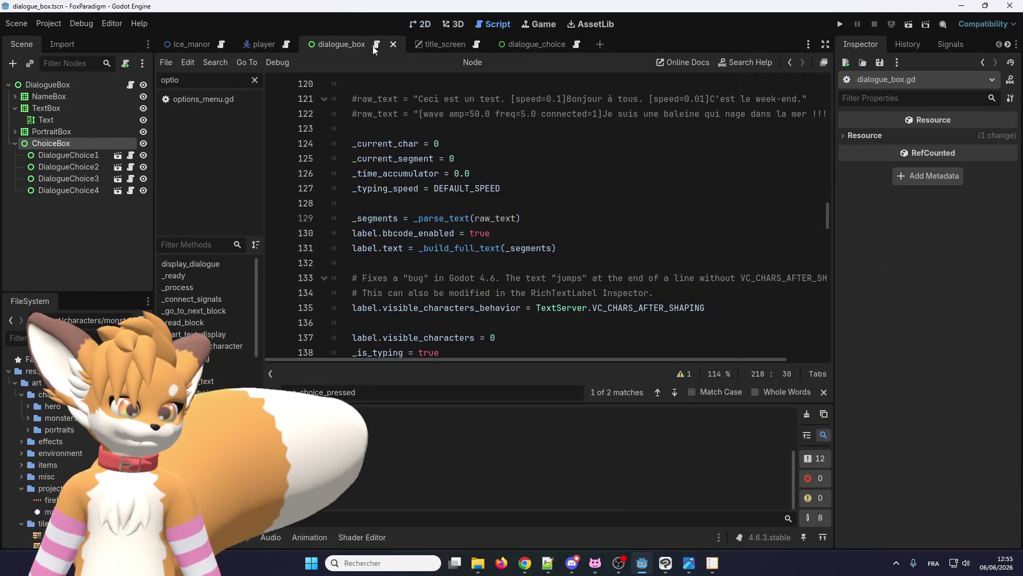
pyautogui.scroll(4, 404, 257)
# Step: On a new line 119 in _start_text_display, begin a test string with ligne1 and ligne2
pyautogui.click(400, 235)
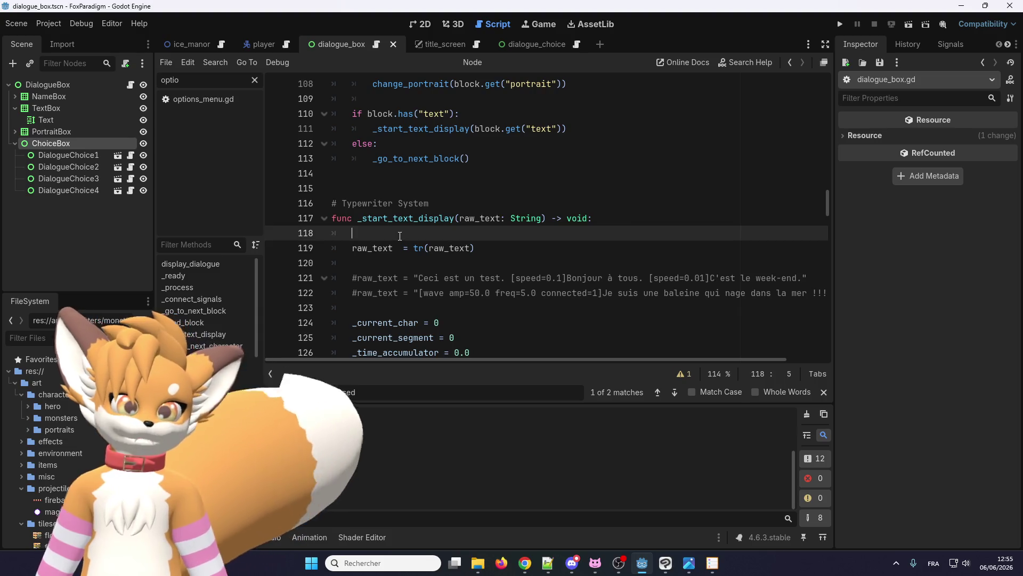
pyautogui.press('Return')
pyautogui.write('ligne')
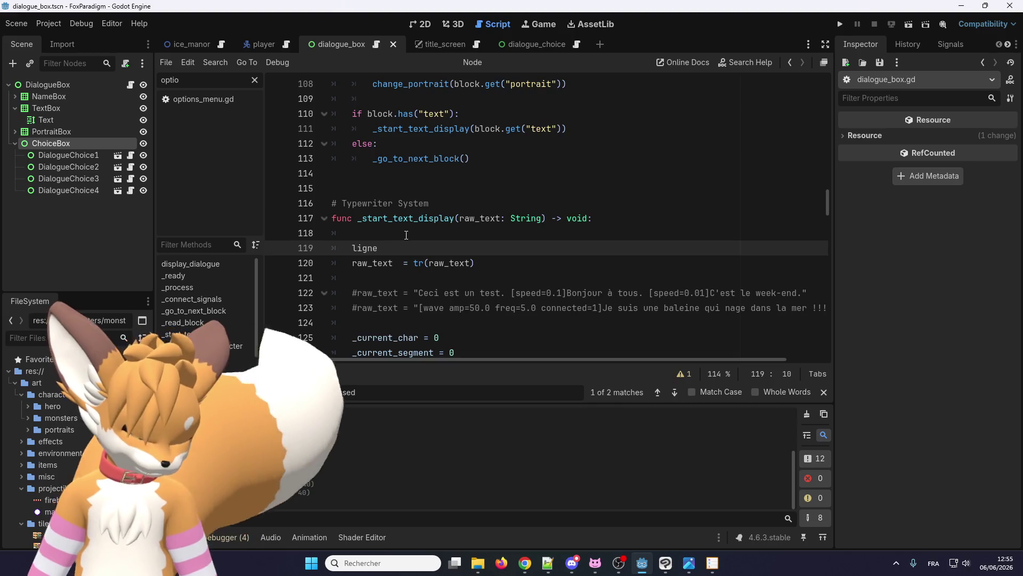
pyautogui.write('1')
pyautogui.press('Return')
pyautogui.click(424, 249)
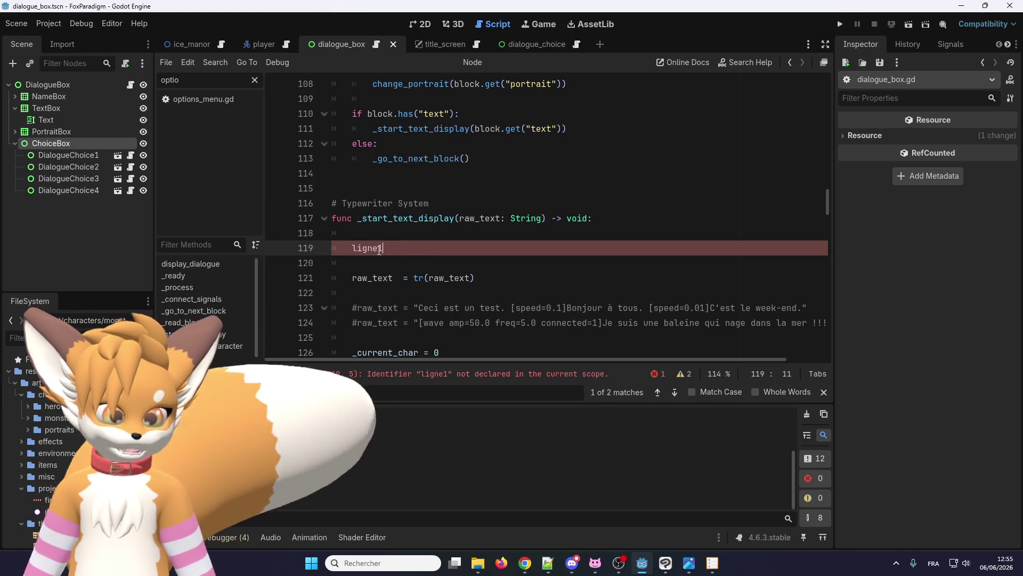
pyautogui.write('"')
pyautogui.press('End')
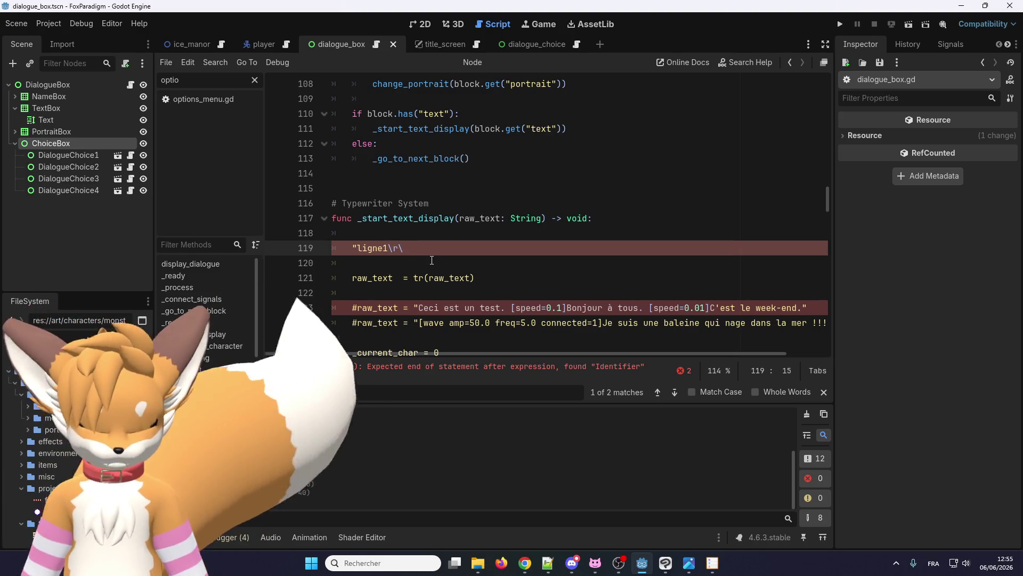
pyautogui.write('n')
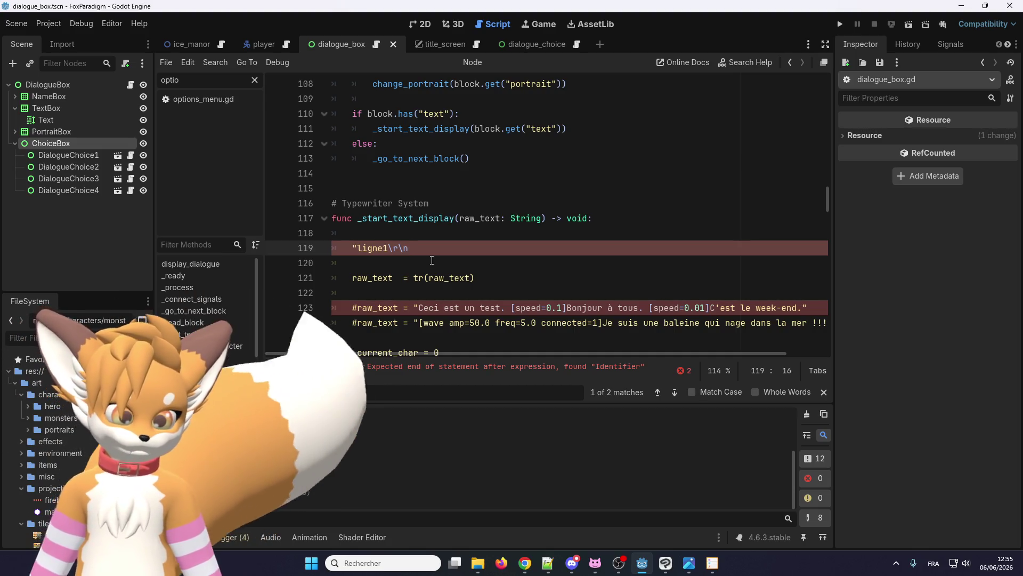
pyautogui.write('ligne2\\r\\n')
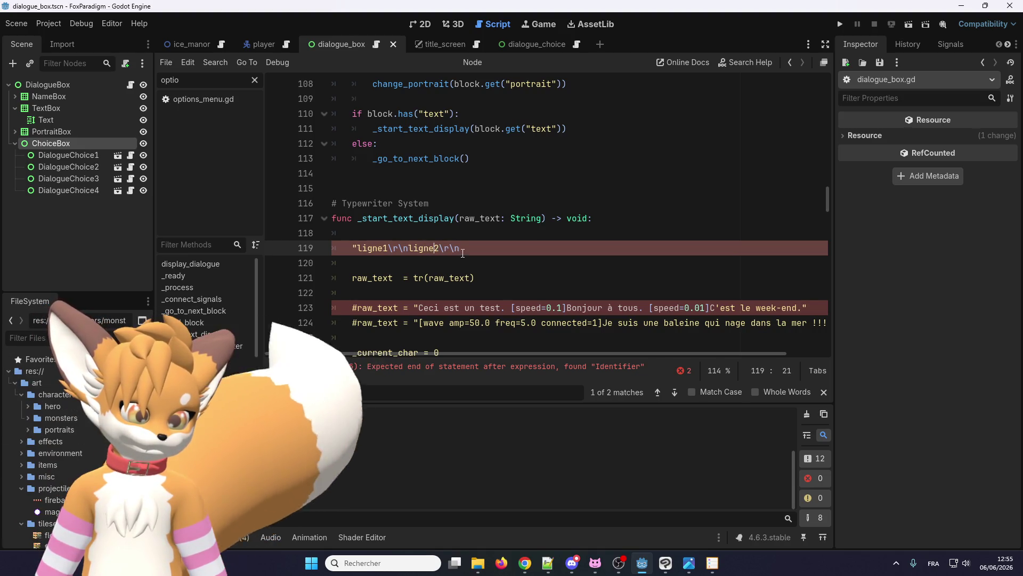
# Step: Duplicate the ligne2 part as ligne3 to finish "ligne1\r\nligne2\r\nligne3\r\n"
pyautogui.moveTo(459, 248); pyautogui.dragTo(415, 248)
pyautogui.hotkey('ctrl', 'c')
pyautogui.hotkey('ctrl', 'v')
pyautogui.hotkey('ctrl', 'v')
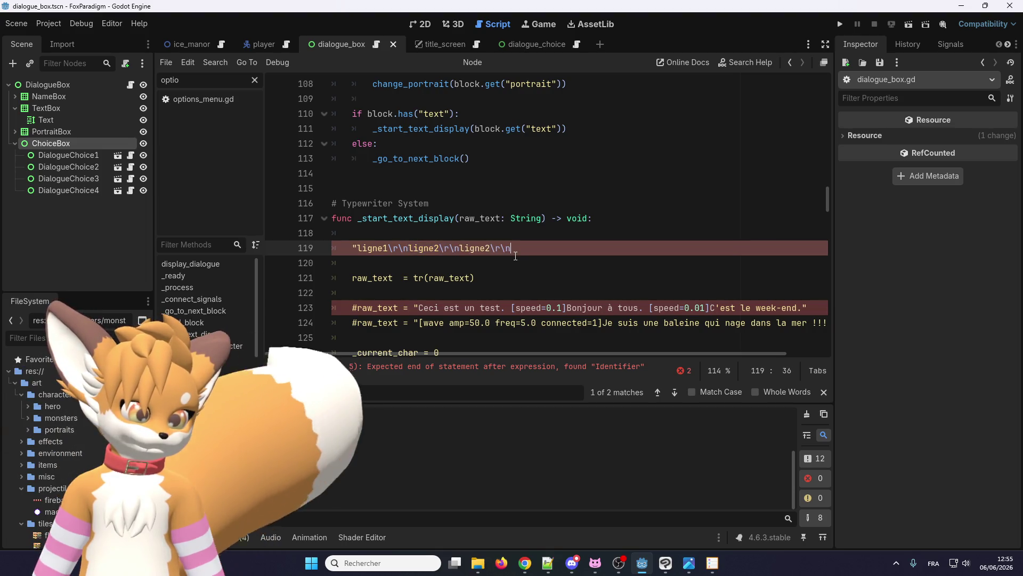
pyautogui.write('3')
pyautogui.press('Return')
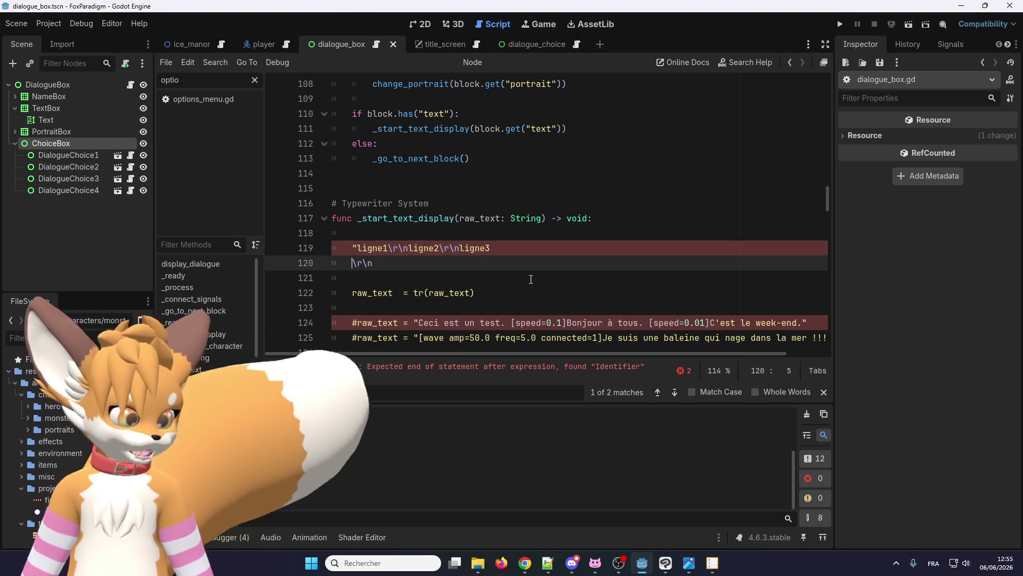
pyautogui.press('BackSpace')
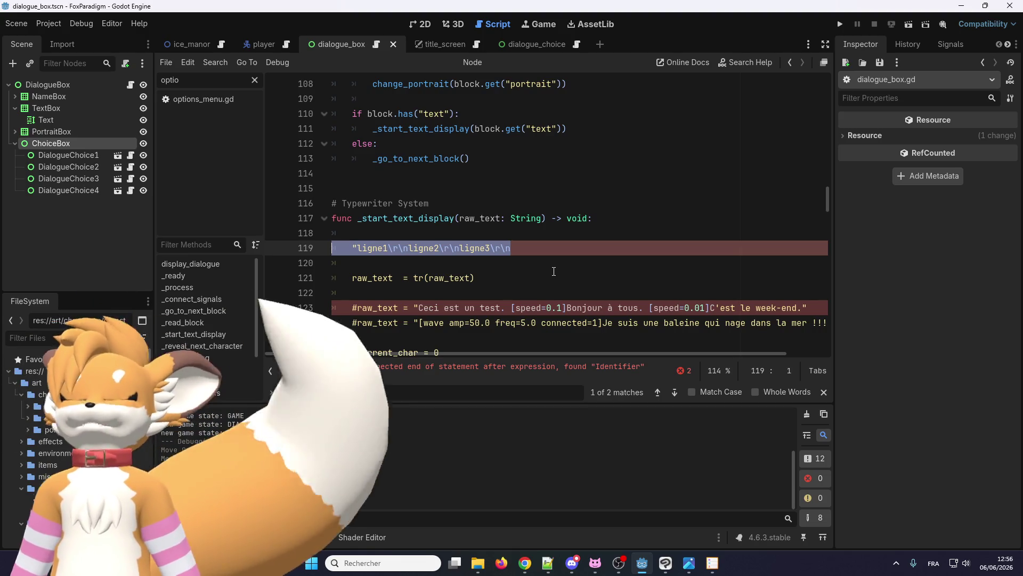
# Step: Select the whole "ligne1\r\nligne2\r\nligne3\r\n" line 119 and delete it
pyautogui.doubleClick(456, 247)
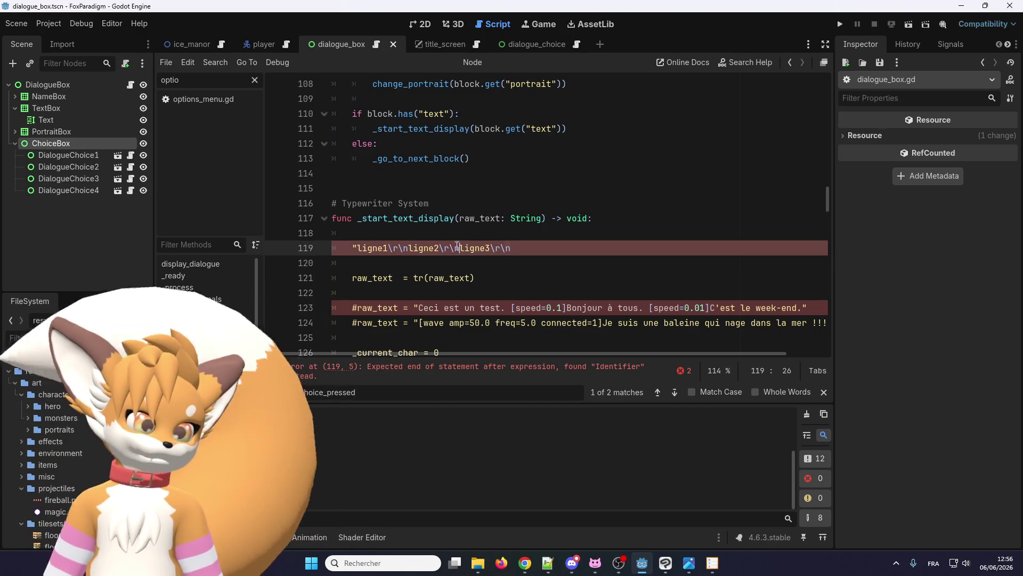
pyautogui.tripleClick(456, 248)
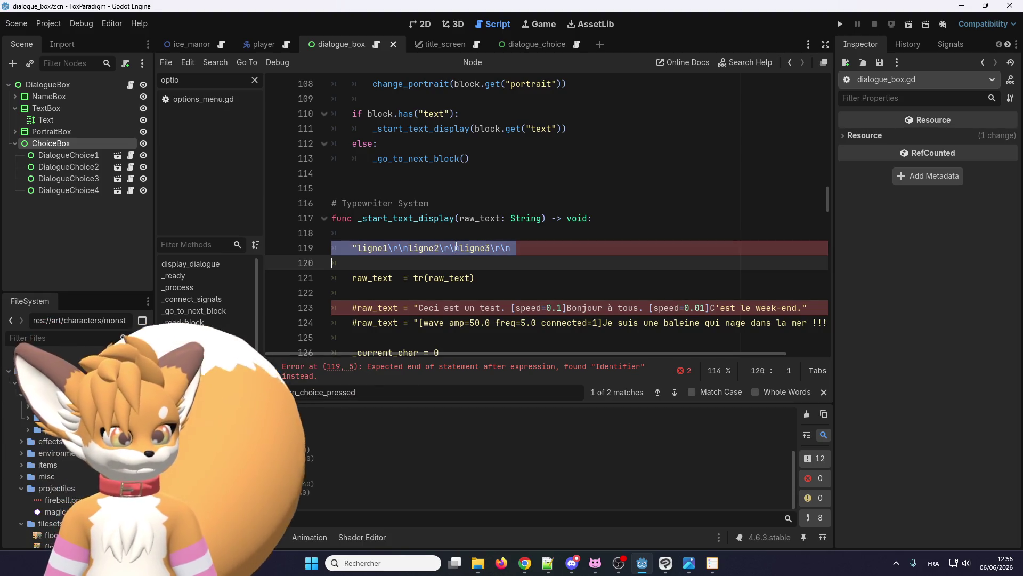
pyautogui.press('BackSpace')
pyautogui.press('BackSpace')
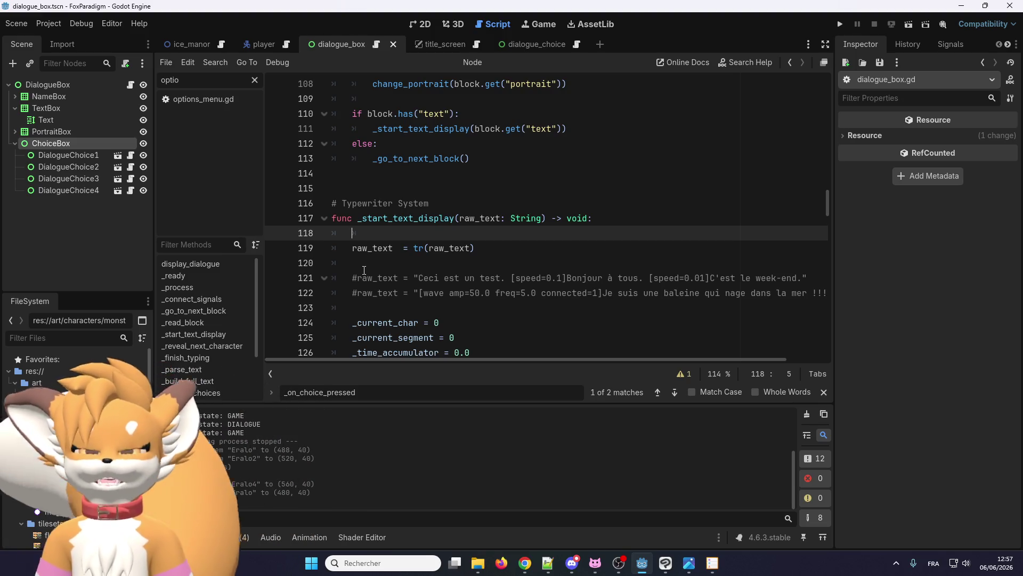
# Step: Duplicate npc_test_002.json in the FileSystem dock as npc_test_004.json
pyautogui.click(65, 338)
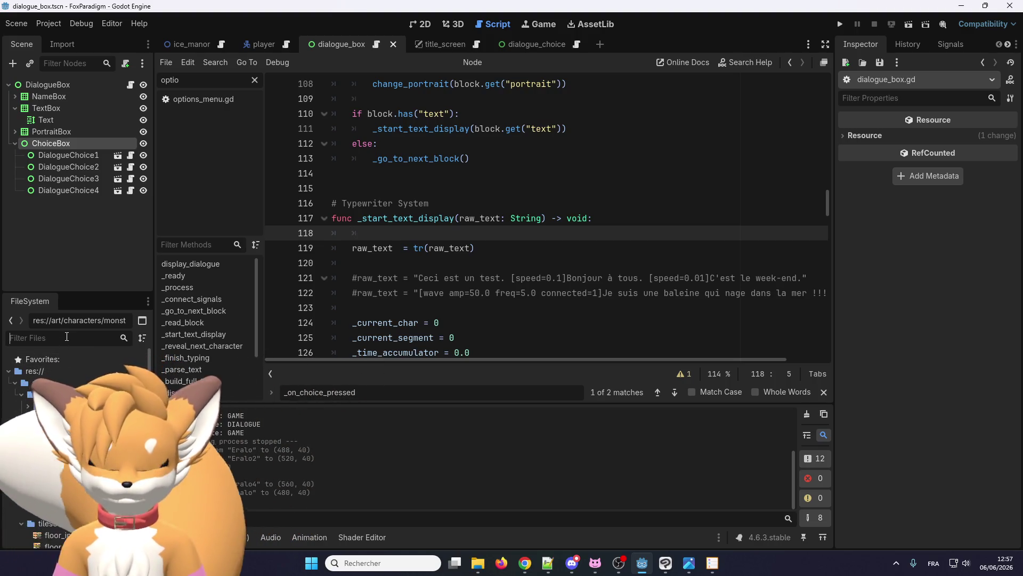
pyautogui.write('dial')
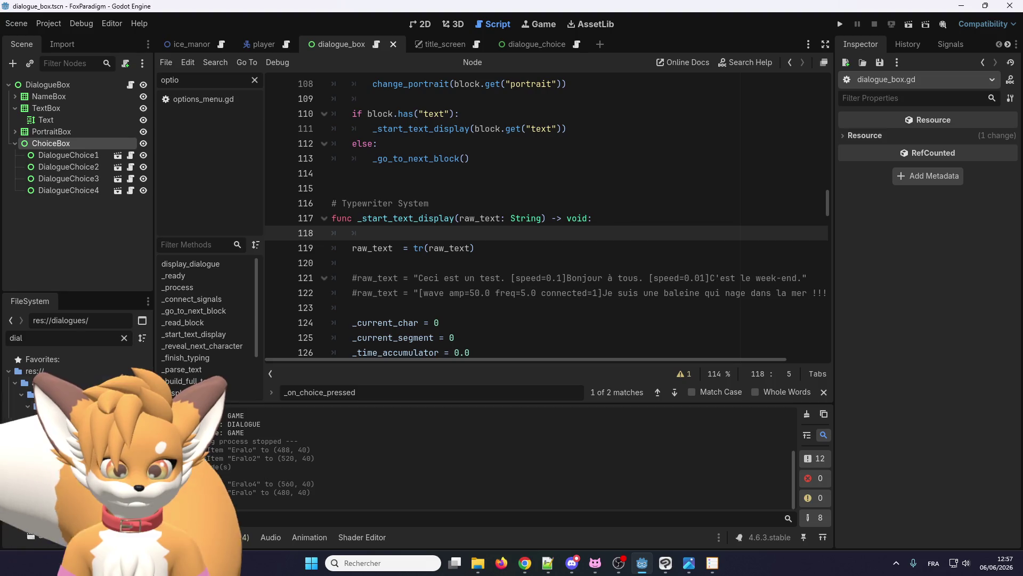
pyautogui.press('BackSpace')
pyautogui.press('BackSpace')
pyautogui.press('BackSpace')
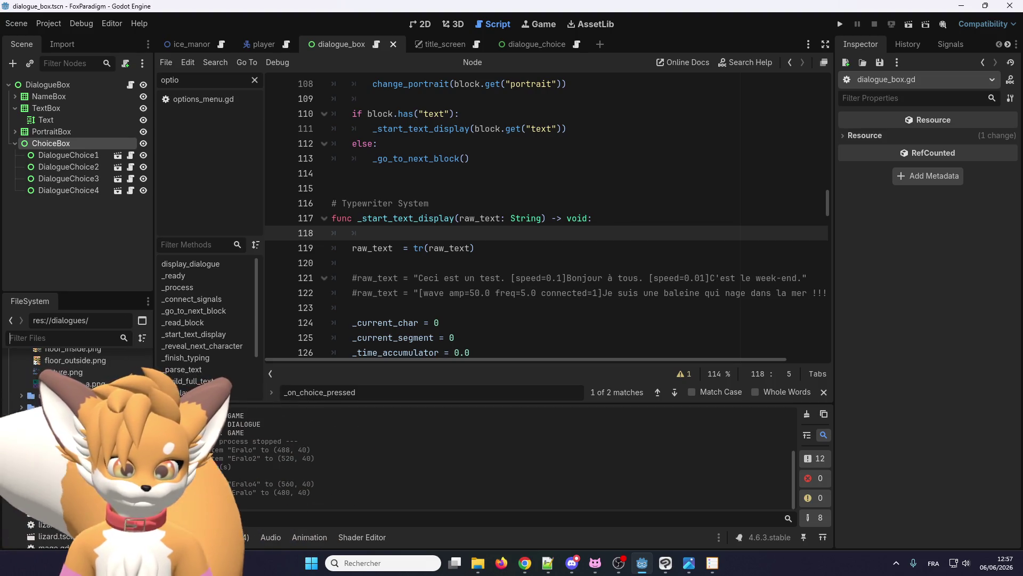
pyautogui.hotkey('ctrl', 'd')
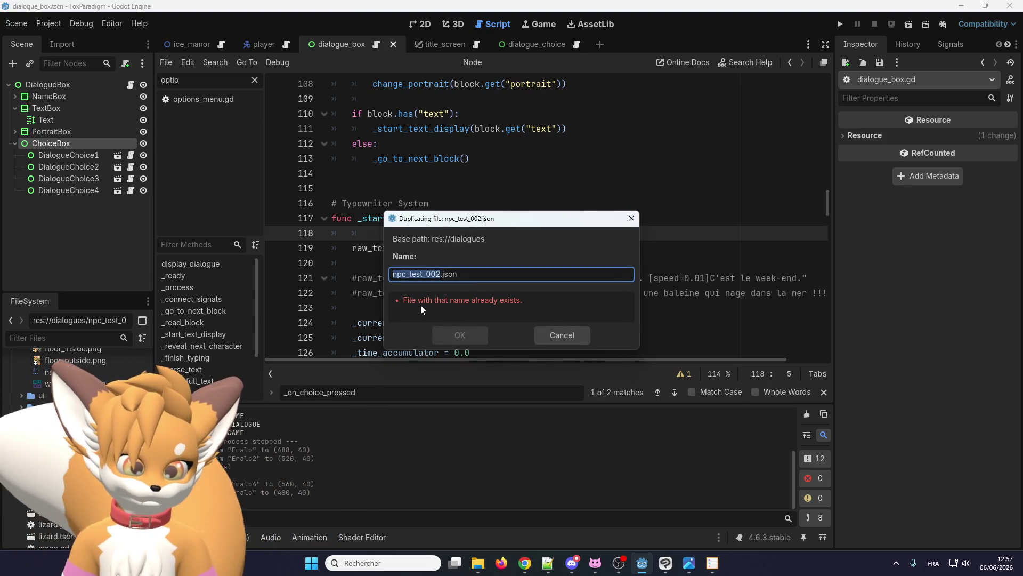
pyautogui.press('Right')
pyautogui.press('BackSpace')
pyautogui.write('4')
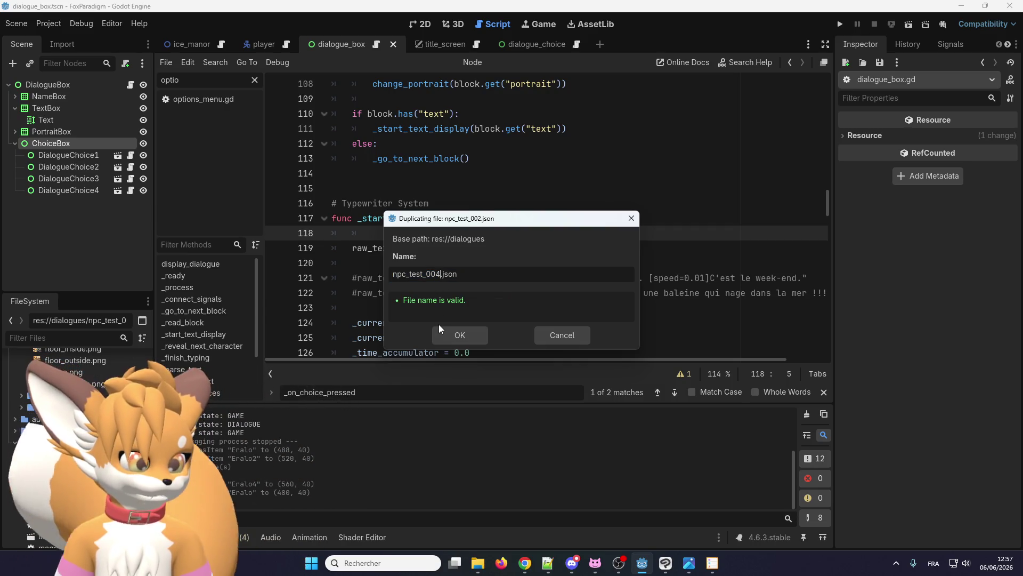
pyautogui.click(455, 335)
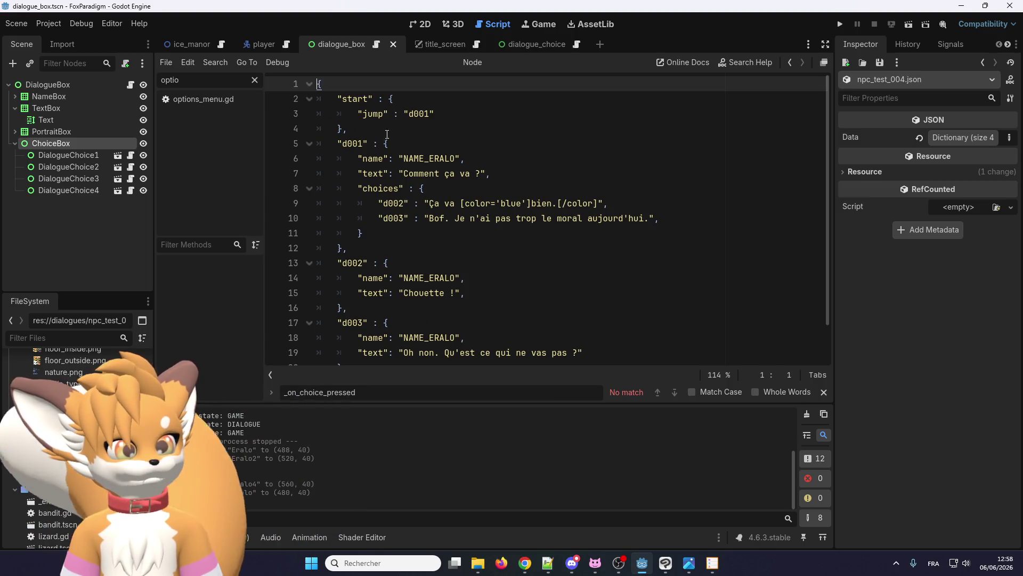
# Step: Copy the start, d001 and d002 entries from npc_test_001.json over npc_test_004.json's start entry
pyautogui.hotkey('alt', 'Left')
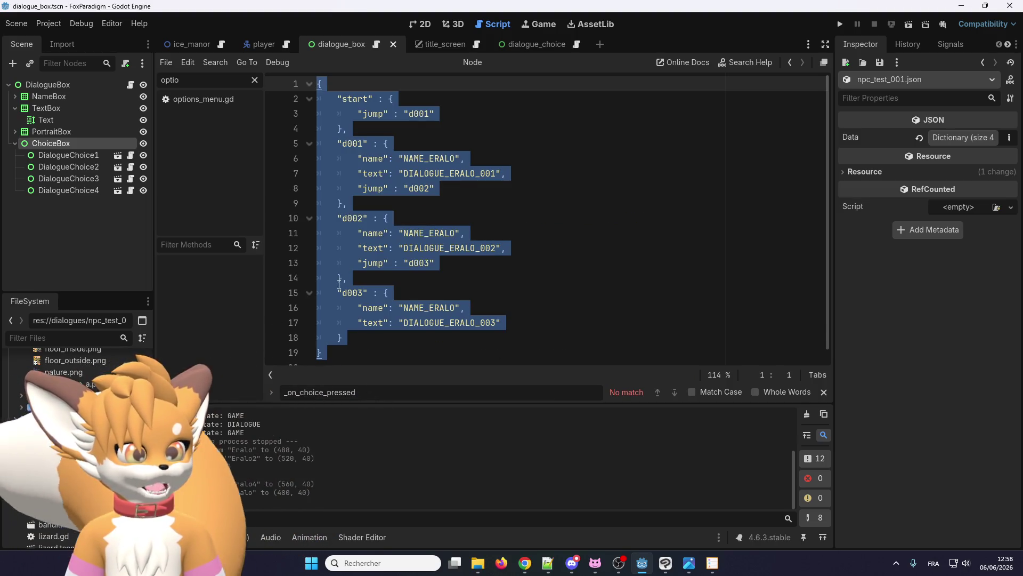
pyautogui.click(378, 308)
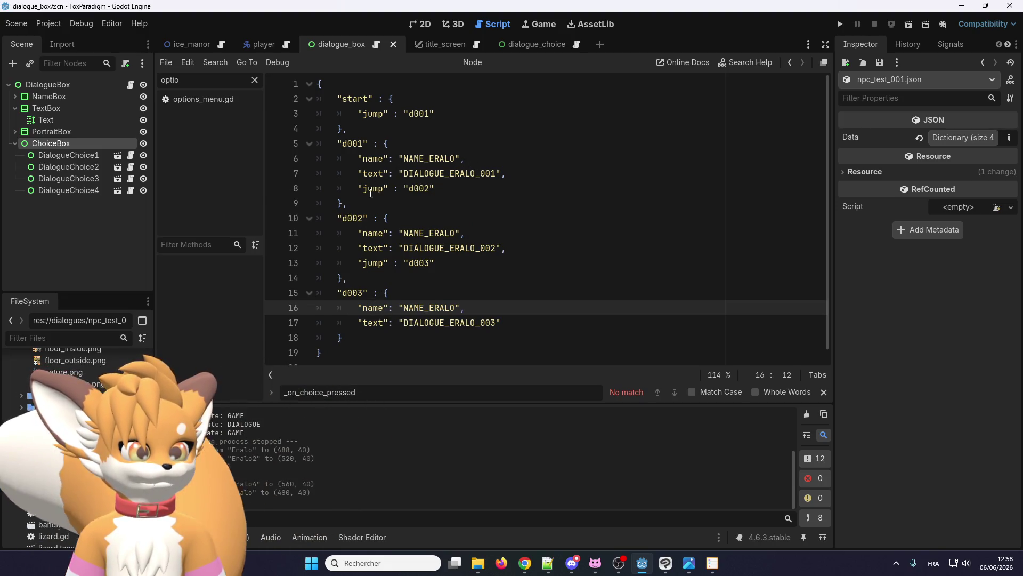
pyautogui.moveTo(349, 278); pyautogui.dragTo(338, 100)
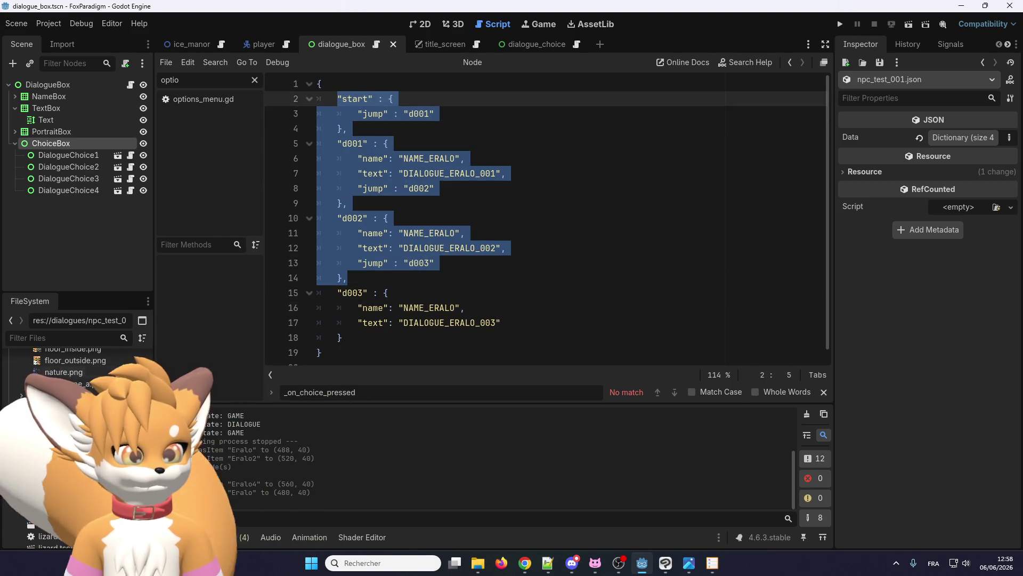
pyautogui.doubleClick(81, 481)
pyautogui.click(352, 128)
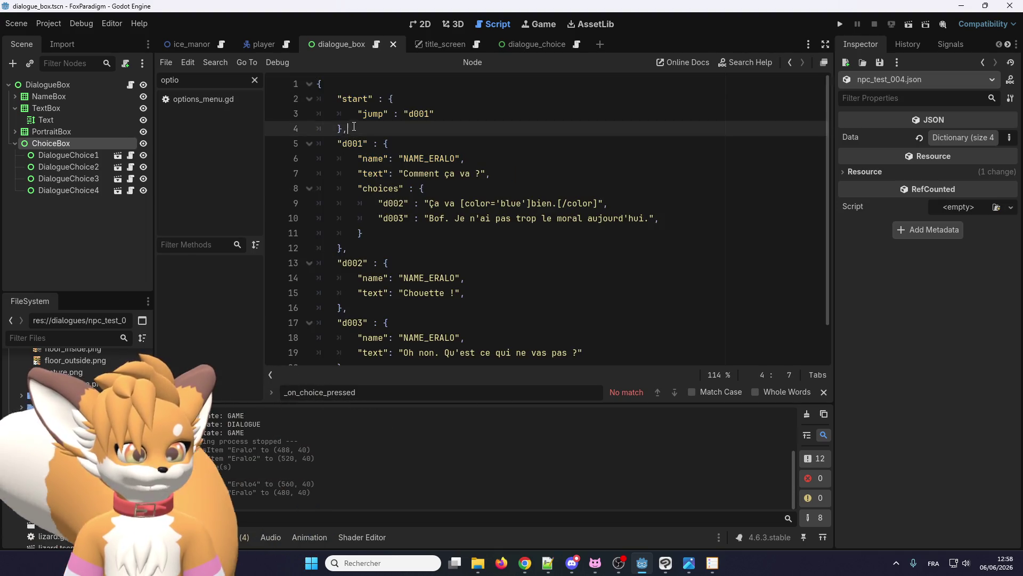
pyautogui.moveTo(354, 127); pyautogui.dragTo(338, 99)
pyautogui.hotkey('ctrl', 'v')
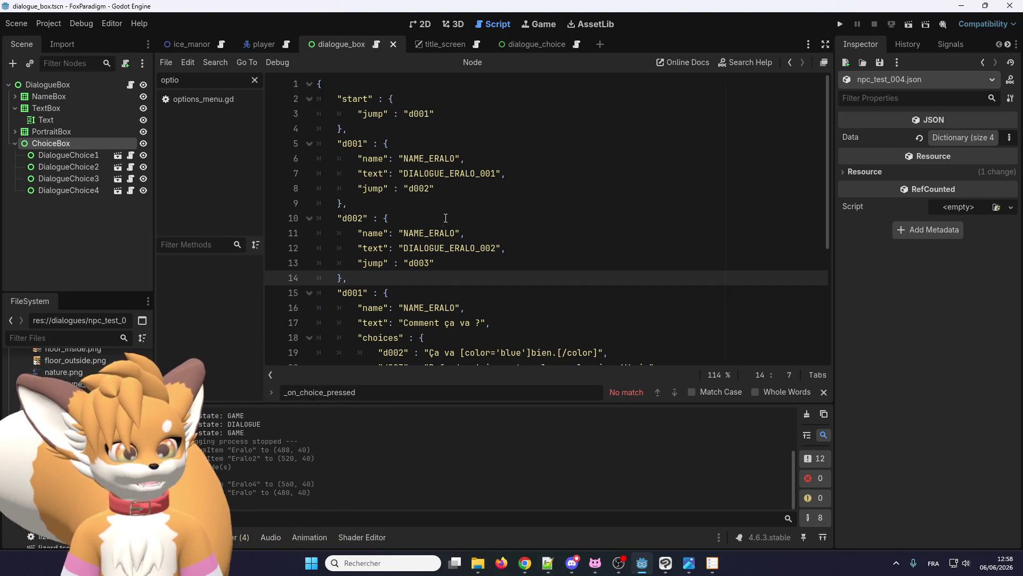
pyautogui.scroll(-1, 426, 232)
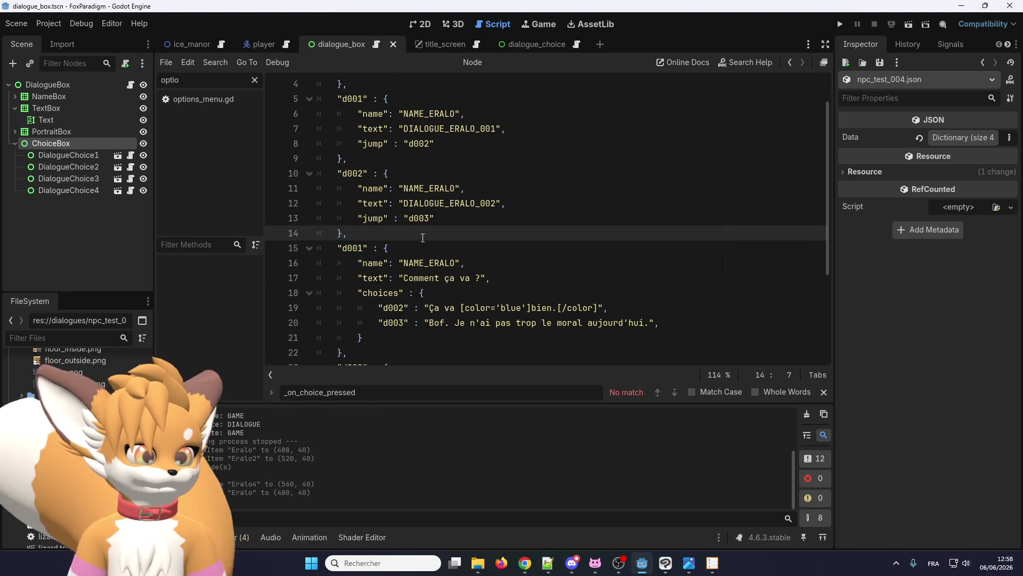
# Step: Rename the duplicate d001 entry to d003 and point its first choice to d004
pyautogui.scroll(-1, 363, 202)
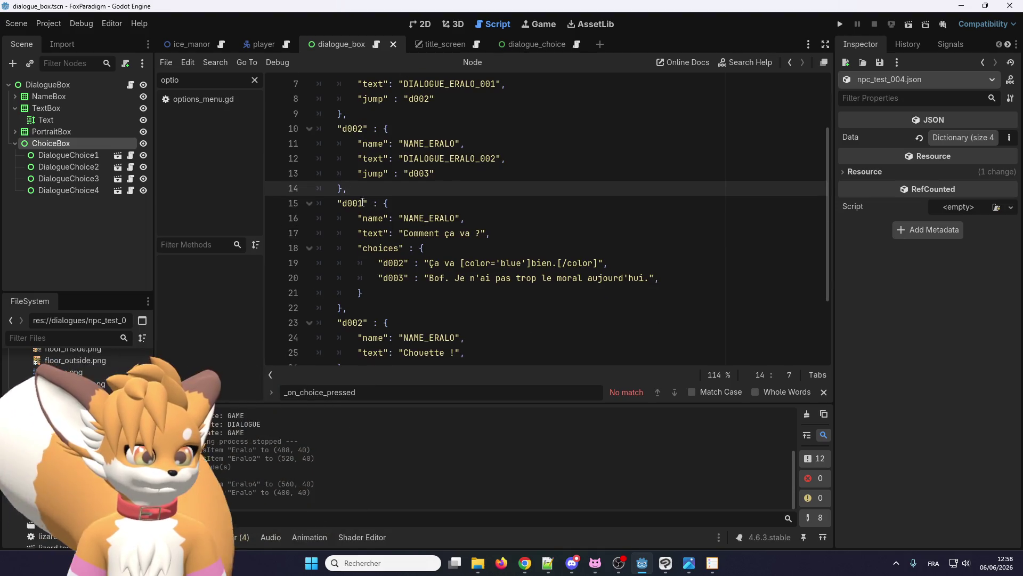
pyautogui.click(363, 203)
pyautogui.press('BackSpace')
pyautogui.write('3')
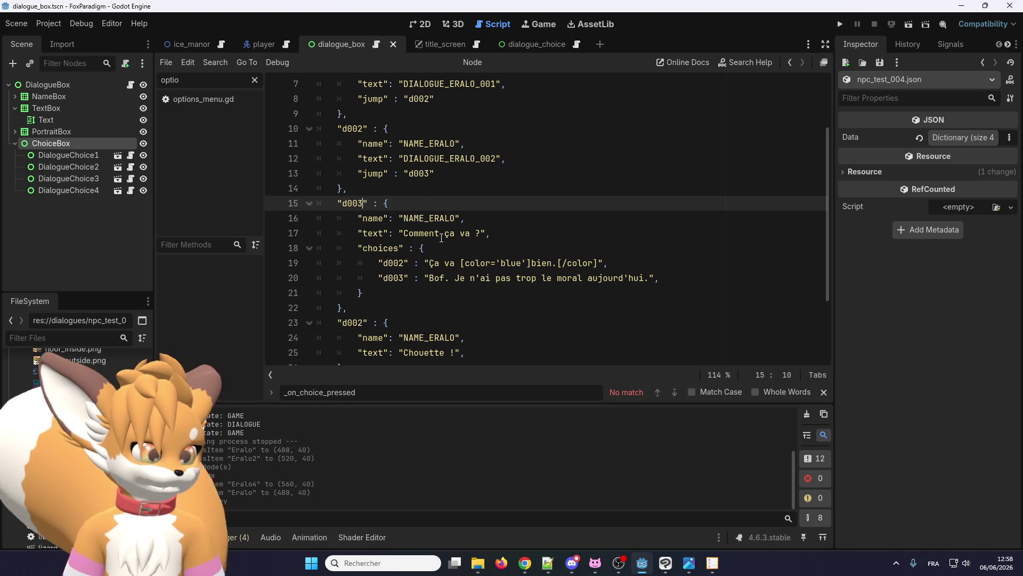
pyautogui.click(406, 263)
pyautogui.press('BackSpace')
pyautogui.write('4')
pyautogui.press('Down')
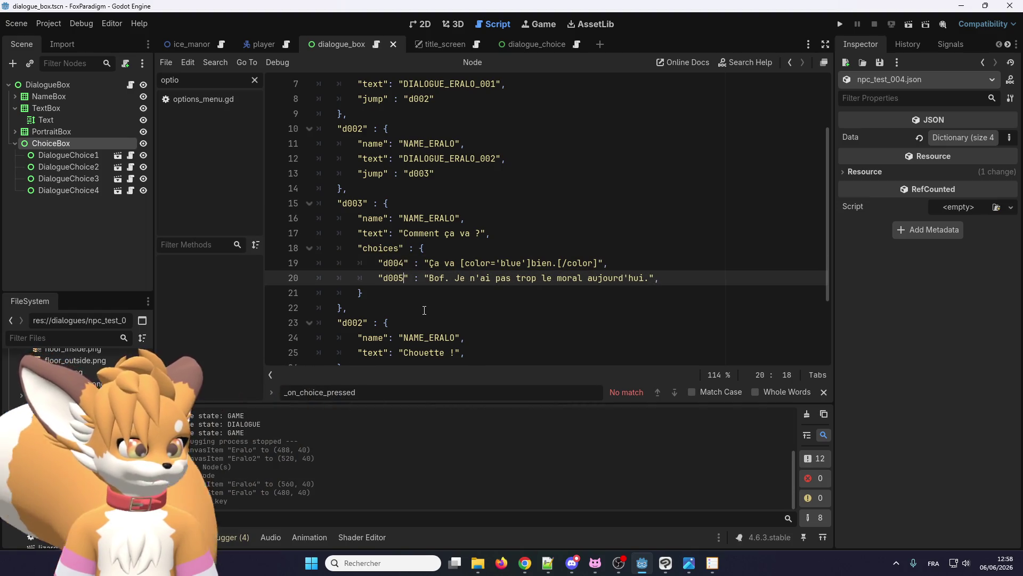
# Step: Rename the d002 entry at line 23 to d004
pyautogui.scroll(-2, 393, 240)
pyautogui.click(364, 233)
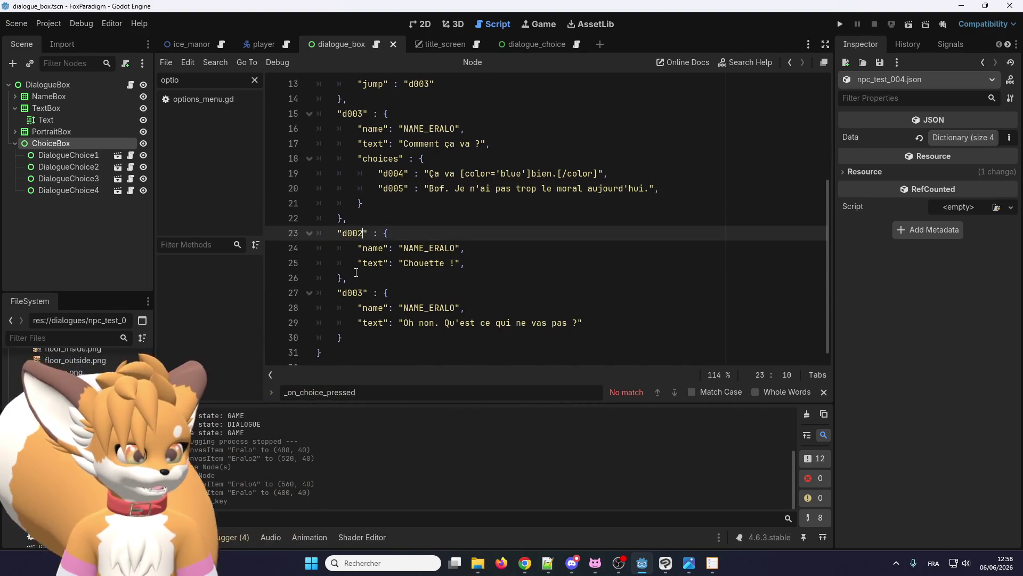
pyautogui.write('4')
pyautogui.press('Down')
pyautogui.press('Down')
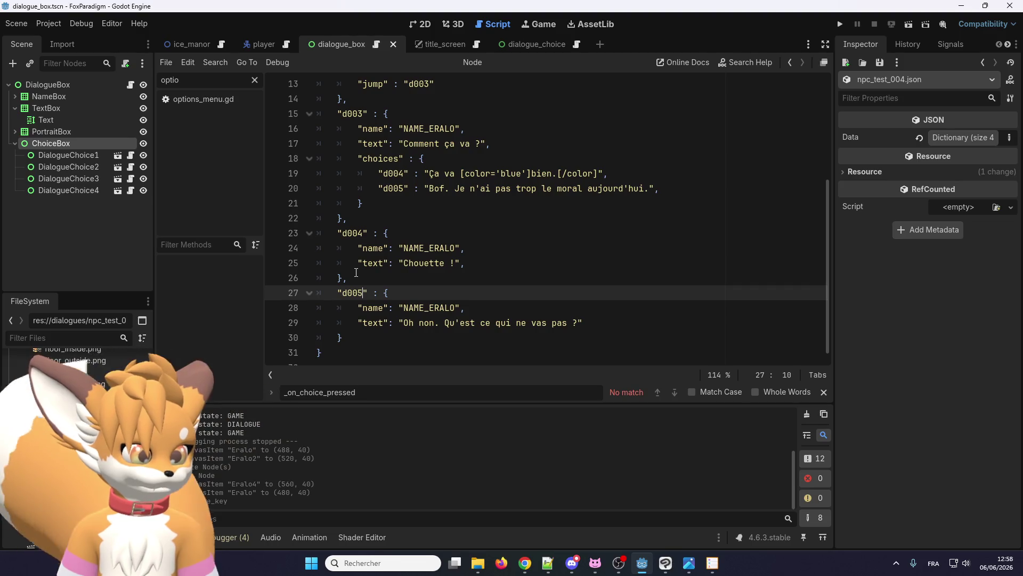
pyautogui.scroll(3, 356, 272)
pyautogui.scroll(-3, 368, 315)
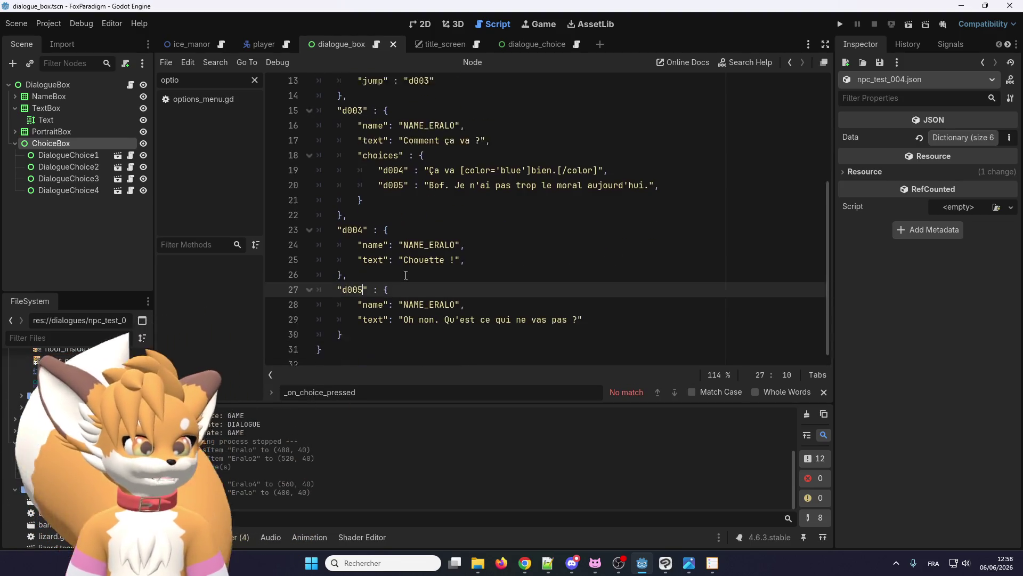
# Step: Add a jump to d006 under d004's "Chouette !" line, copied from d002's jump line
pyautogui.click(371, 327)
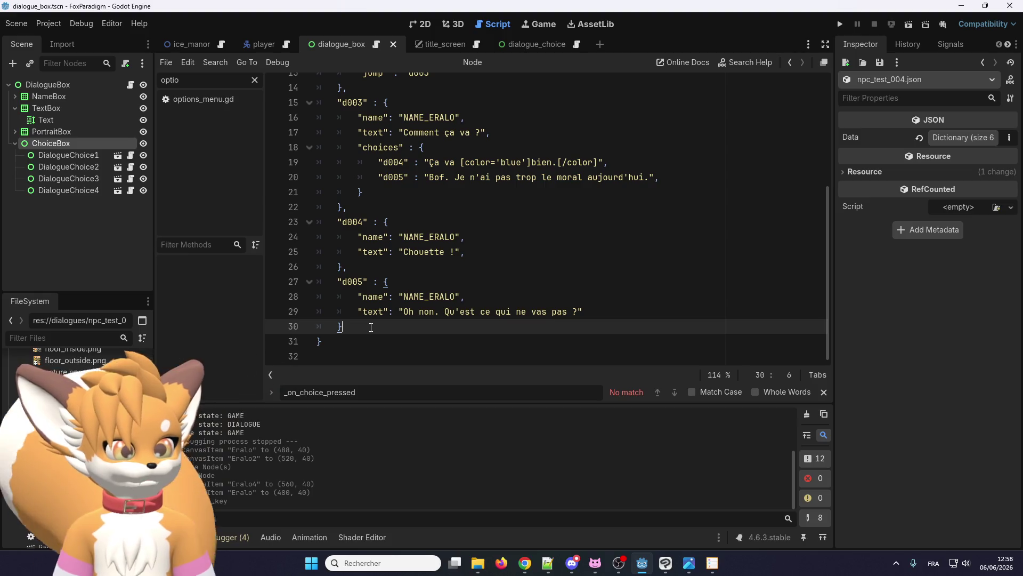
pyautogui.click(482, 251)
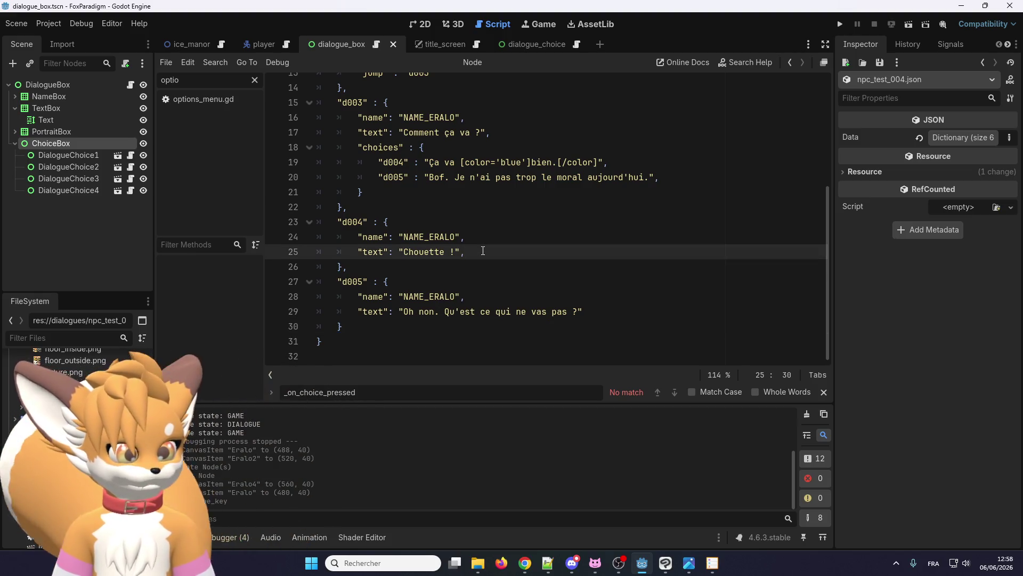
pyautogui.scroll(3, 437, 224)
pyautogui.moveTo(435, 207); pyautogui.dragTo(358, 208)
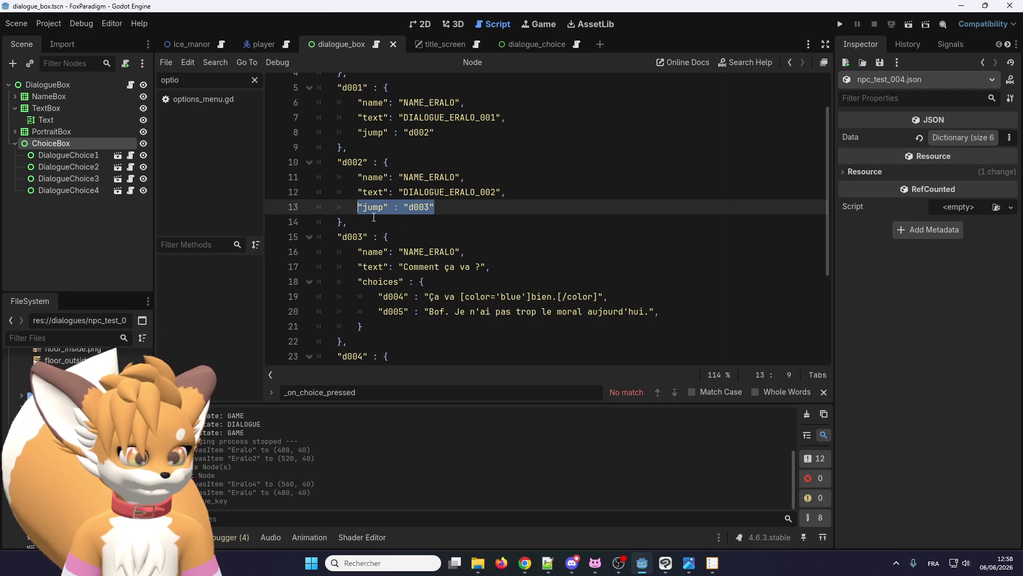
pyautogui.hotkey('ctrl', 'c')
pyautogui.scroll(-3, 373, 217)
pyautogui.click(419, 266)
pyautogui.hotkey('ctrl', 'v')
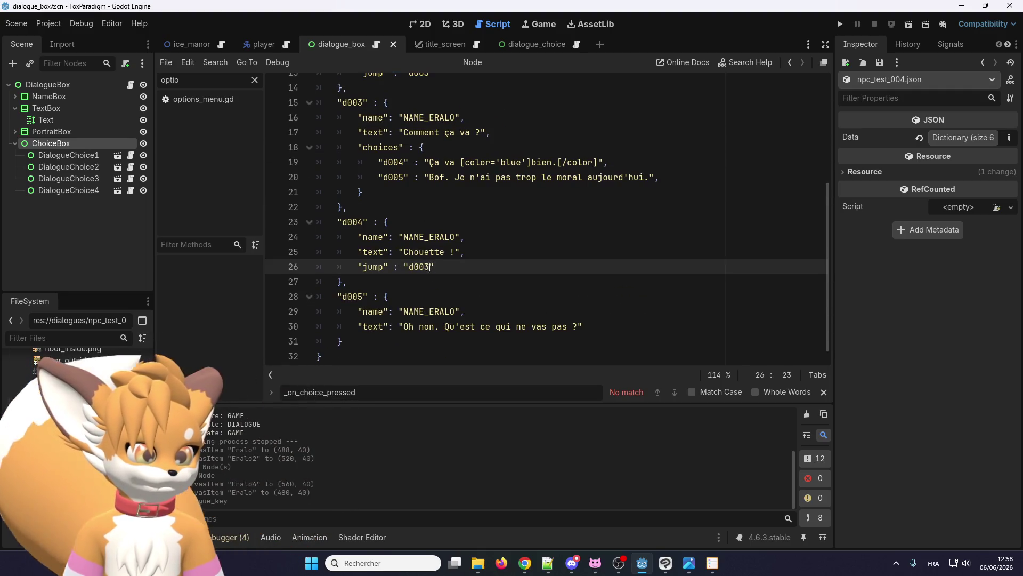
pyautogui.moveTo(434, 266)
pyautogui.mouseDown()
pyautogui.moveTo(349, 267)
pyautogui.moveTo(358, 268)
pyautogui.mouseUp()
pyautogui.hotkey('ctrl', 'c')
# Step: Add the same d006 jump line under the d005 text
pyautogui.click(594, 327)
pyautogui.press('Return')
pyautogui.hotkey('ctrl', 'v')
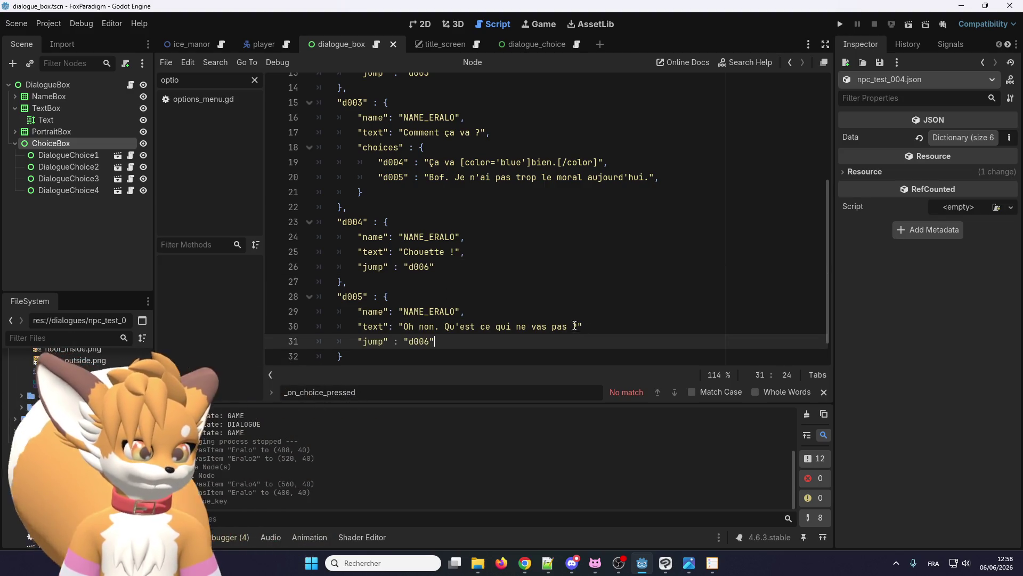
pyautogui.scroll(-1, 424, 251)
# Step: Duplicate the d005 block as a new d006 entry without a jump line
pyautogui.moveTo(369, 324); pyautogui.dragTo(340, 272)
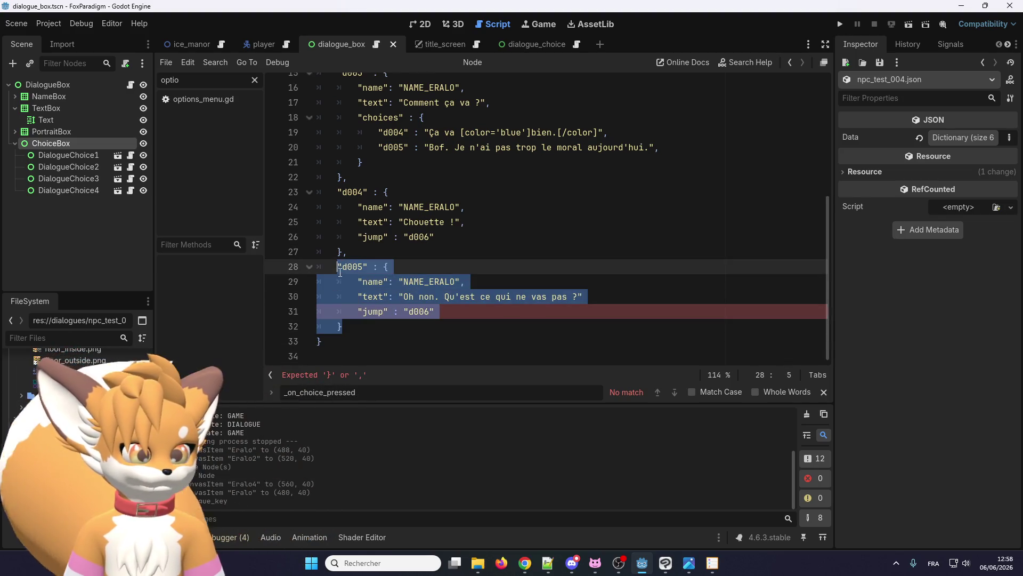
pyautogui.hotkey('ctrl', 'c')
pyautogui.click(373, 325)
pyautogui.press('Return')
pyautogui.hotkey('ctrl', 'v')
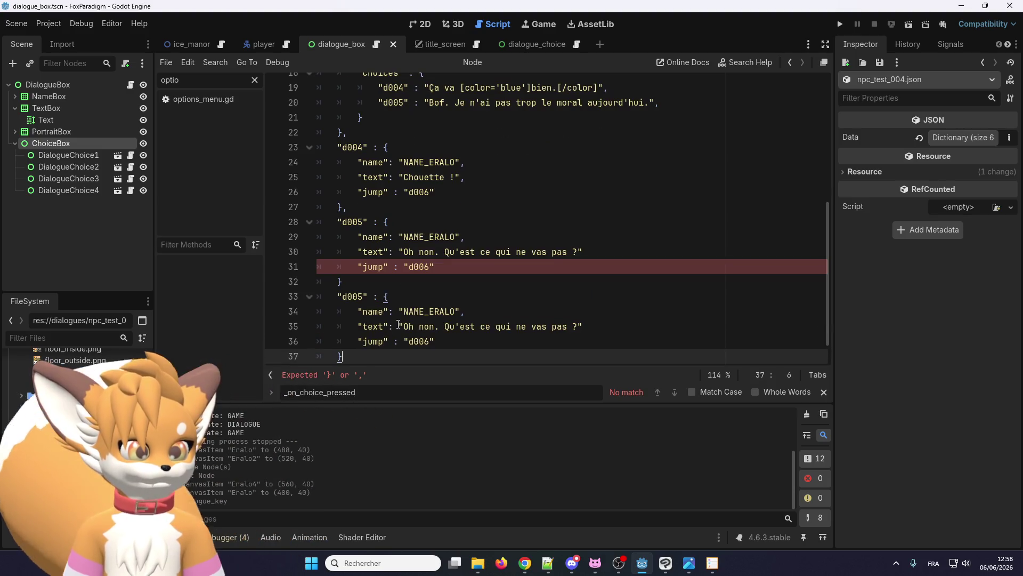
pyautogui.click(364, 296)
pyautogui.press('BackSpace')
pyautogui.write('6')
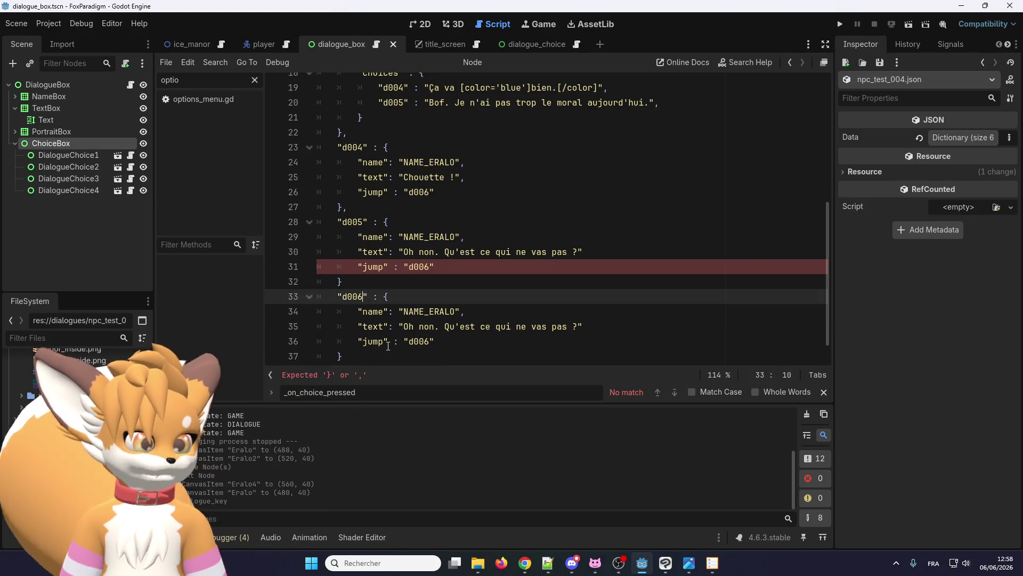
pyautogui.tripleClick(410, 341)
pyautogui.press('BackSpace')
pyautogui.press('BackSpace')
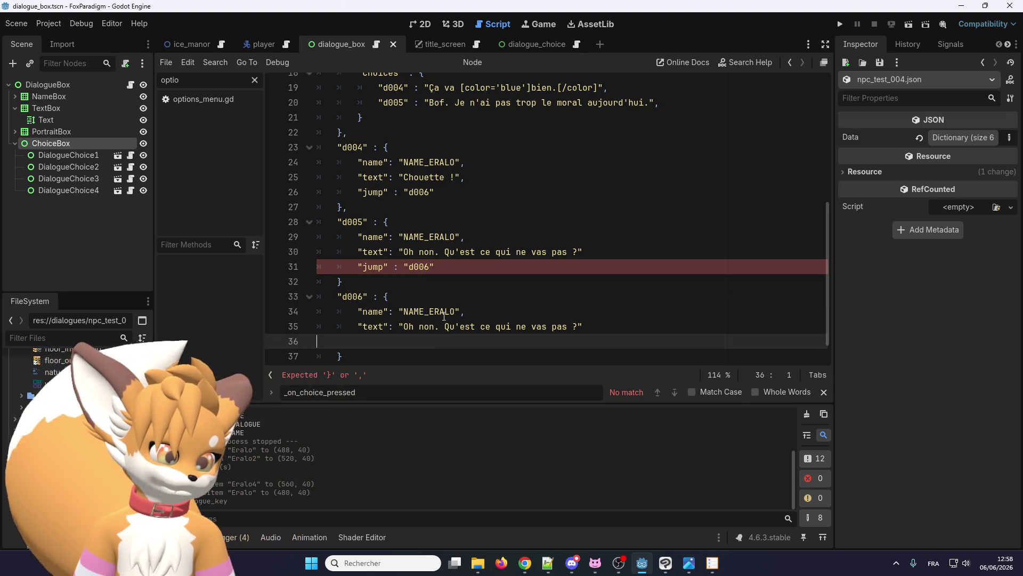
# Step: Replace d006's dialogue text with "En fait, je m'en fous."
pyautogui.moveTo(578, 327); pyautogui.dragTo(404, 330)
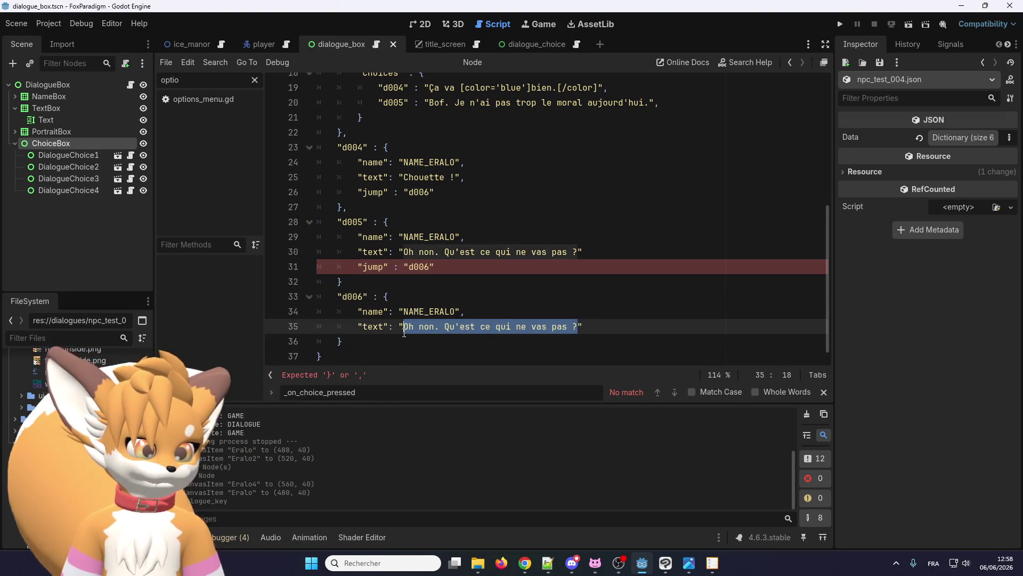
pyautogui.click(596, 253)
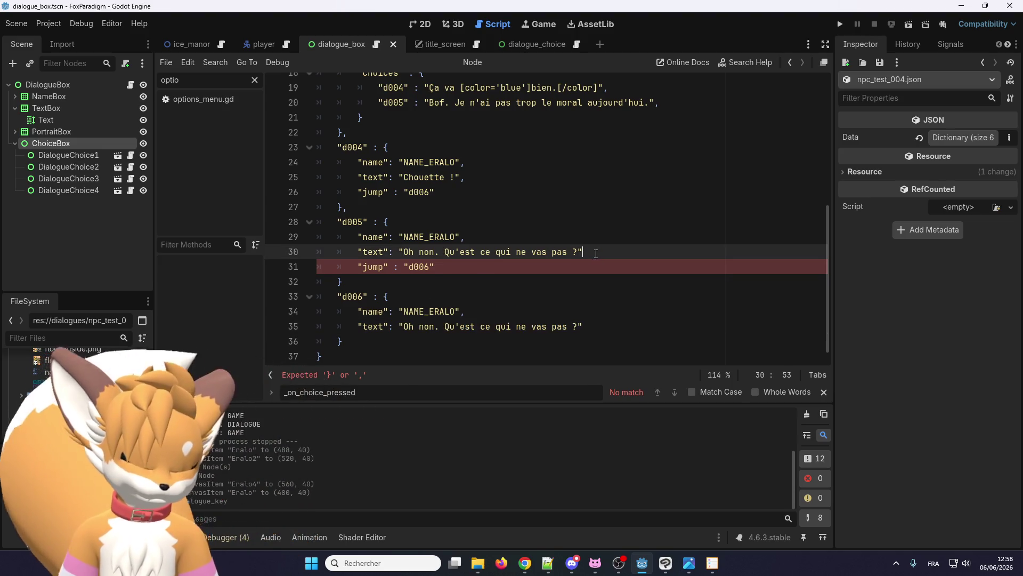
pyautogui.write(',')
pyautogui.moveTo(582, 326); pyautogui.dragTo(403, 329)
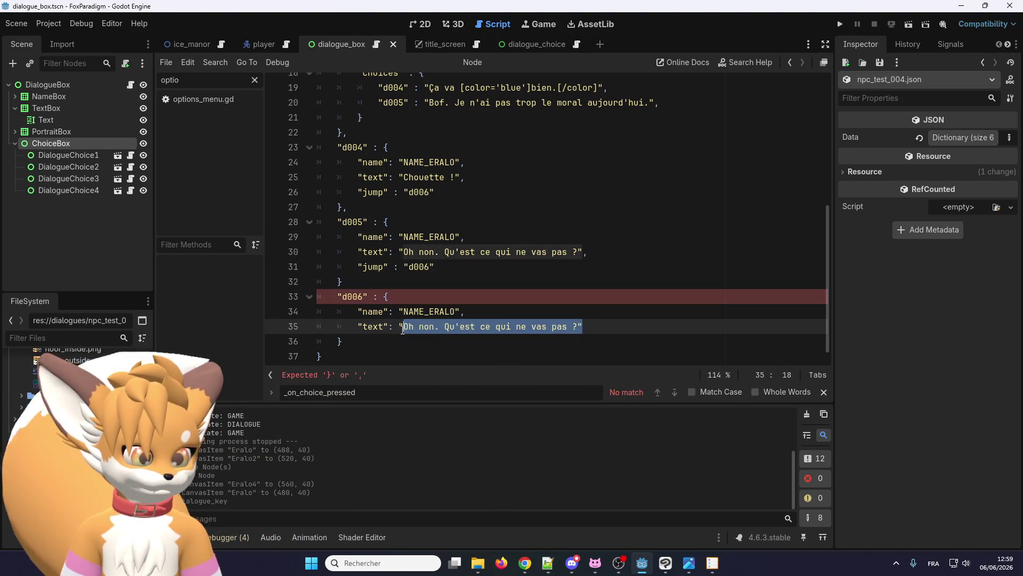
pyautogui.write('"text": ')
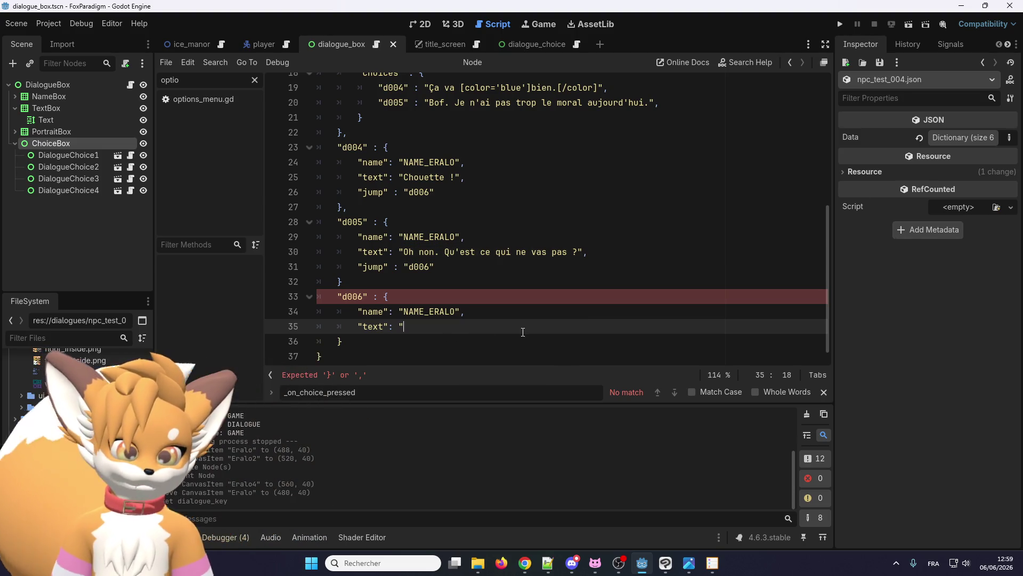
pyautogui.write('Au')
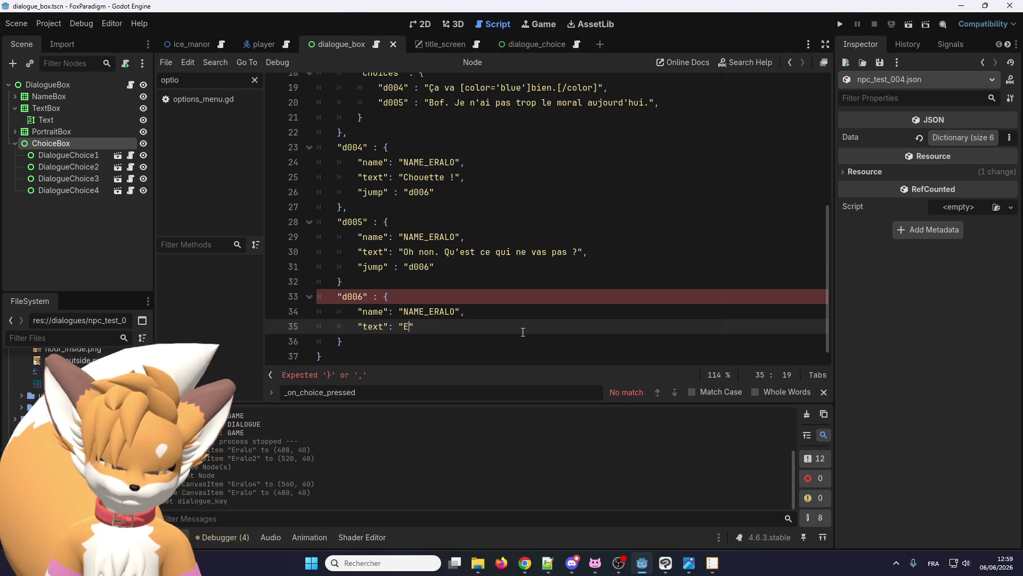
pyautogui.write(', j')
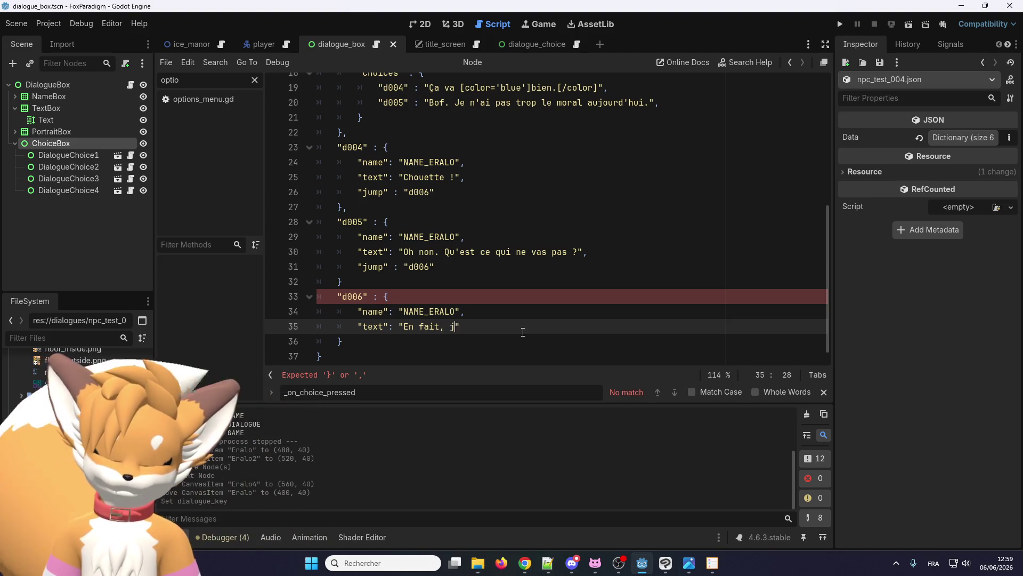
pyautogui.write('us.')
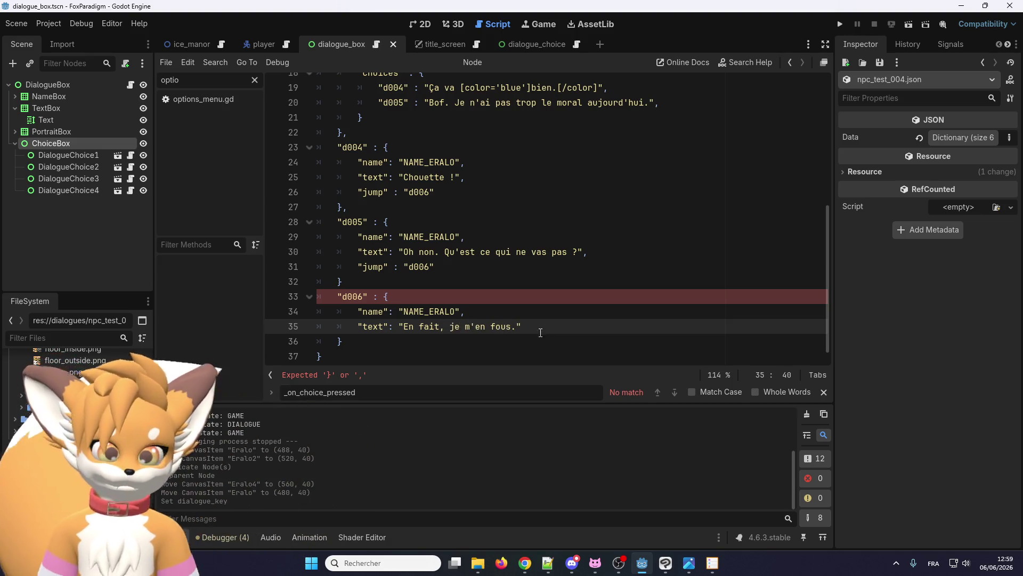
pyautogui.press('Down')
pyautogui.press('Down')
pyautogui.press('Down')
# Step: Add the missing comma after d005's closing brace and run the game
pyautogui.click(370, 266)
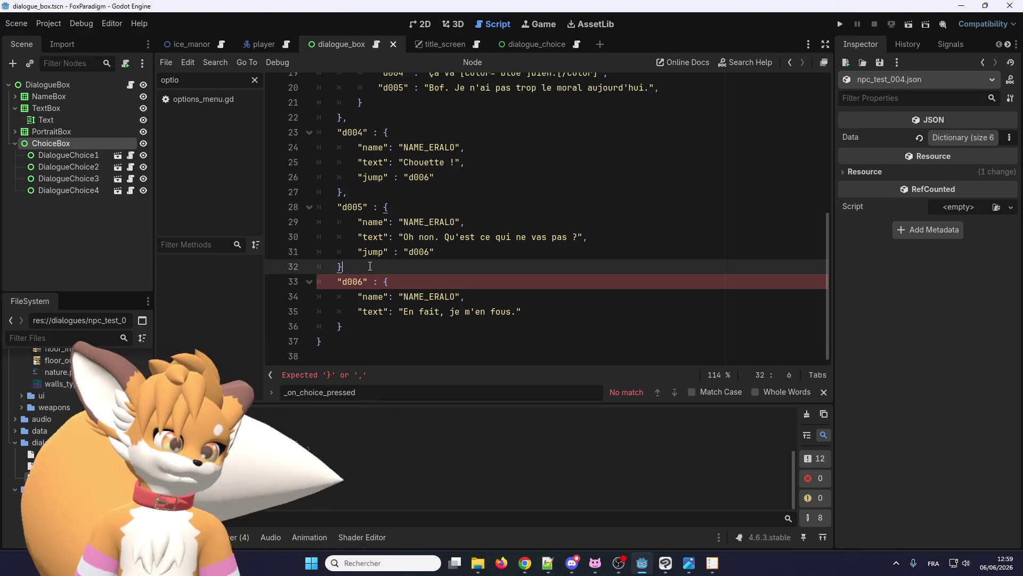
pyautogui.write(',')
pyautogui.click(448, 340)
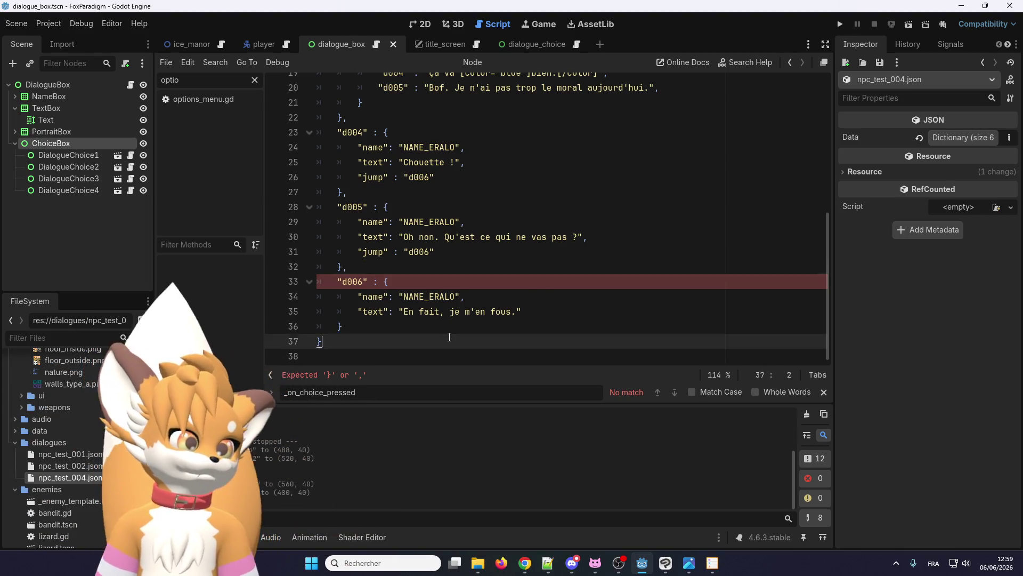
pyautogui.scroll(6, 444, 364)
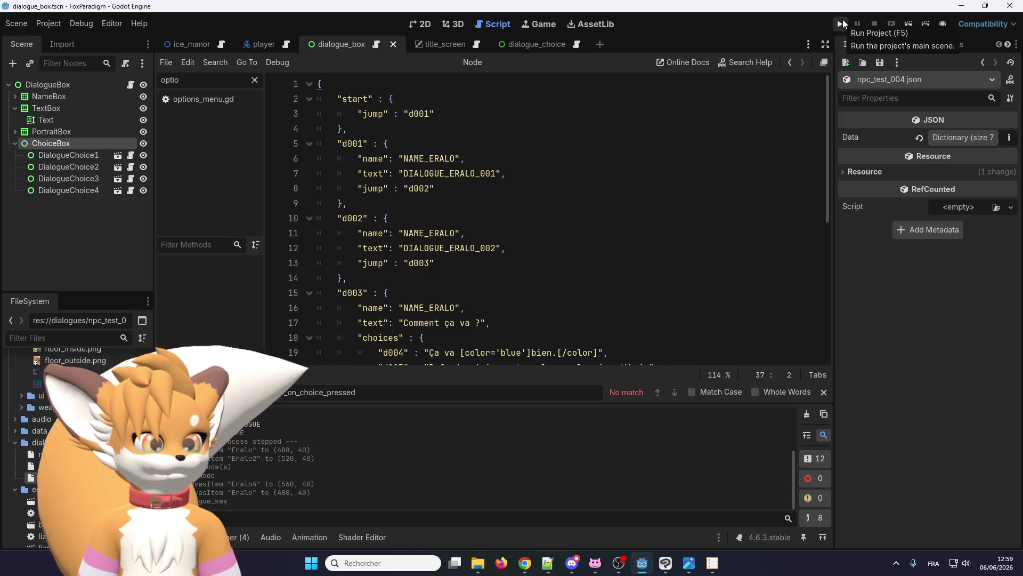
pyautogui.click(842, 24)
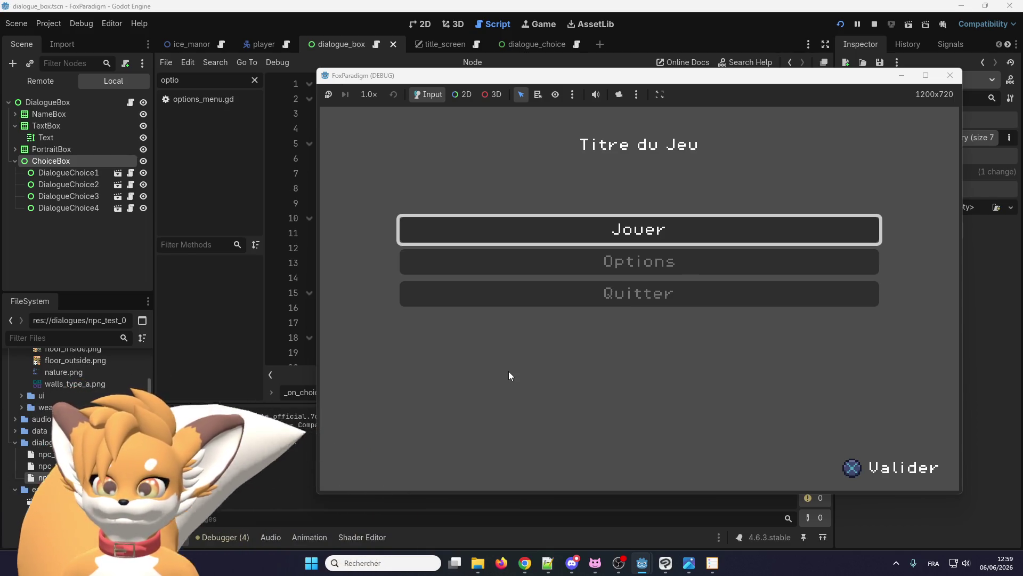
# Step: Load the save from the title menu, walk the fox to Eralo, and advance to "Comment ça va ?"
pyautogui.press('Return')
pyautogui.press('Return')
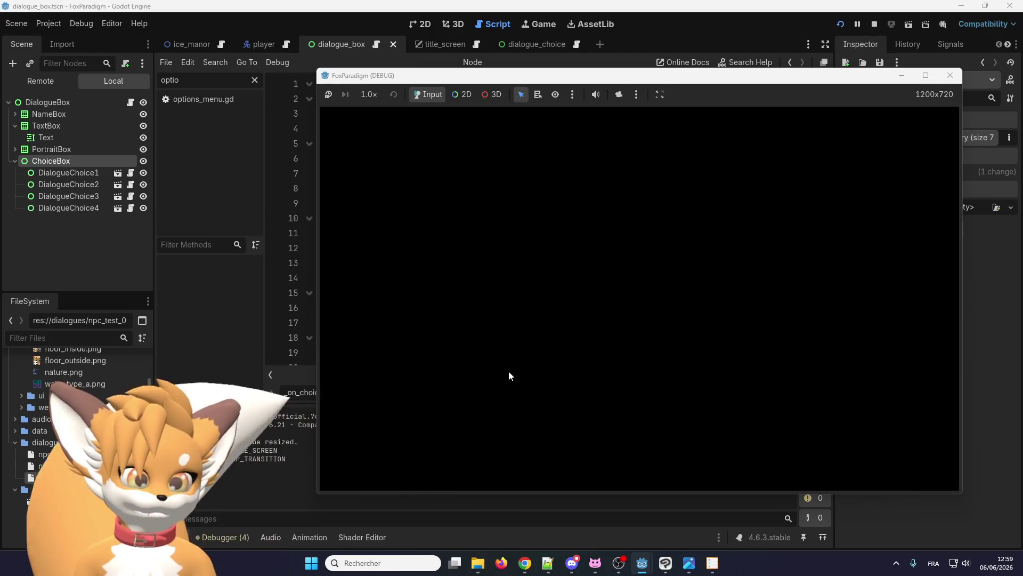
pyautogui.press('Up')
pyautogui.press('Up')
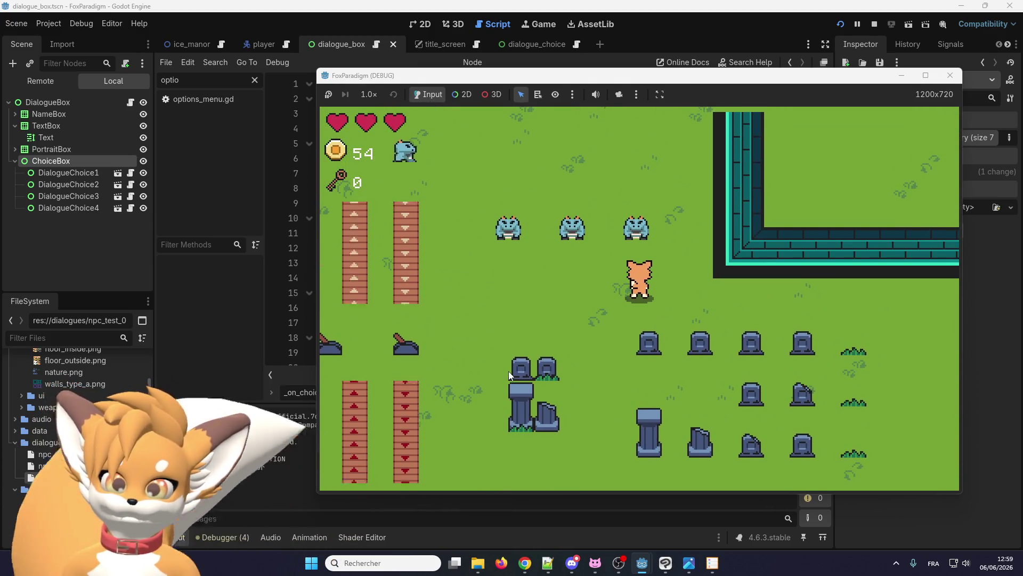
pyautogui.press('Up')
pyautogui.press('Up')
pyautogui.press('Return')
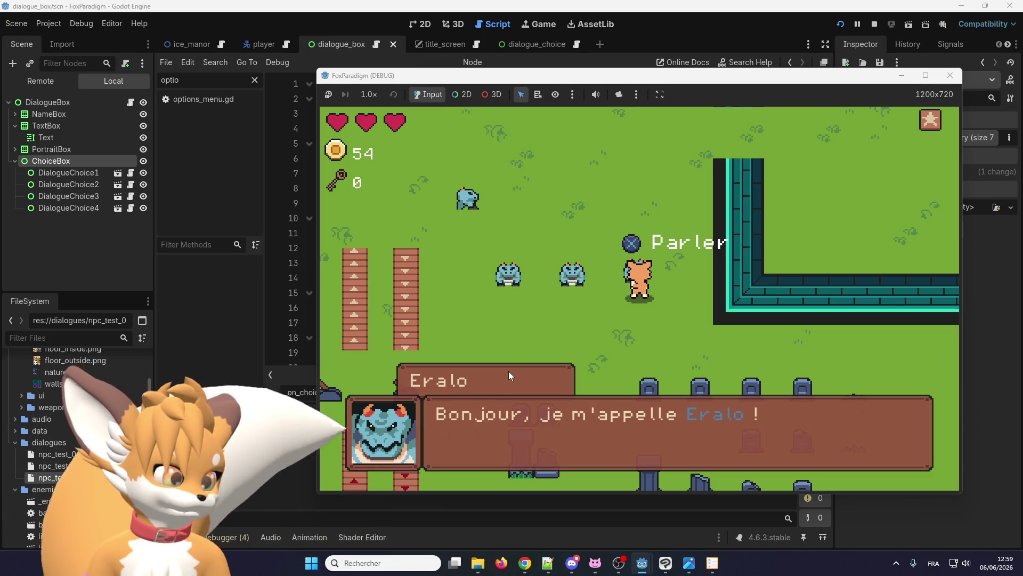
pyautogui.press('space')
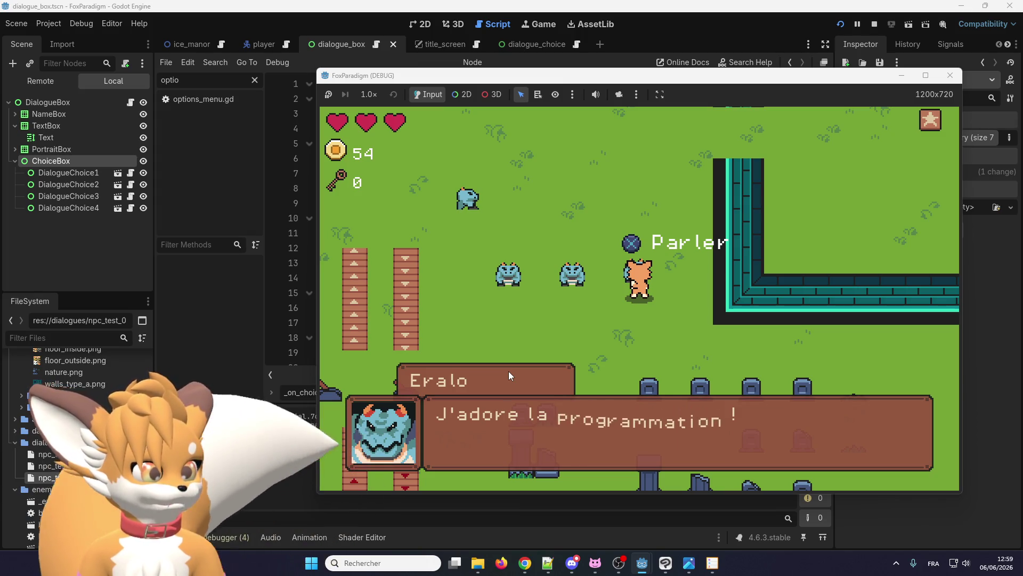
pyautogui.press('space')
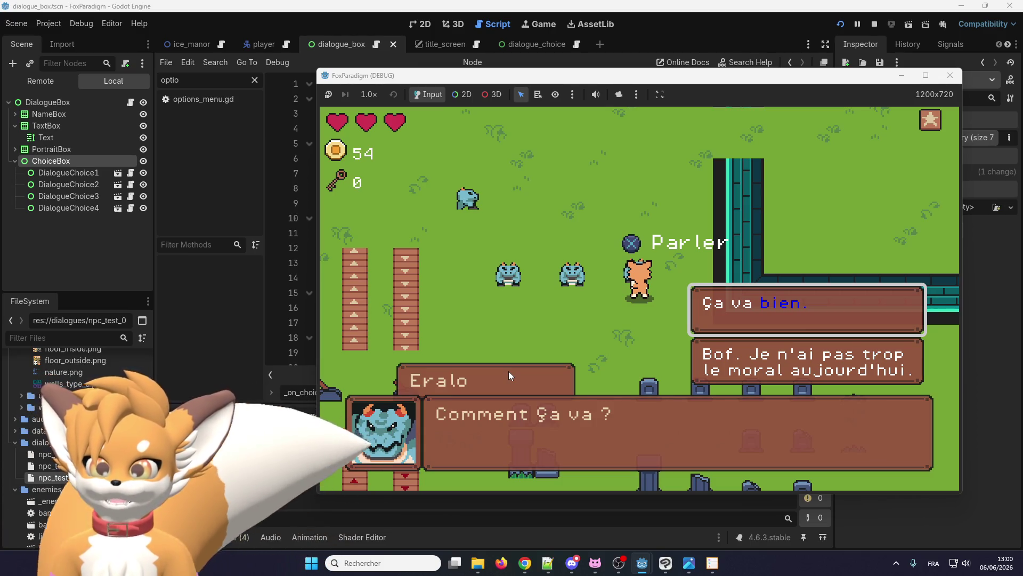
# Step: Answer "Bof" and see Eralo reply "En fait, je m'en fous."
pyautogui.press('Down')
pyautogui.press('Return')
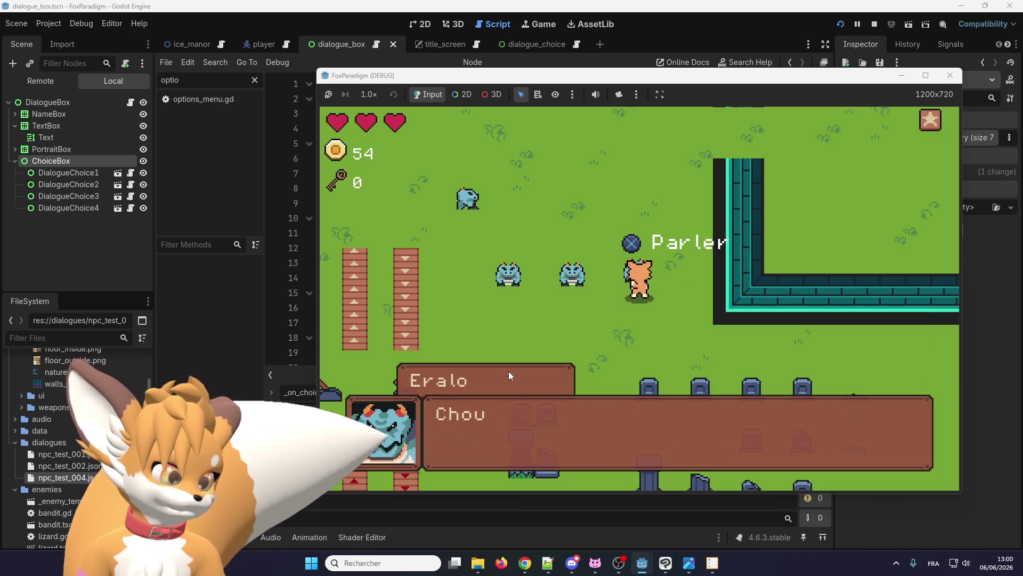
pyautogui.press('Return')
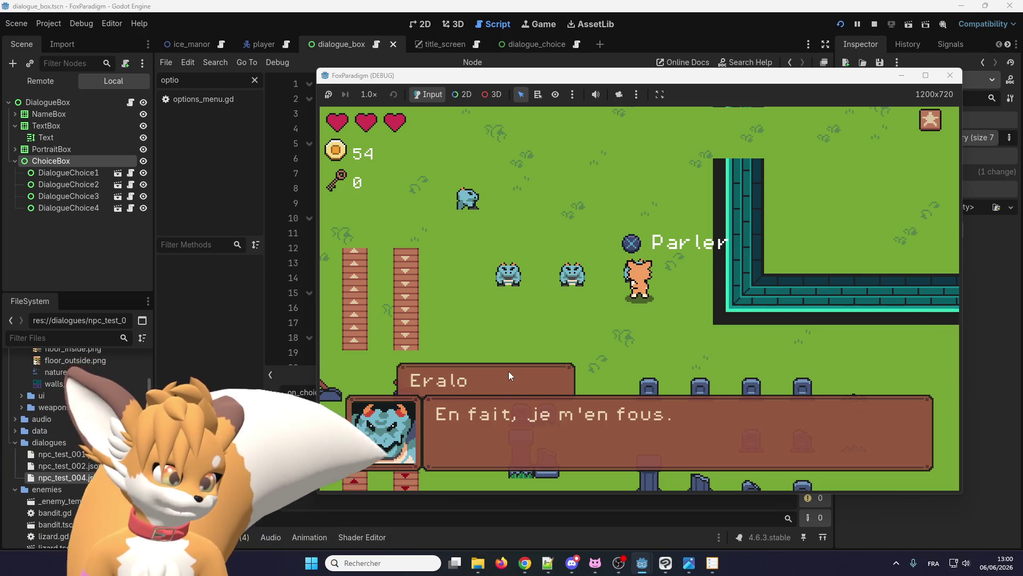
pyautogui.press('Return')
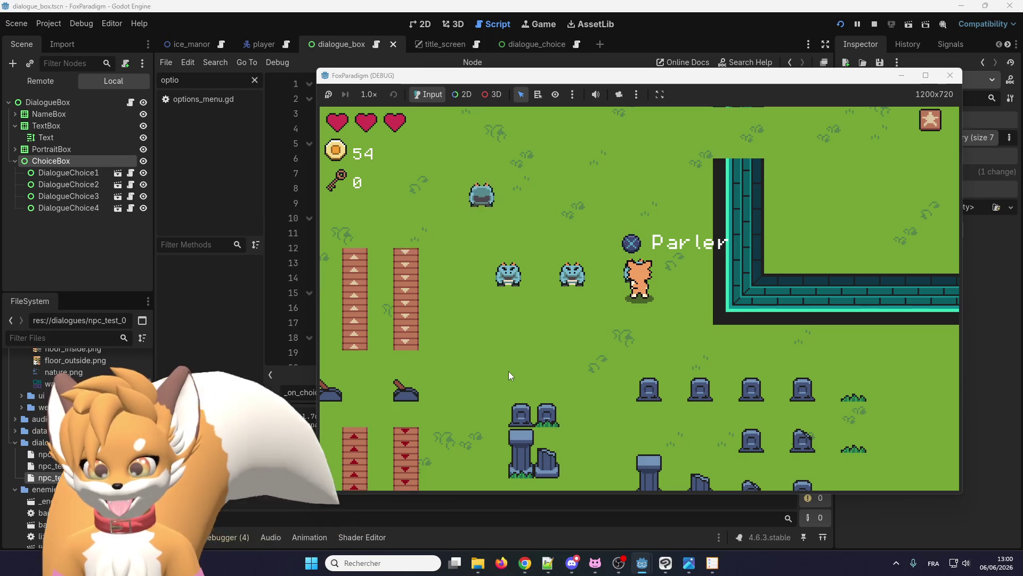
# Step: Talk to Eralo again and pick the less cheerful reply once more
pyautogui.press('Return')
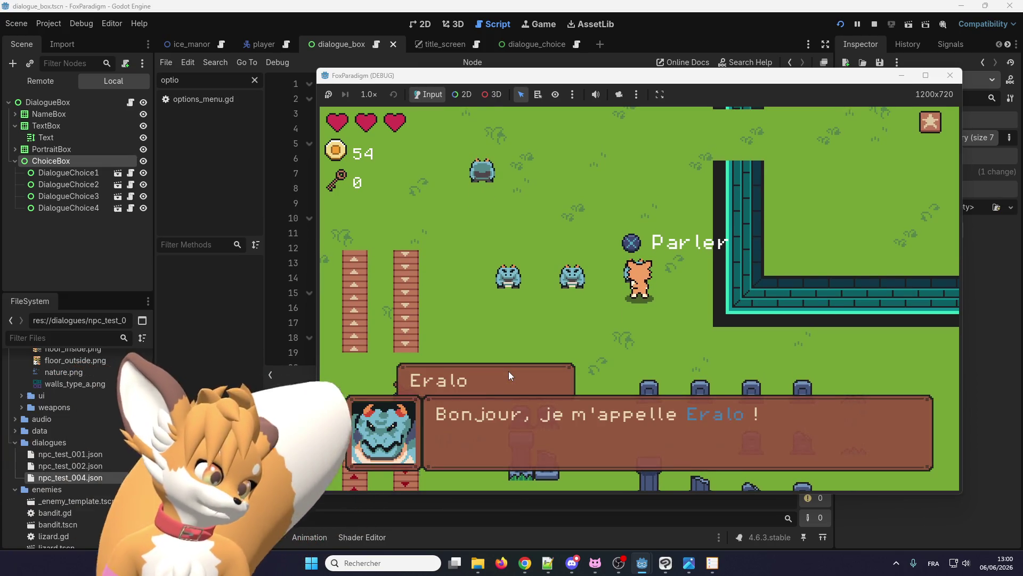
pyautogui.press('Return')
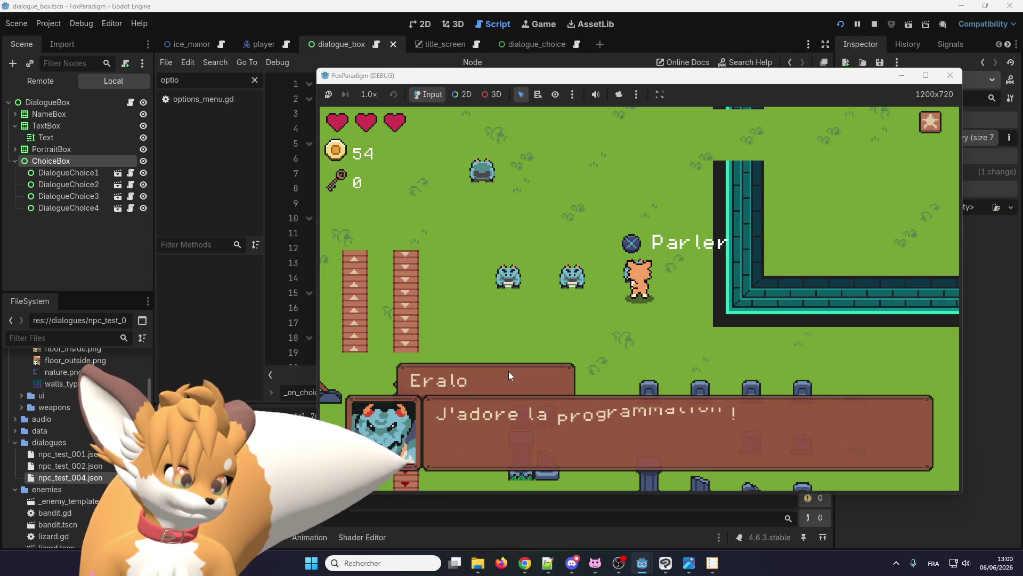
pyautogui.press('Return')
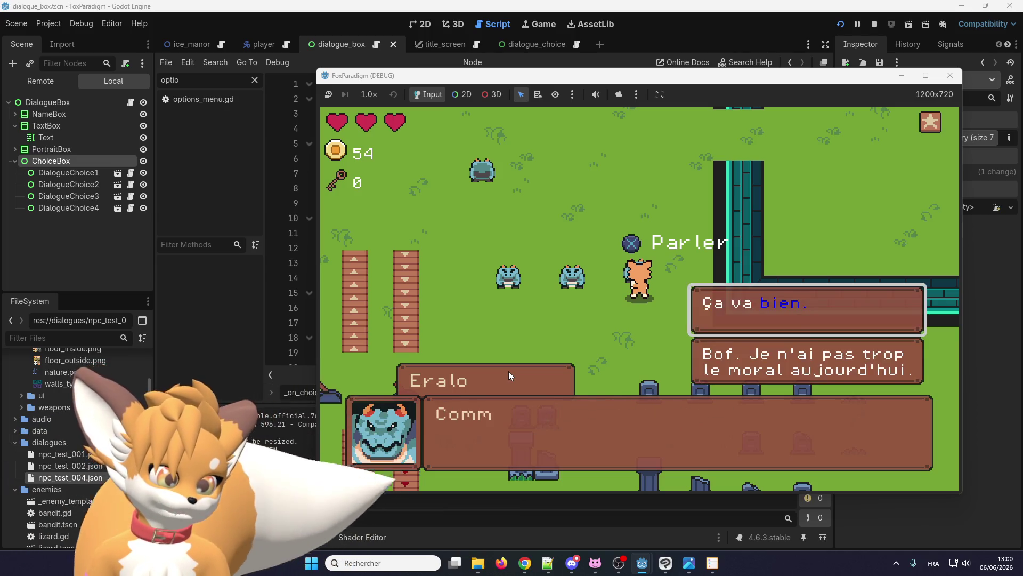
pyautogui.press('Down')
pyautogui.press('Return')
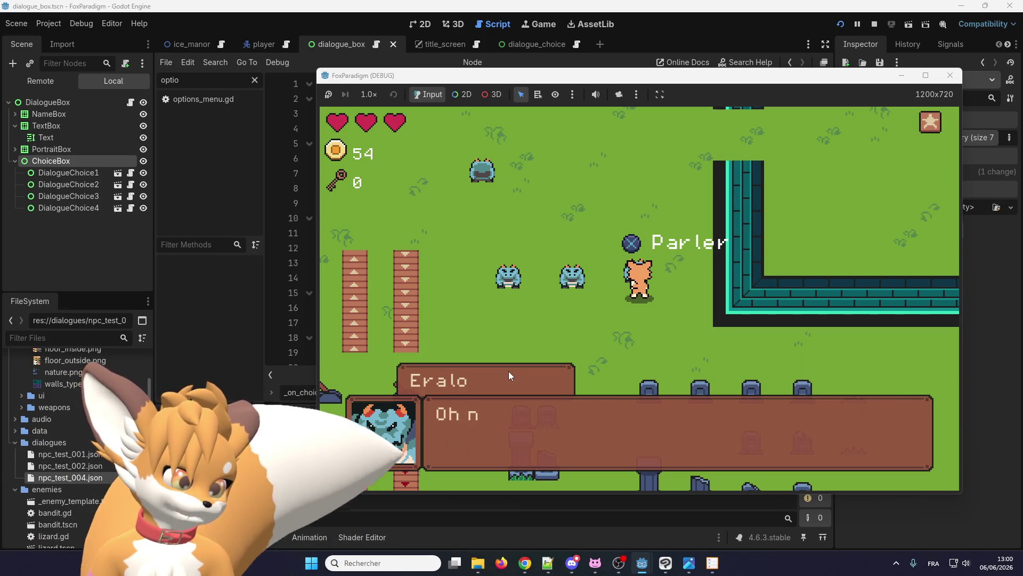
pyautogui.press('Return')
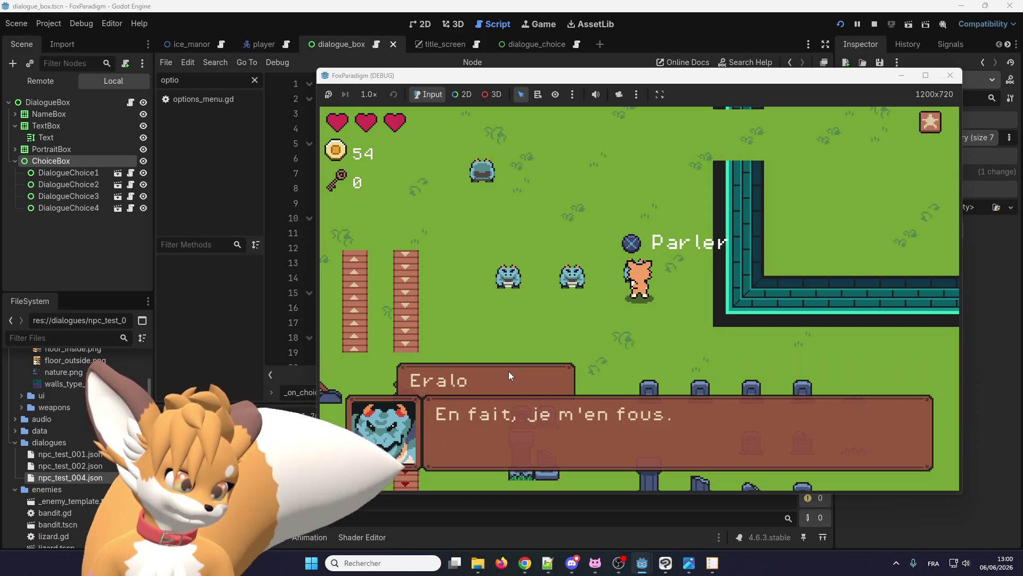
pyautogui.press('Return')
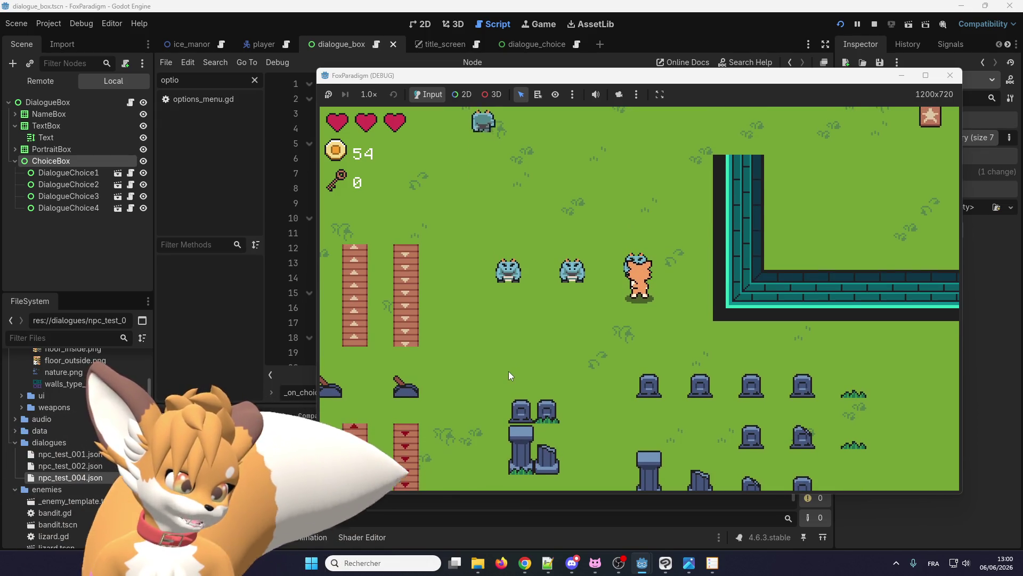
# Step: Talk to Eralo again, choose "Ça va bien." and get "Chouette !"
pyautogui.press('Return')
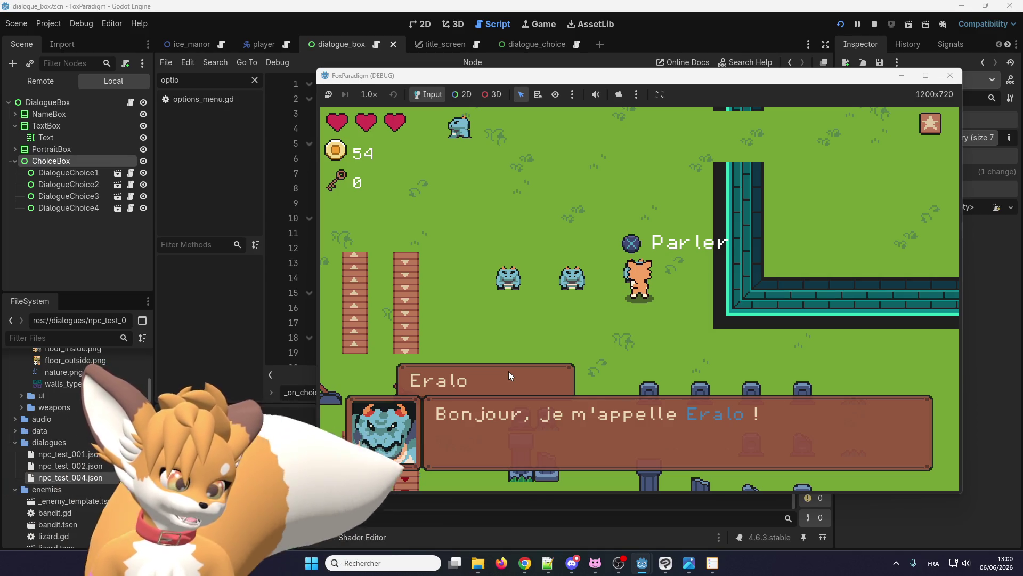
pyautogui.press('Return')
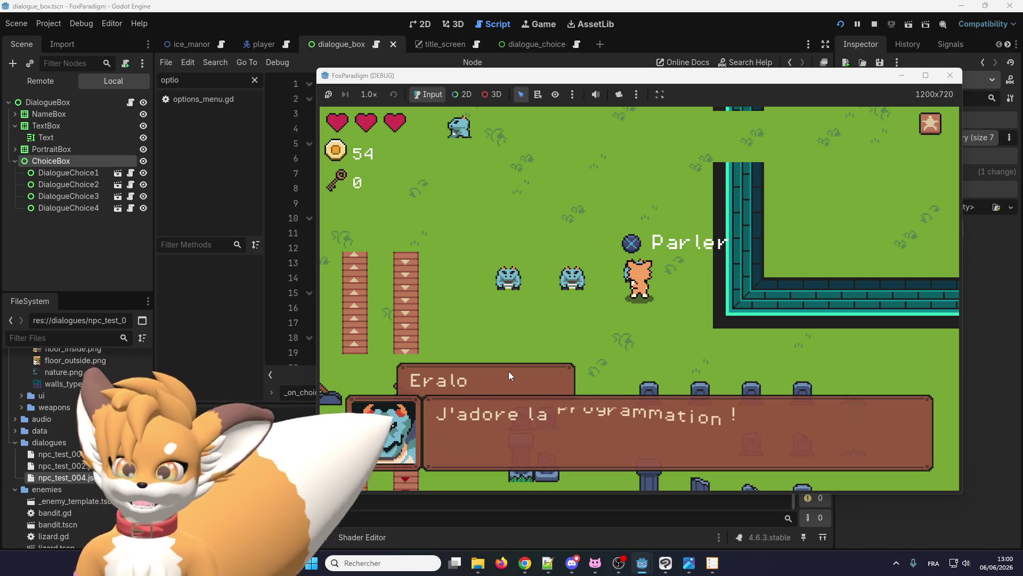
pyautogui.press('Return')
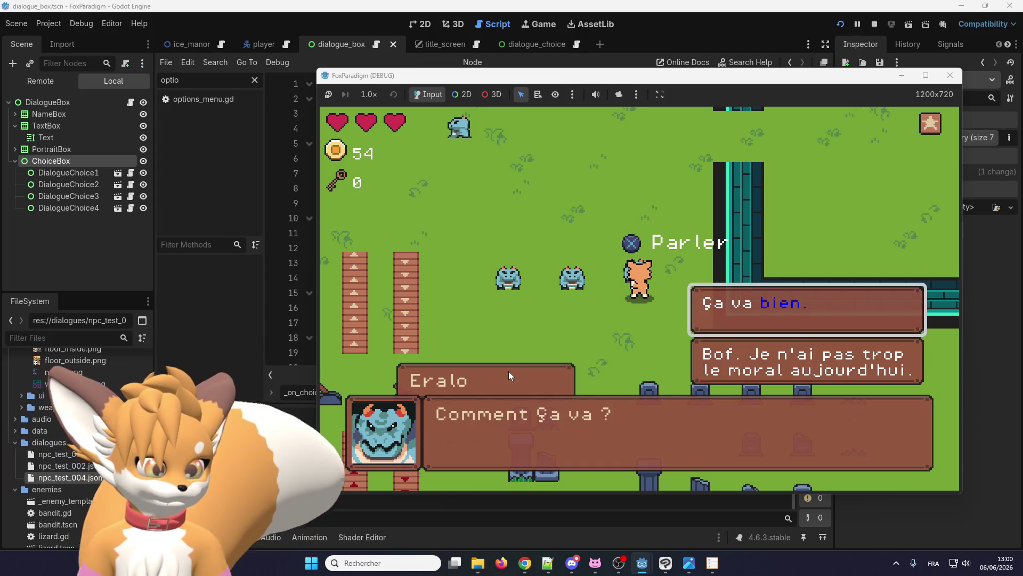
pyautogui.press('Return')
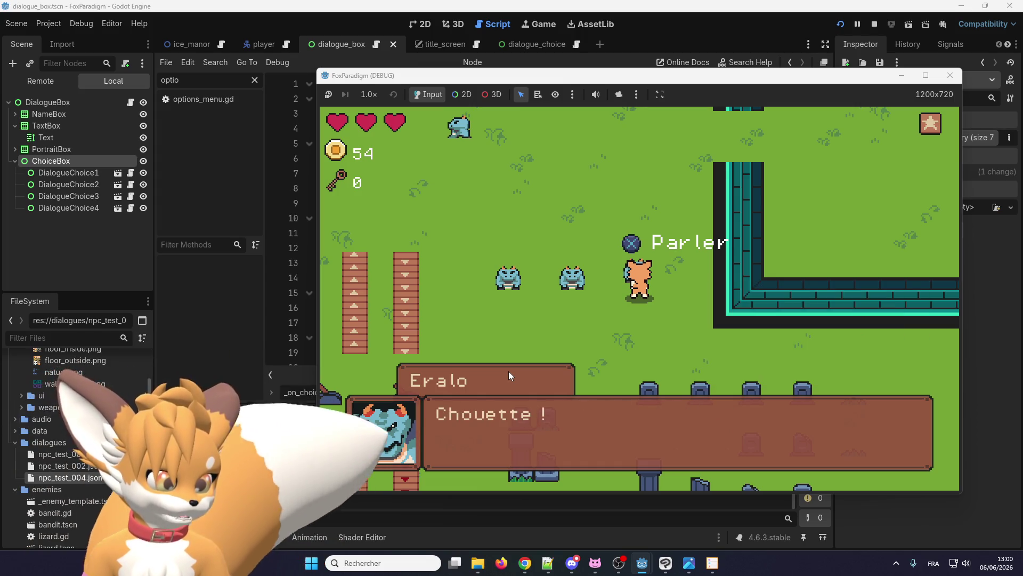
pyautogui.press('Return')
pyautogui.press('Return')
pyautogui.press('Return')
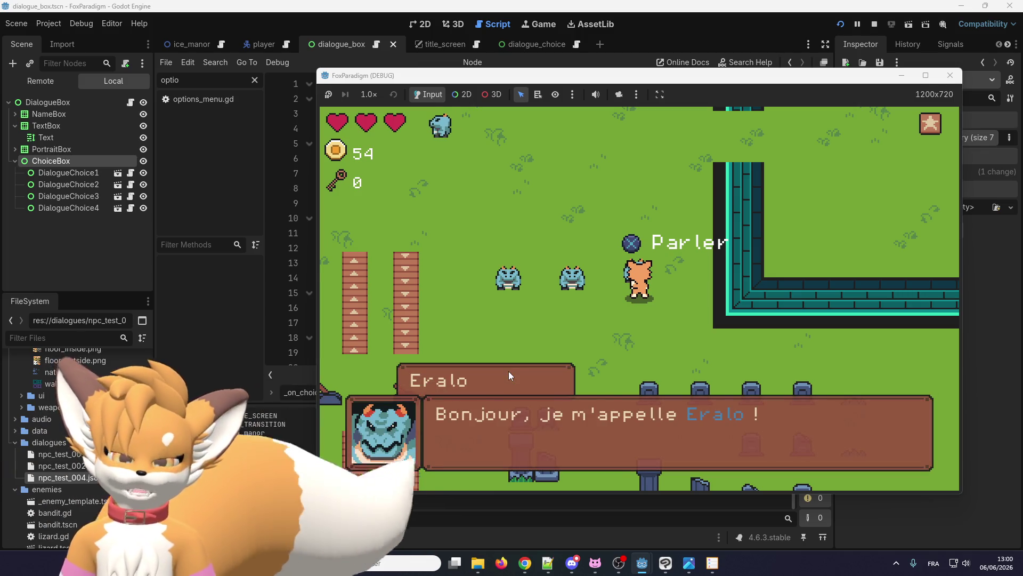
# Step: Repeat the "Ça va bien." conversation, walk away and stop the game
pyautogui.press('Return')
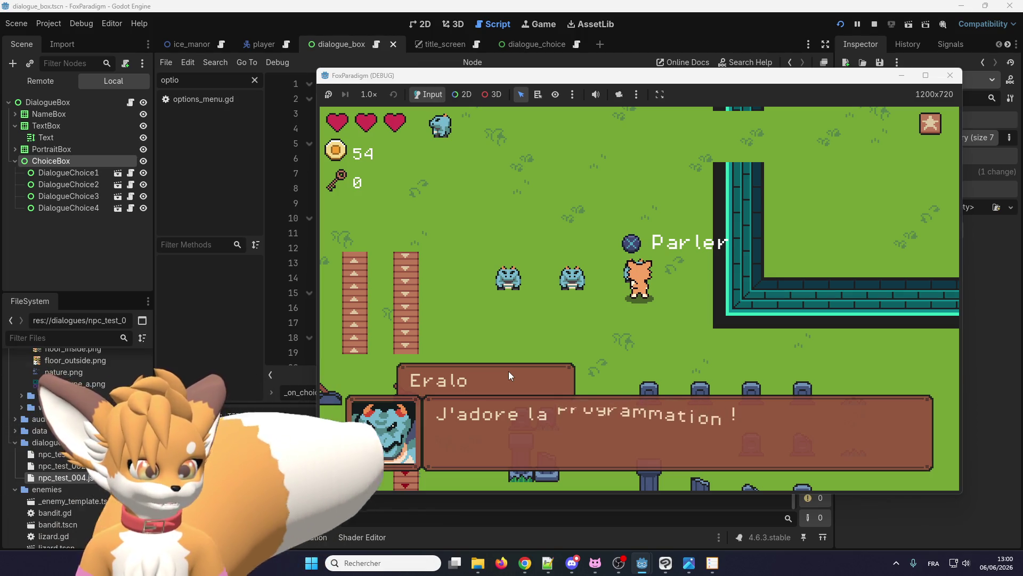
pyautogui.press('Return')
pyautogui.press('Return')
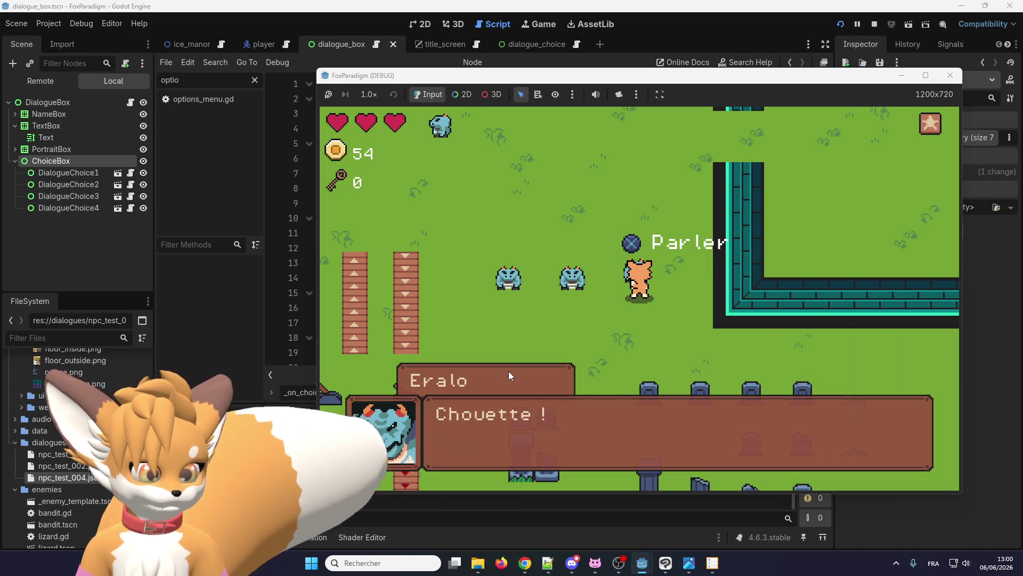
pyautogui.press('Return')
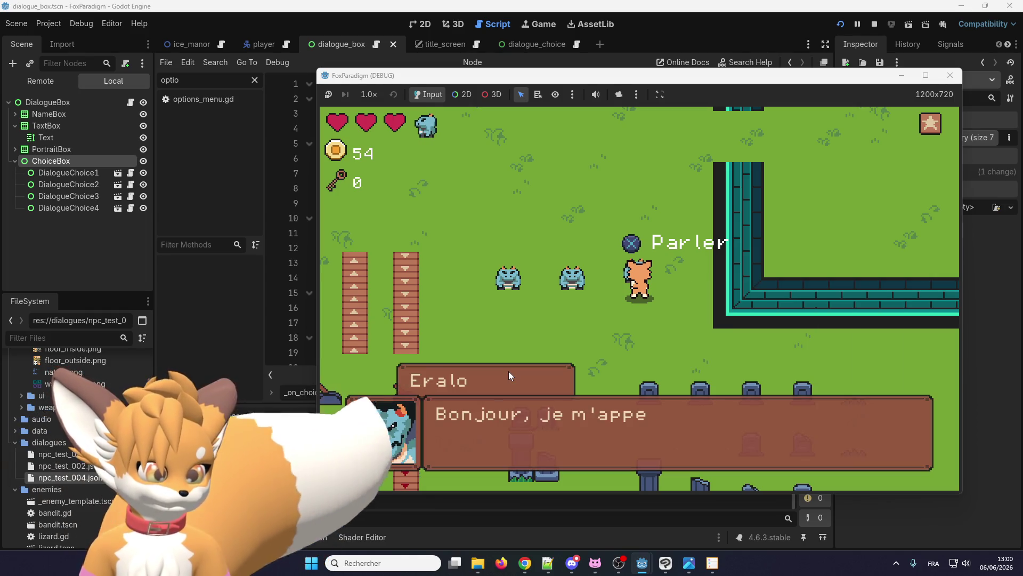
pyautogui.press('Return')
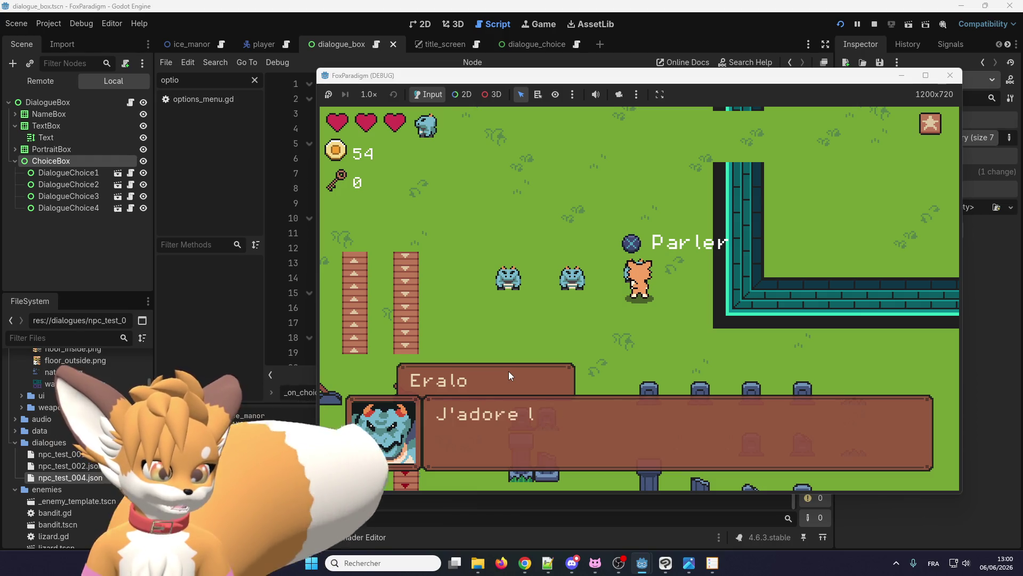
pyautogui.press('Return')
pyautogui.press('Return')
pyautogui.press('Return')
pyautogui.press('Return')
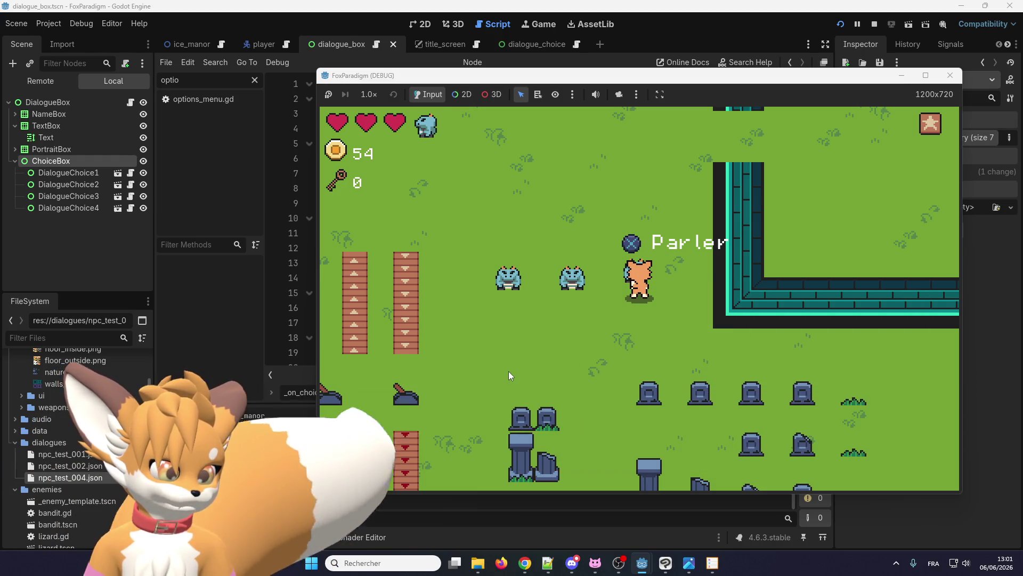
pyautogui.press('Left')
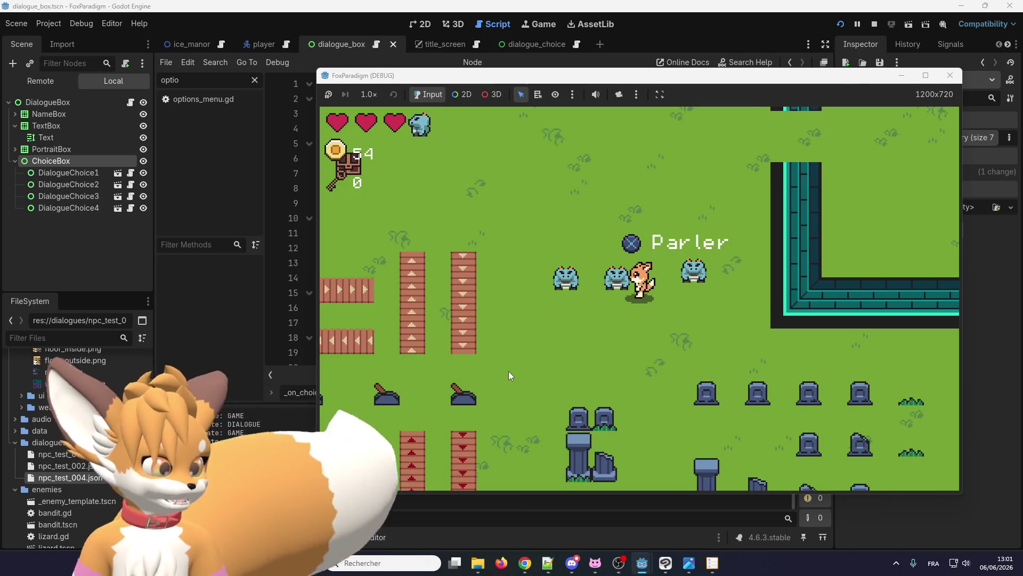
pyautogui.click(874, 24)
# Step: Relaunch the game, load the Ice Manor save, and answer Eralo with "Ça va bien."
pyautogui.click(840, 24)
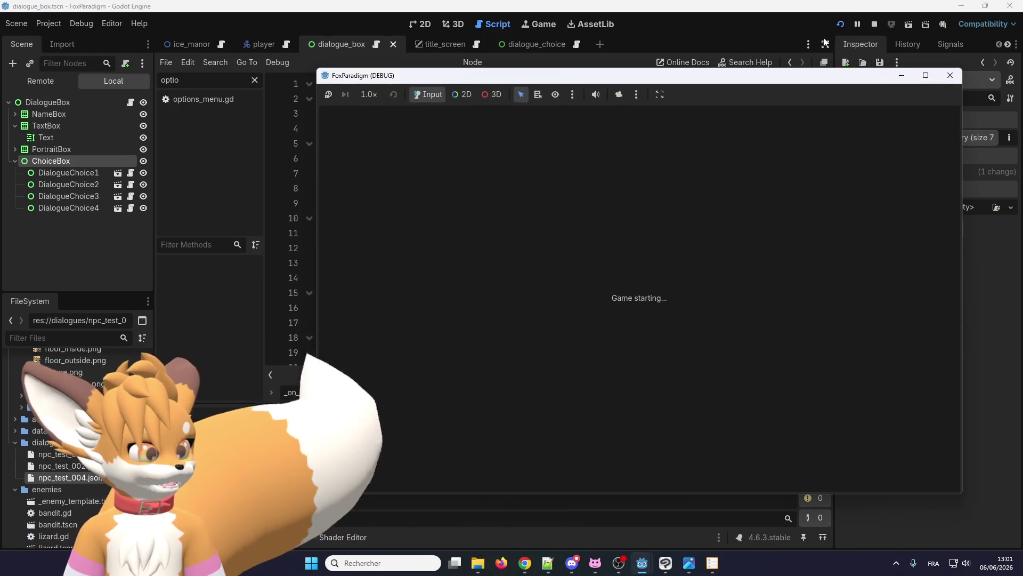
pyautogui.press('Return')
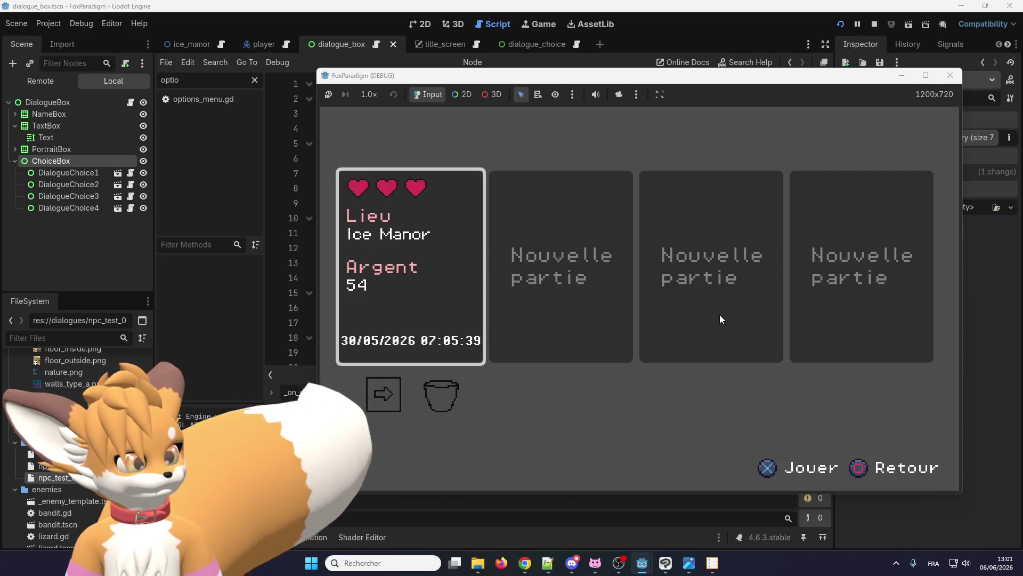
pyautogui.press('Return')
pyautogui.press('Up')
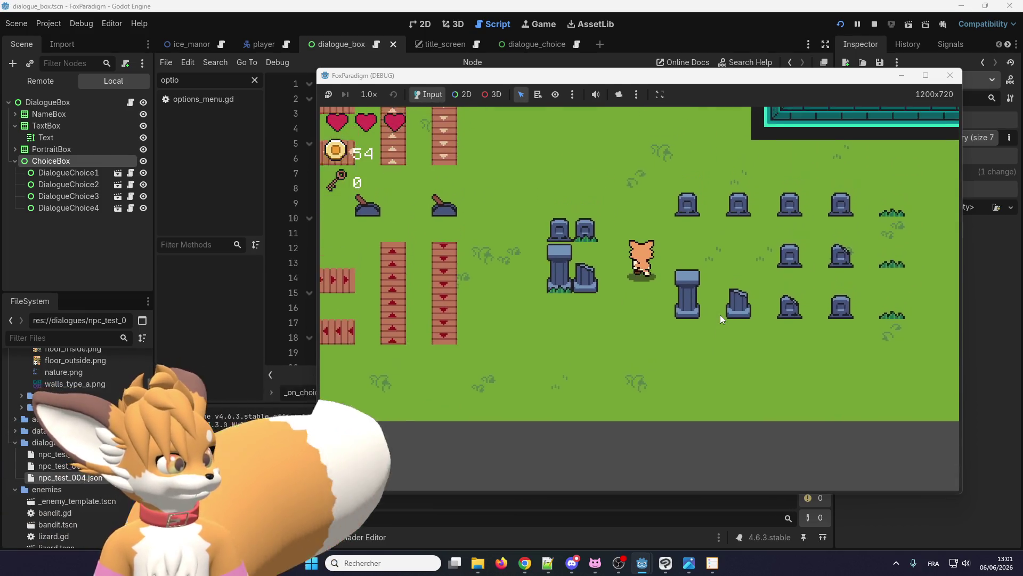
pyautogui.press('Return')
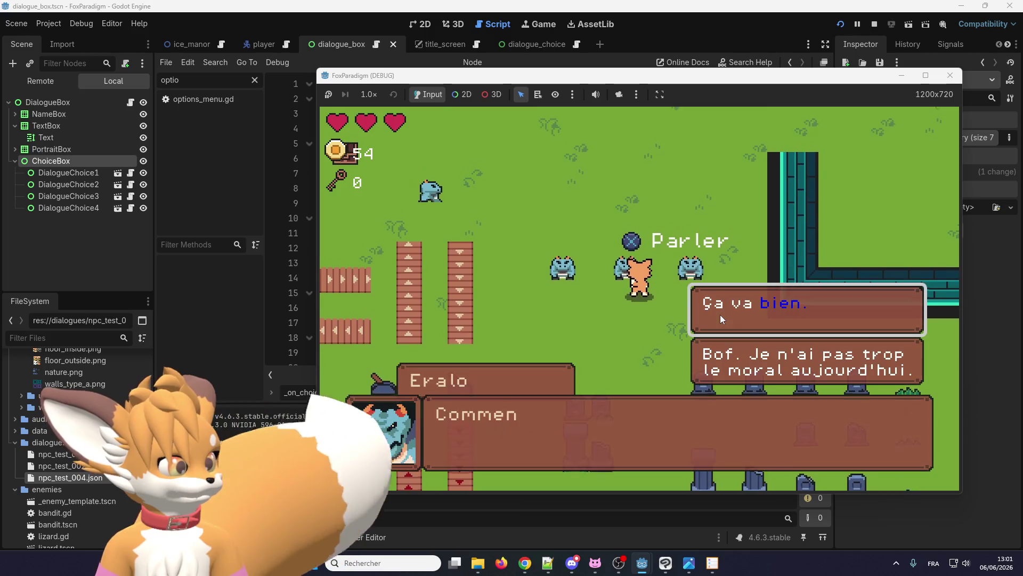
pyautogui.press('Return')
pyautogui.press('Return')
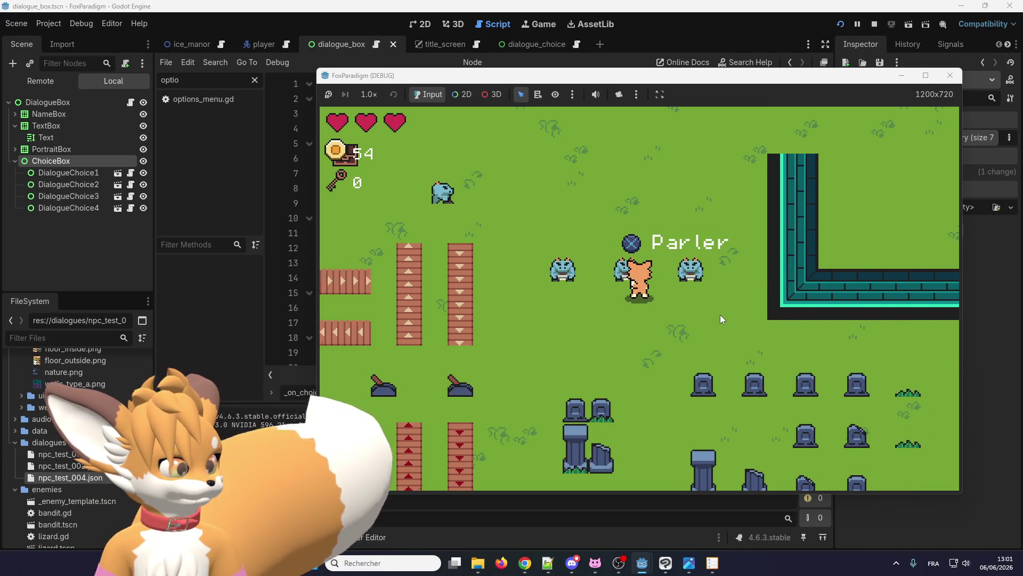
pyautogui.press('Left')
# Step: Talk to Eralo twice more through his lines, then stop the game
pyautogui.press('Return')
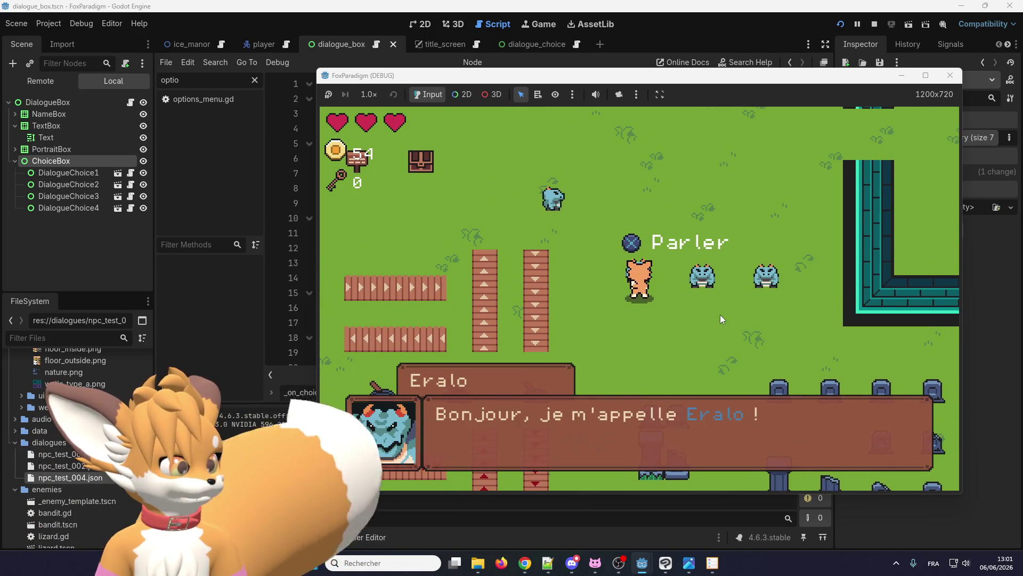
pyautogui.press('Return')
pyautogui.press('Return')
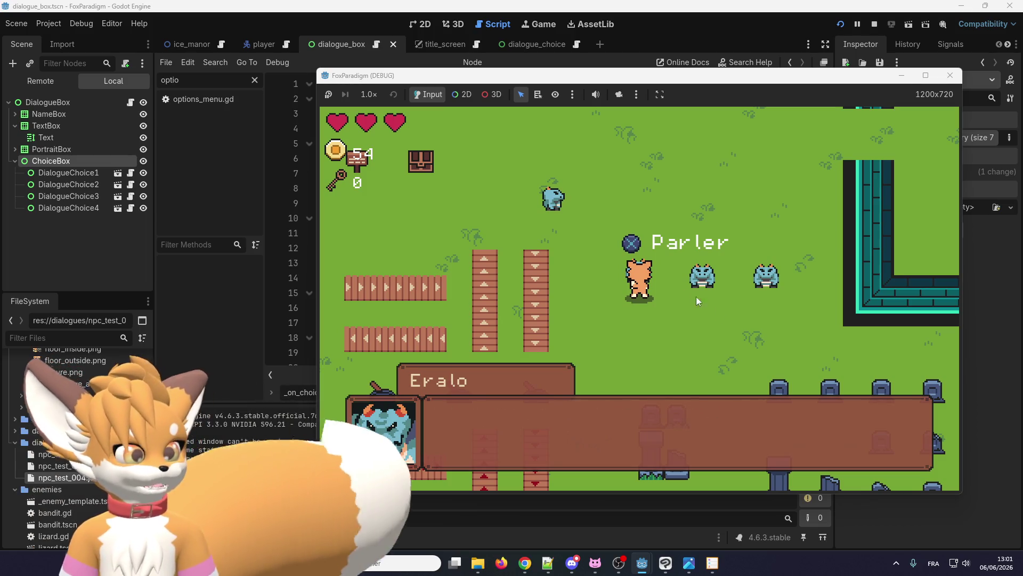
pyautogui.press('Return')
pyautogui.press('Return')
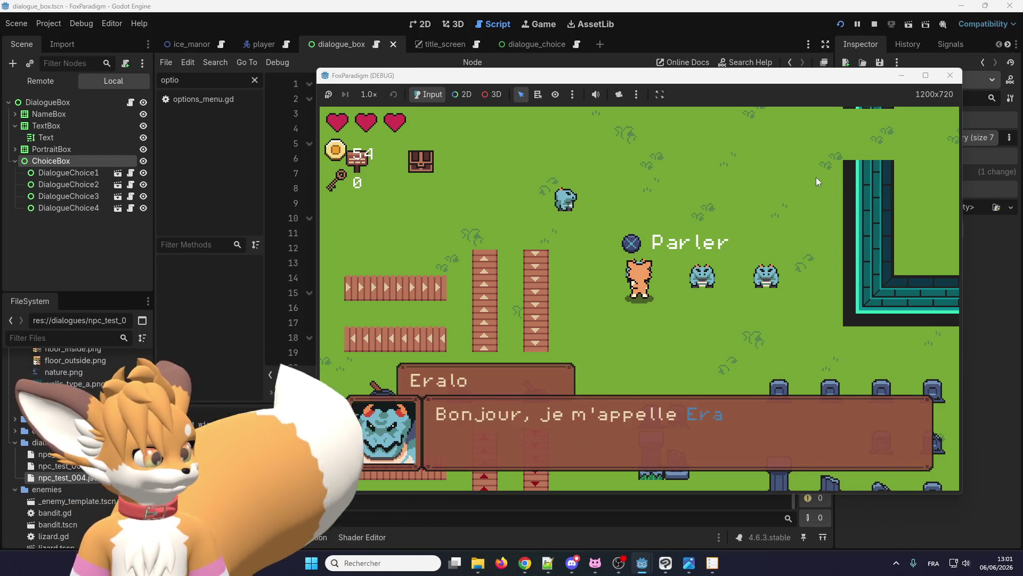
pyautogui.press('Return')
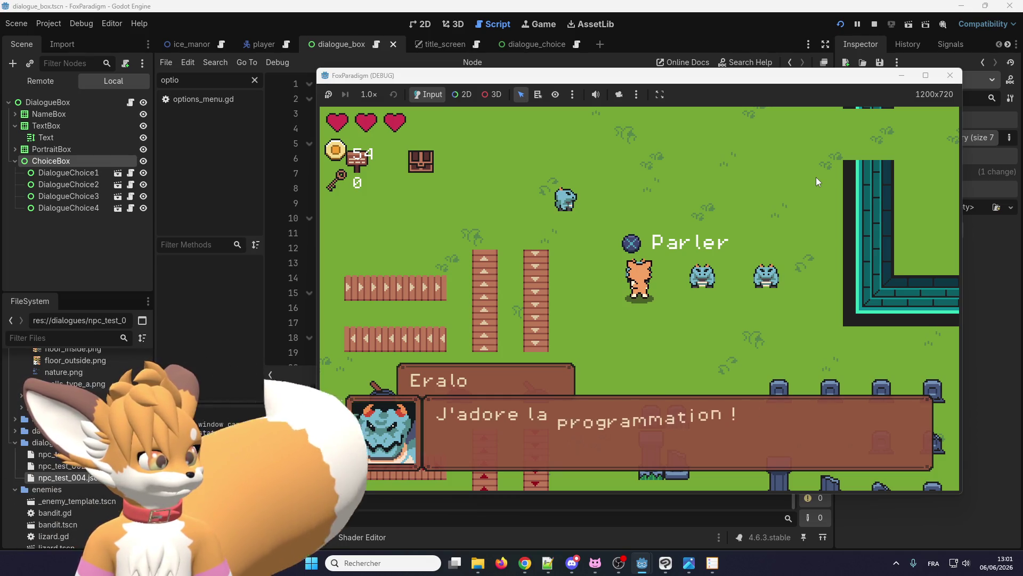
pyautogui.press('Return')
pyautogui.press('Return')
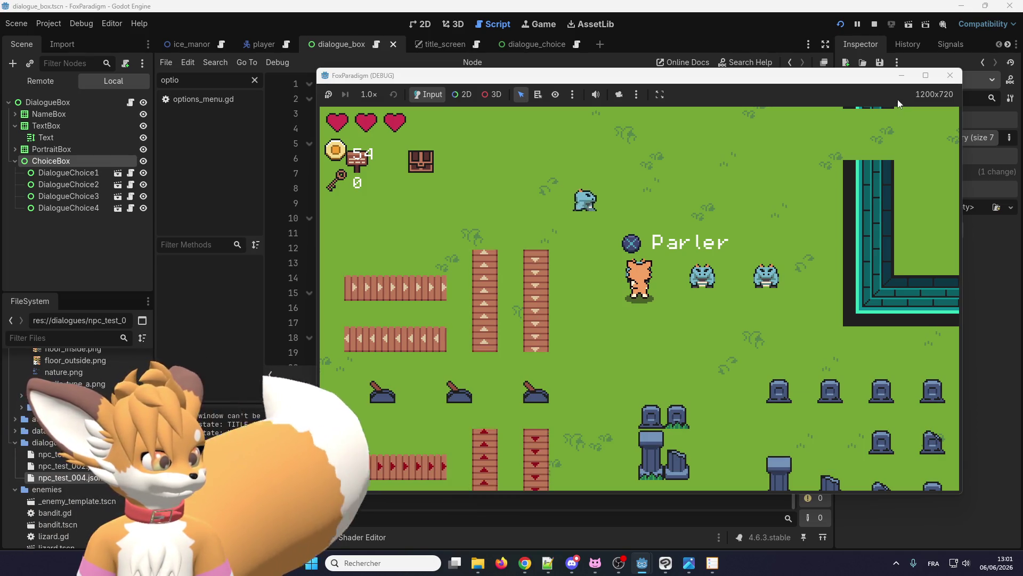
pyautogui.click(951, 78)
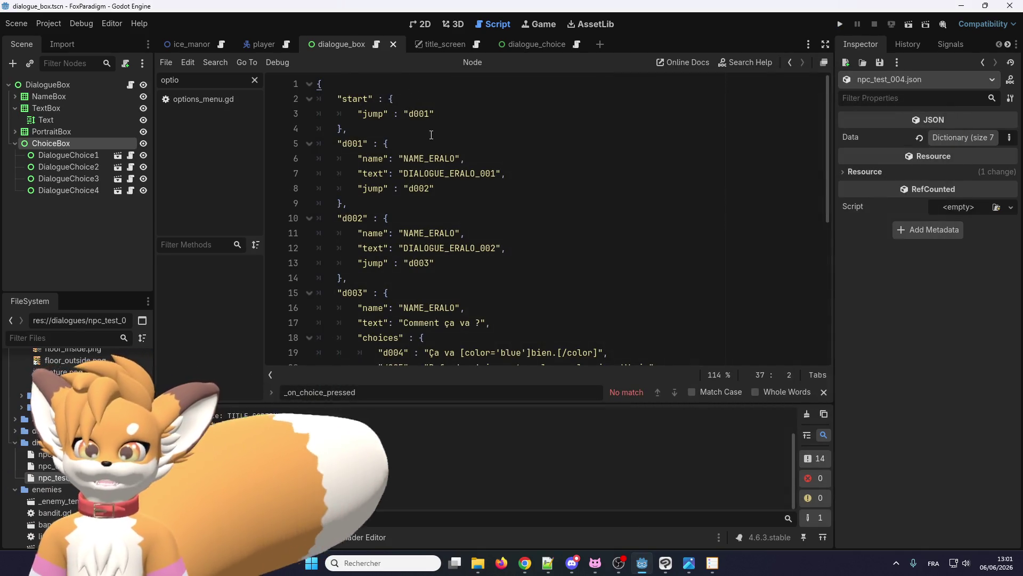
# Step: Open dialogue_box.gd and highlight every use of _finish_typing, starting from line 157
pyautogui.click(373, 46)
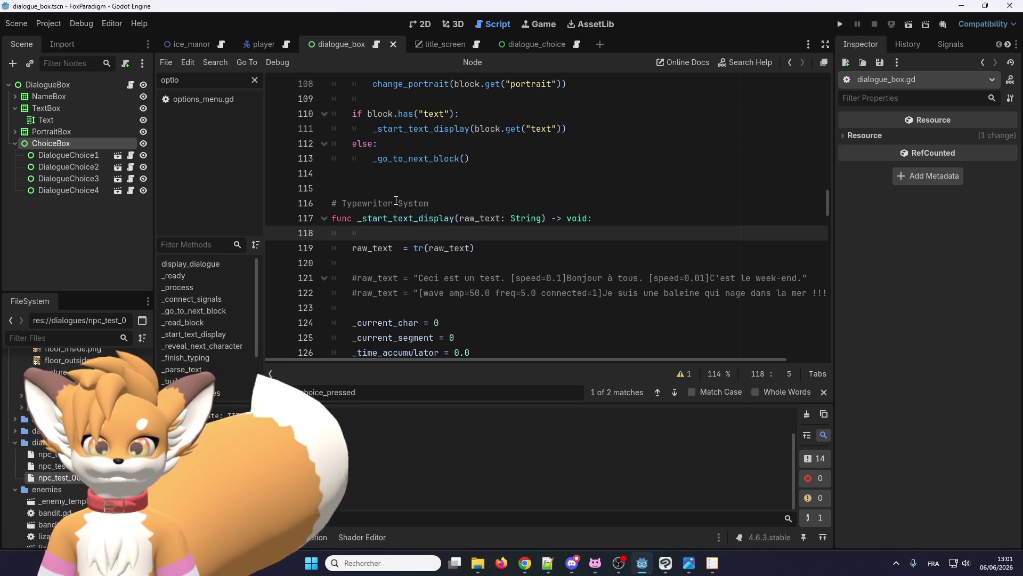
pyautogui.scroll(-3, 396, 201)
pyautogui.scroll(6, 410, 224)
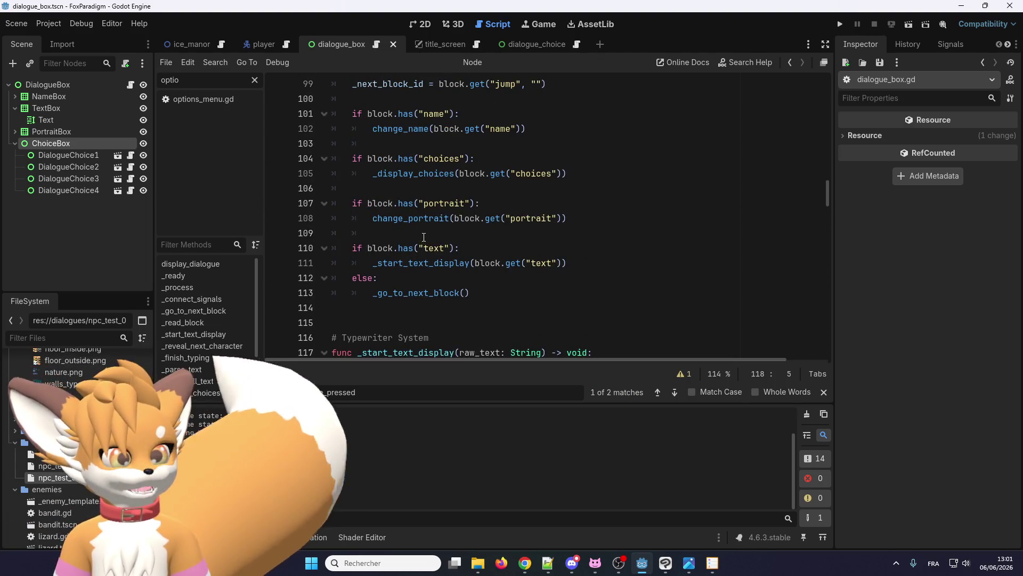
pyautogui.scroll(-6, 423, 237)
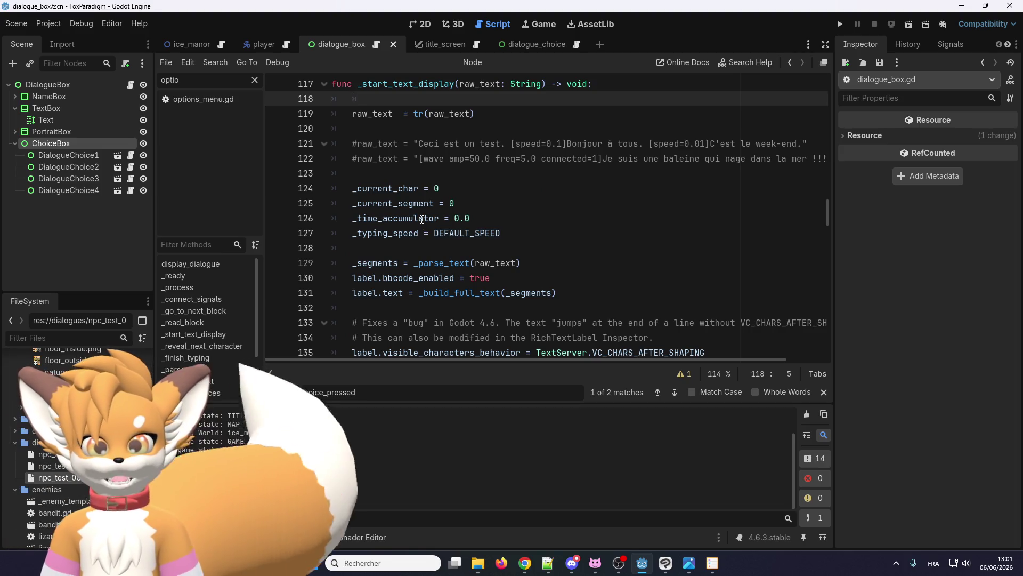
pyautogui.scroll(-9, 424, 220)
pyautogui.scroll(6, 426, 219)
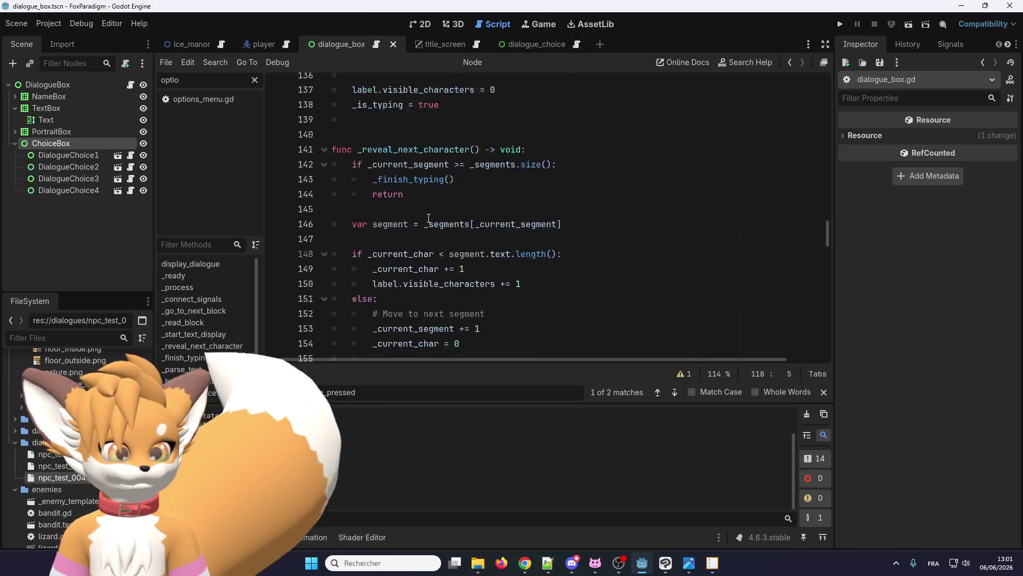
pyautogui.scroll(-9, 392, 219)
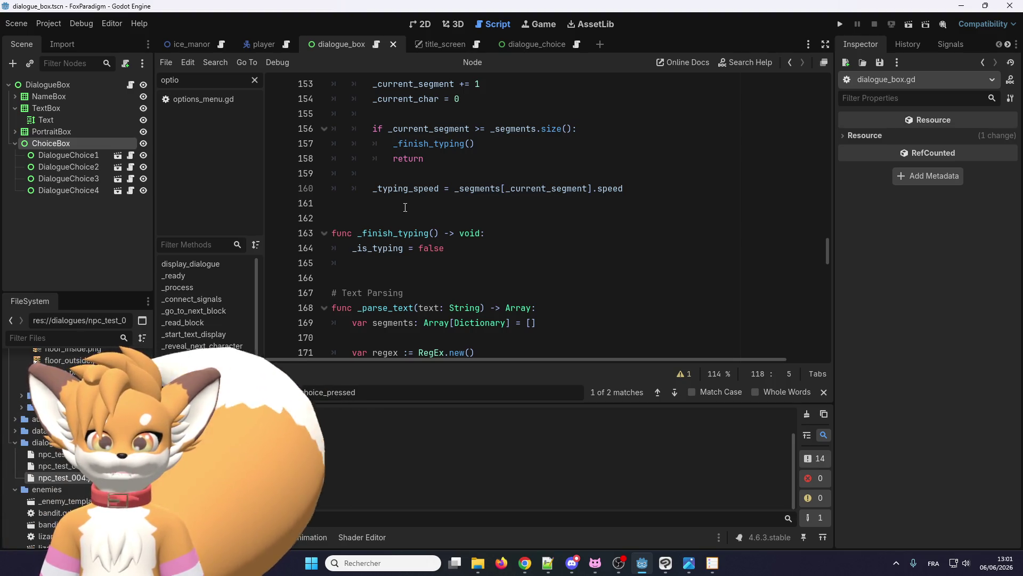
pyautogui.scroll(5, 405, 206)
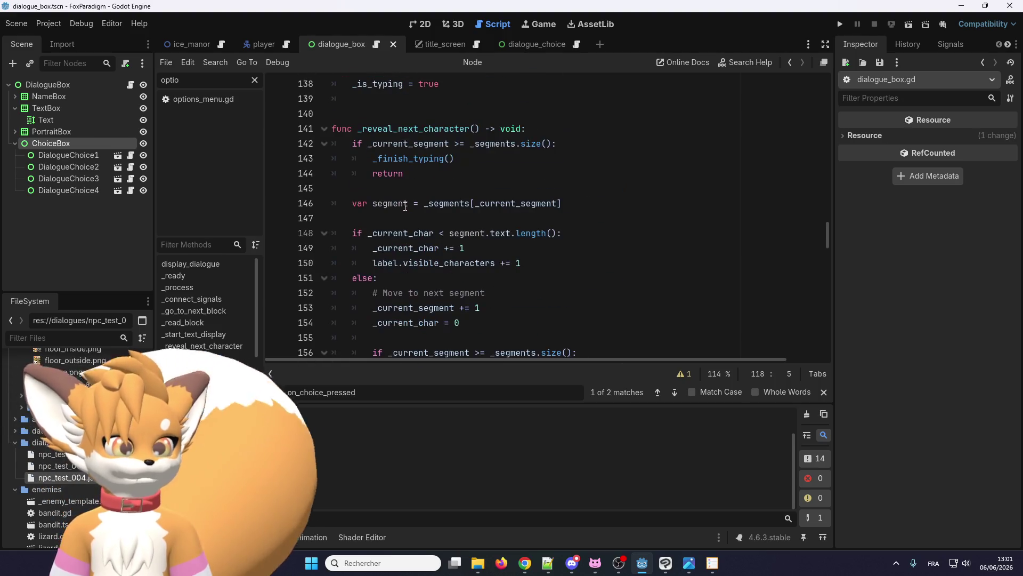
pyautogui.scroll(-3, 413, 149)
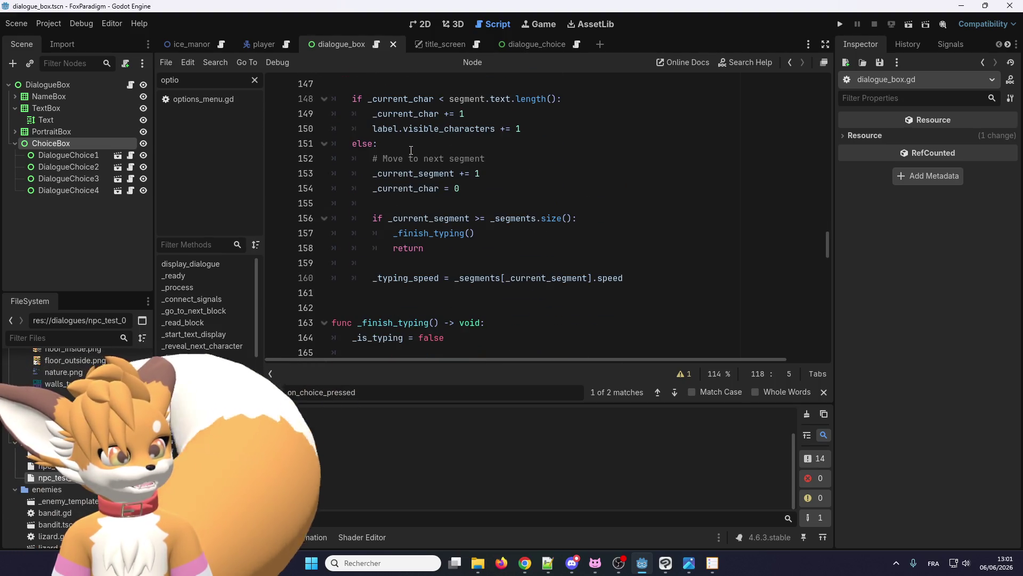
pyautogui.doubleClick(418, 233)
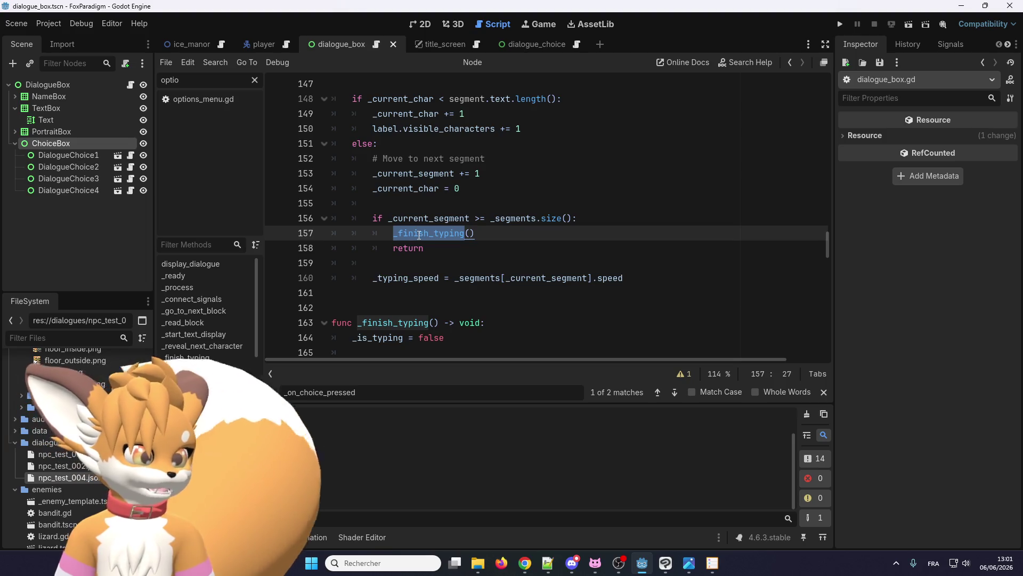
pyautogui.scroll(1, 418, 234)
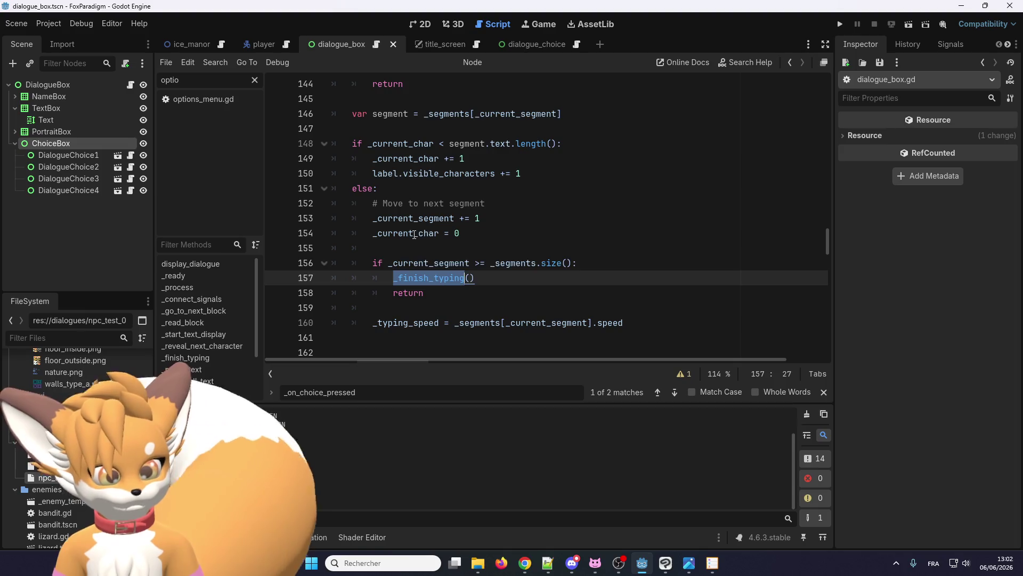
pyautogui.moveTo(414, 234)
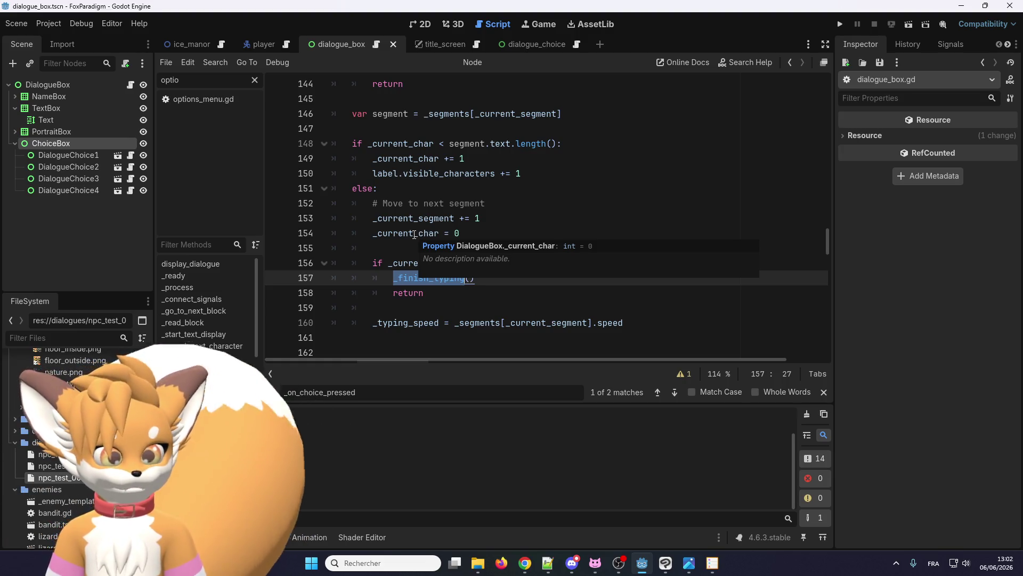
# Step: Jump to func _finish_typing at line 163 via Lookup Symbol and add a new first line
pyautogui.scroll(1, 419, 283)
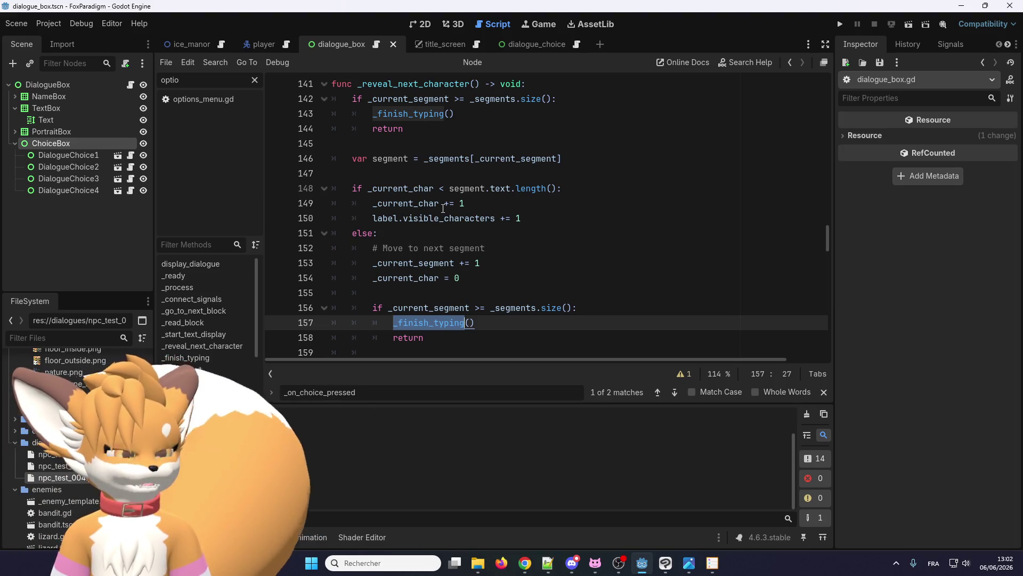
pyautogui.scroll(2, 443, 208)
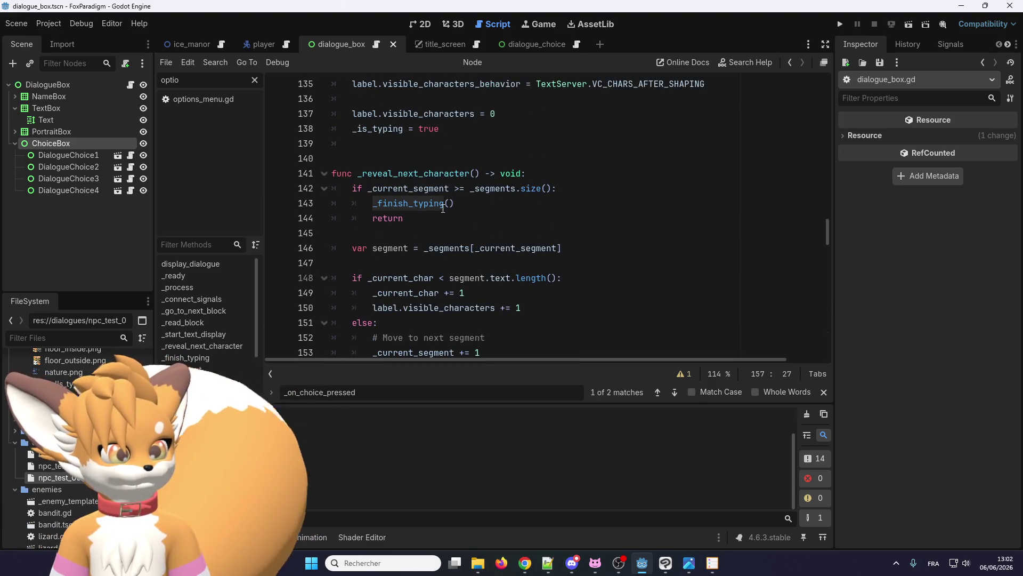
pyautogui.rightClick(424, 204)
pyautogui.click(463, 365)
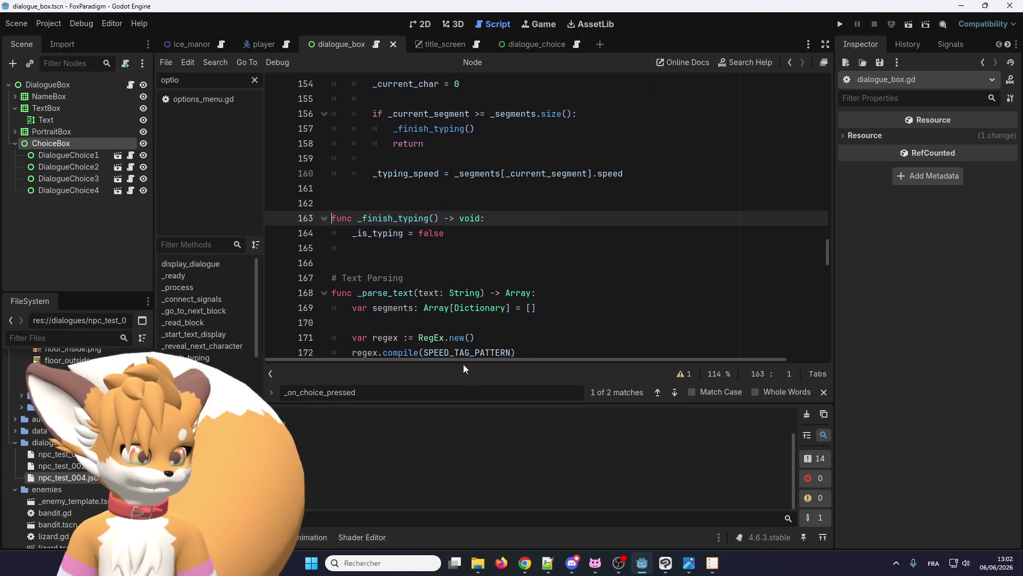
pyautogui.click(501, 220)
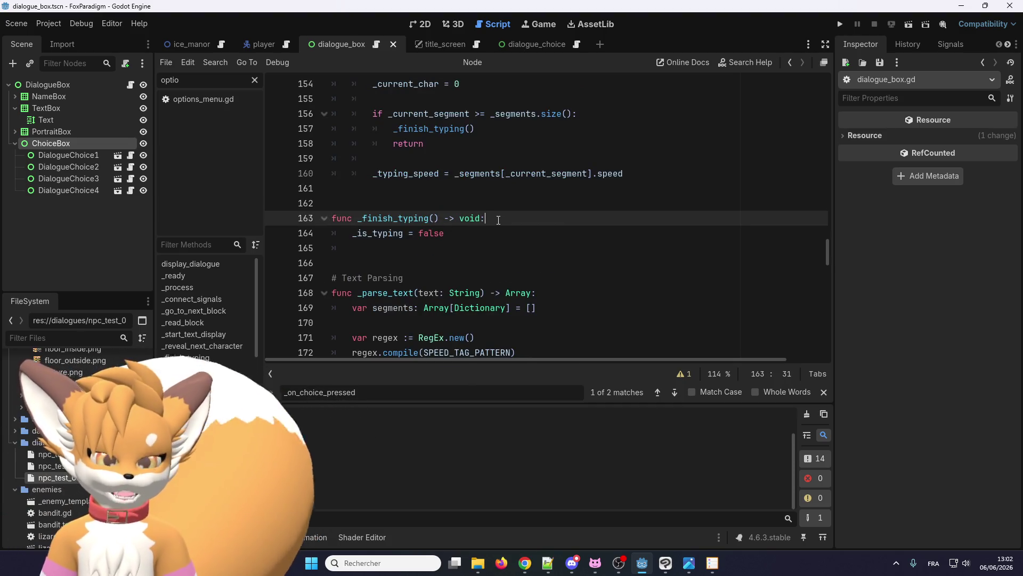
pyautogui.press('Return')
pyautogui.write('print')
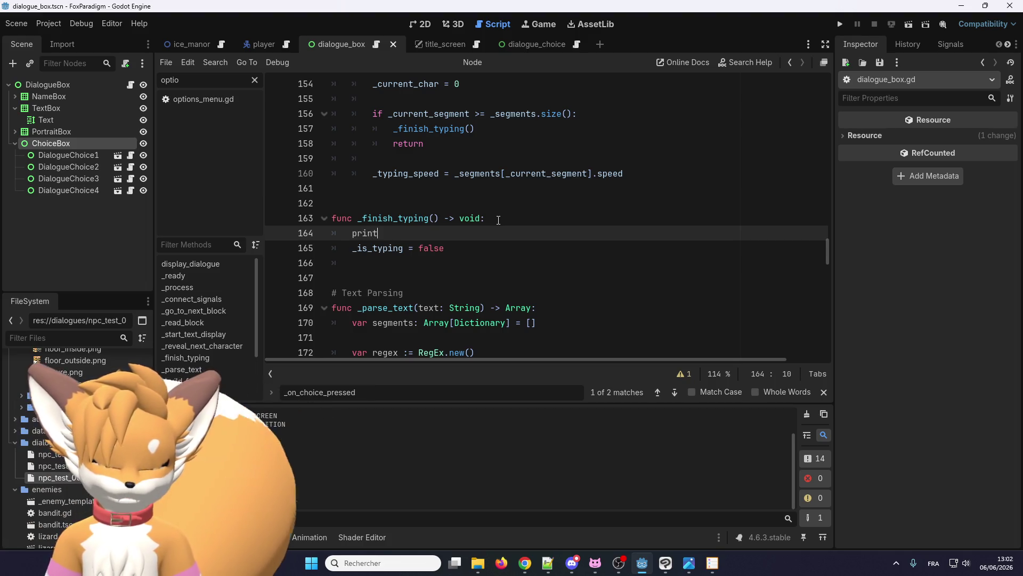
# Step: Complete the print('_finish_typing') debug line in _finish_typing and run the game with F5
pyautogui.click(379, 218)
pyautogui.click(414, 233)
pyautogui.write('(')
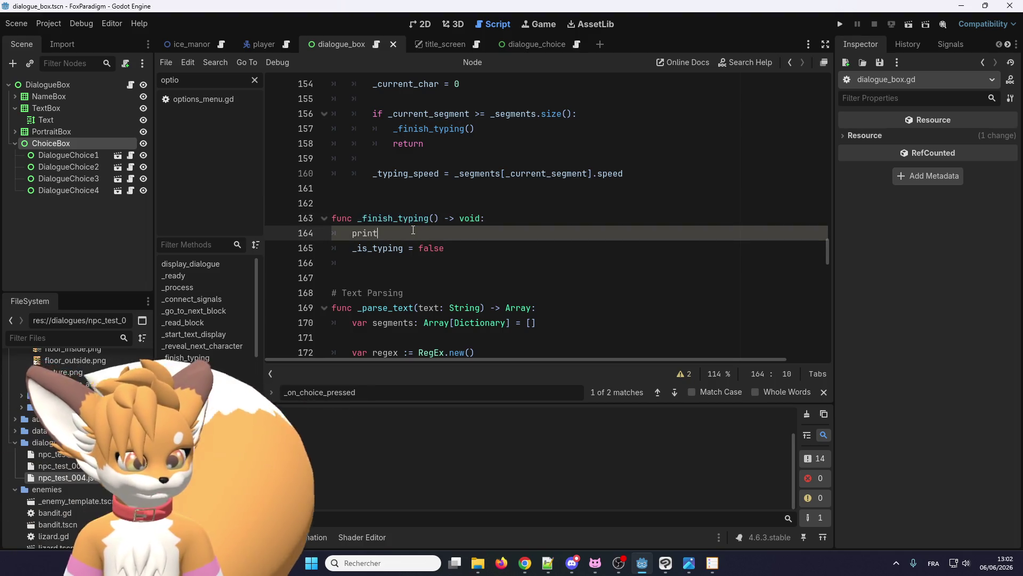
pyautogui.write("'")
pyautogui.write("_finish_typing'")
pyautogui.write("')")
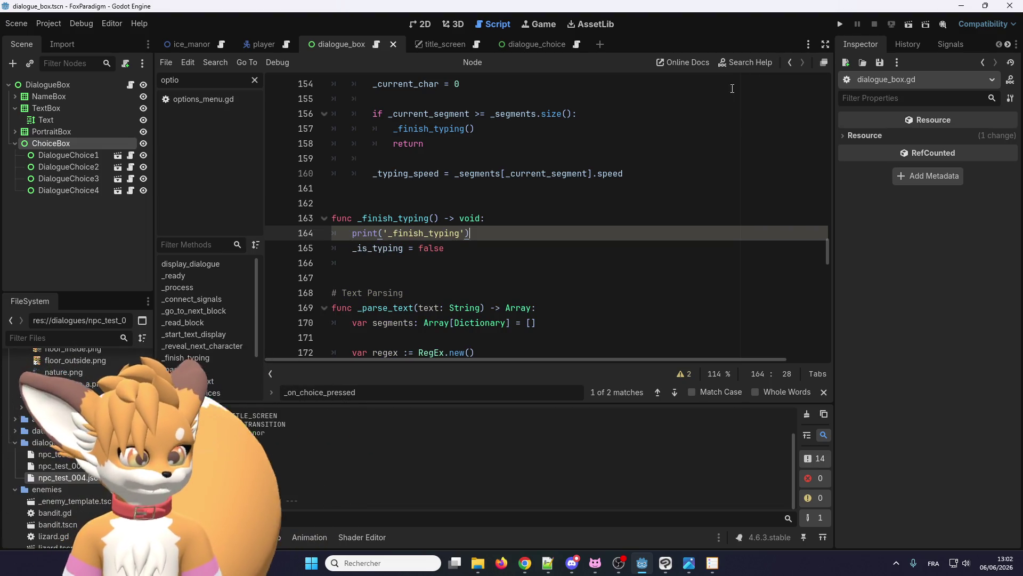
pyautogui.press('F5')
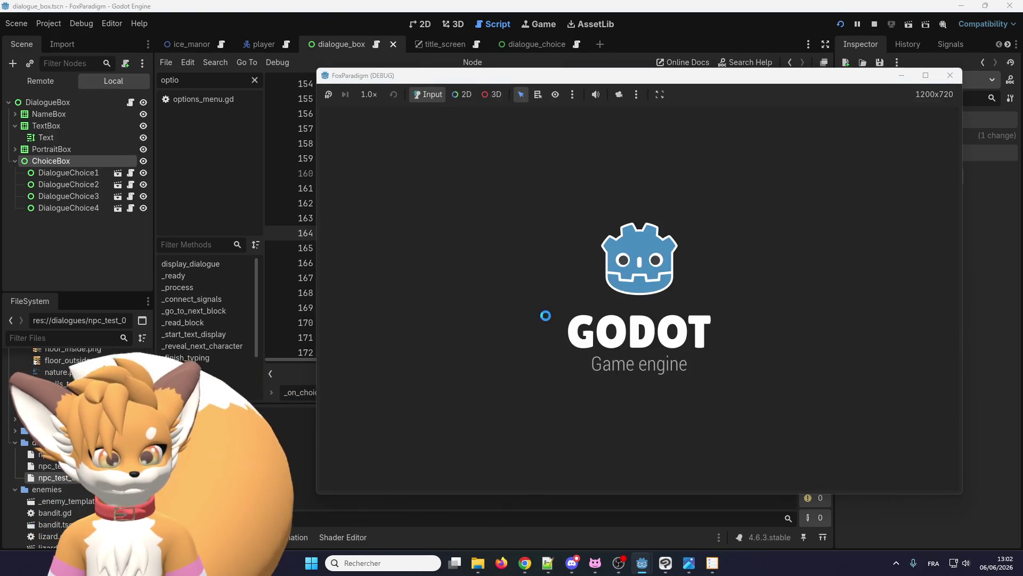
# Step: Start the game, walk the fox up to Eralo and click through his dialogue to the farewell
pyautogui.press('Return')
pyautogui.press('Return')
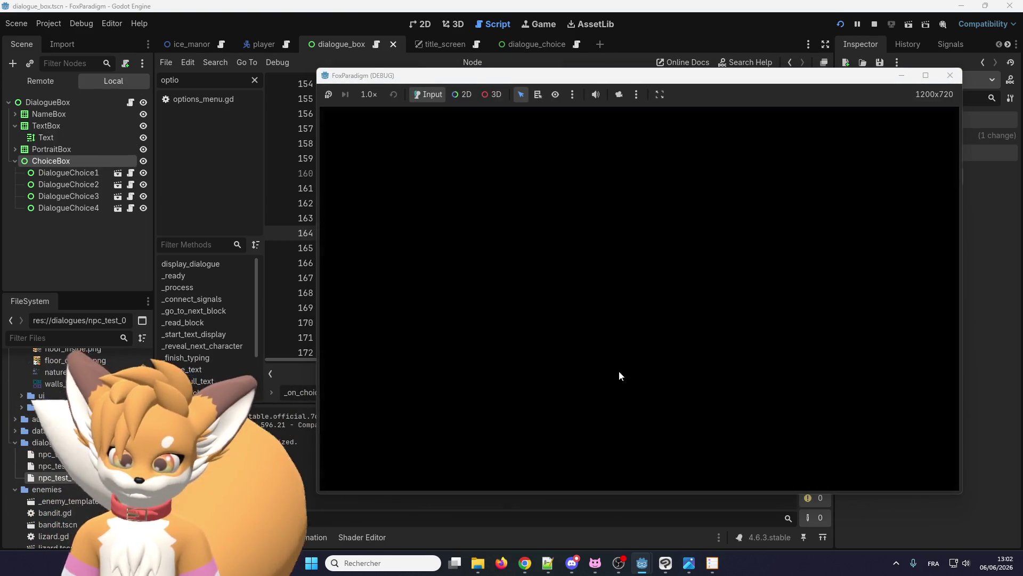
pyautogui.press('Up')
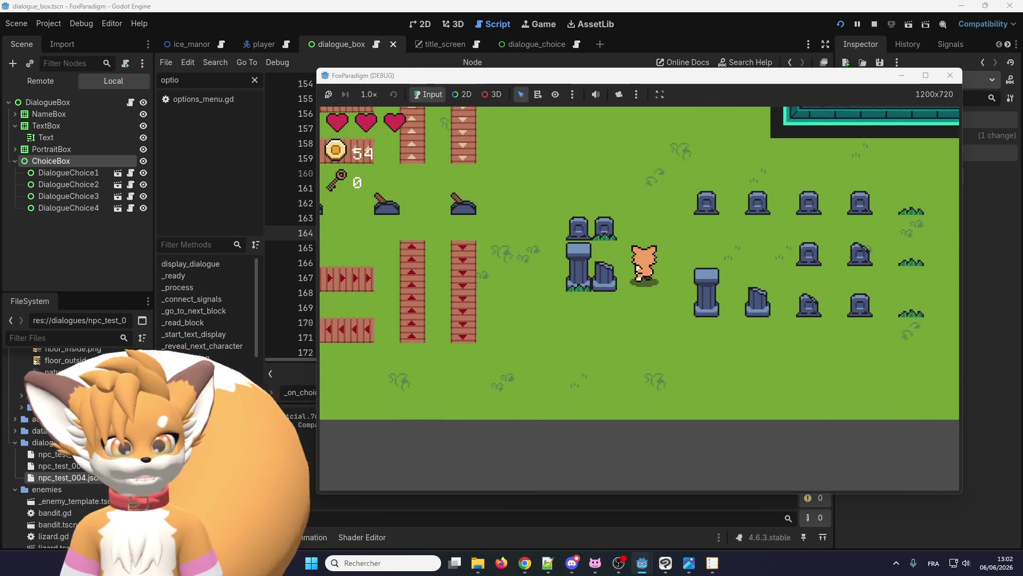
pyautogui.press('Up')
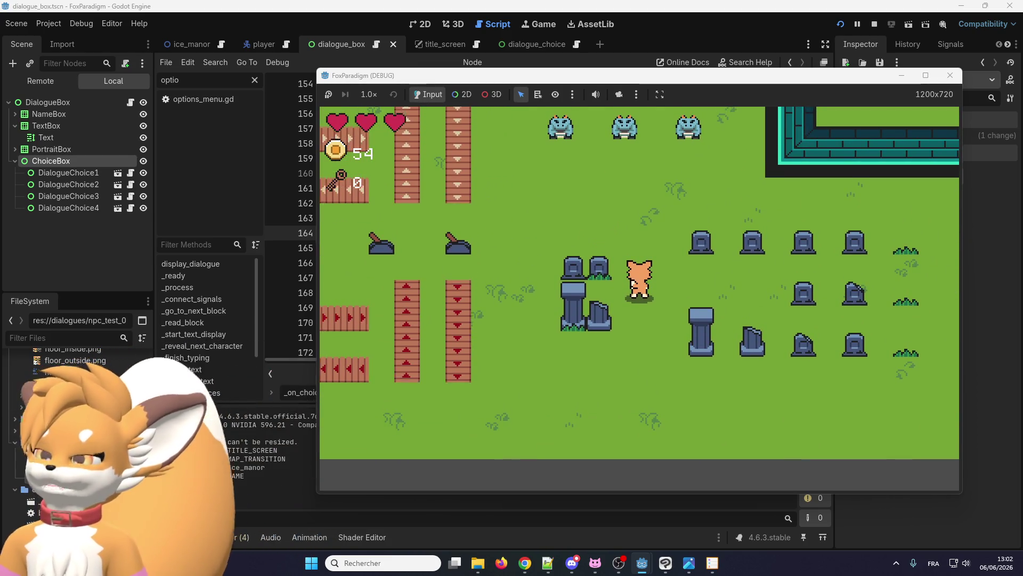
pyautogui.press('Up')
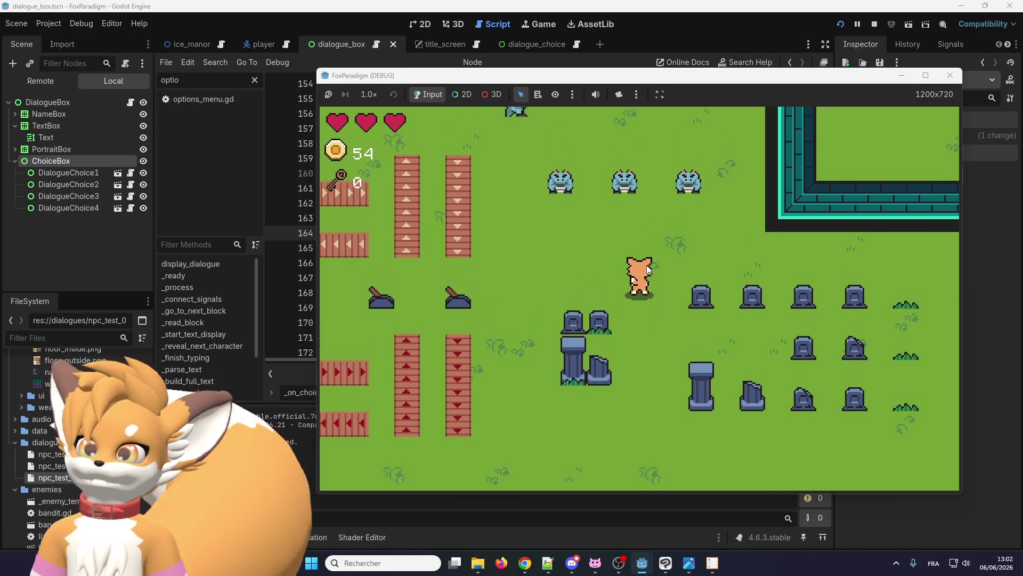
pyautogui.press('Up')
pyautogui.press('Left')
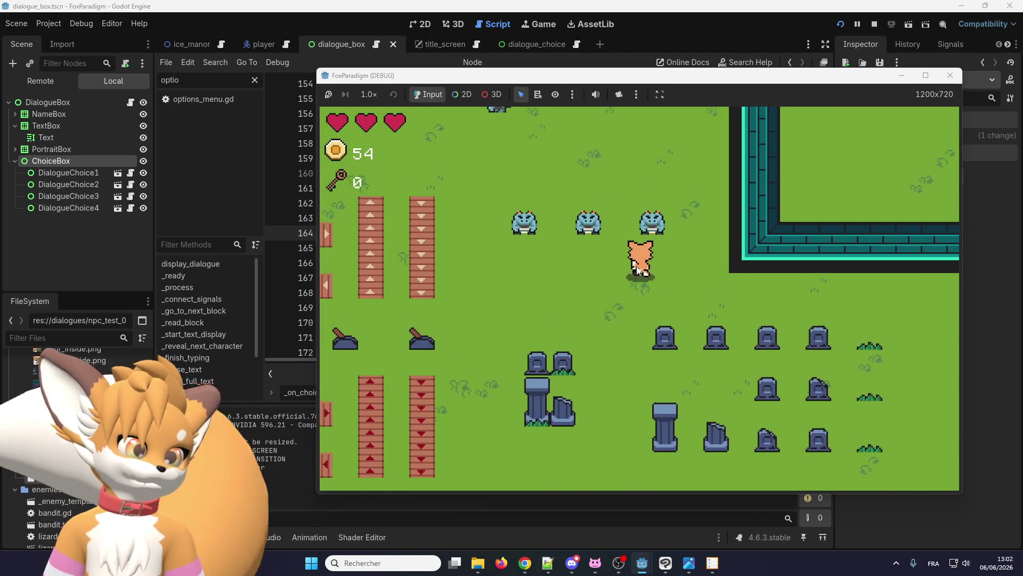
pyautogui.press('Left')
pyautogui.press('space')
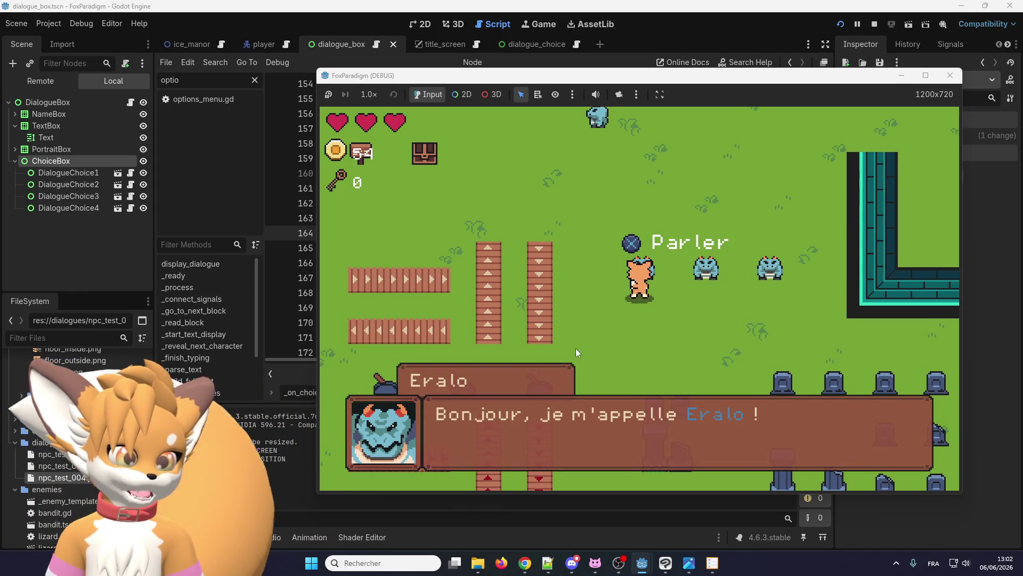
pyautogui.click(606, 434)
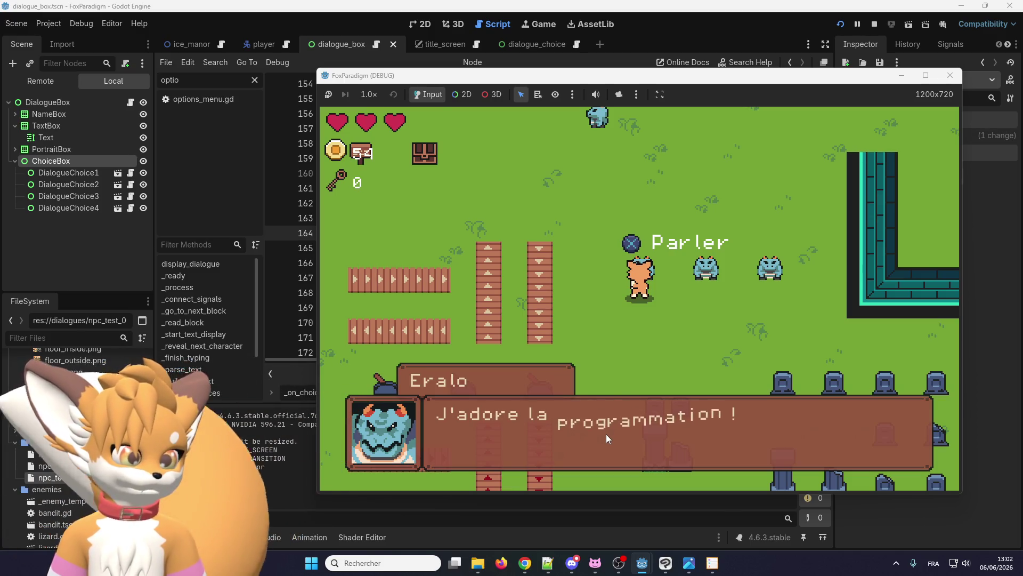
pyautogui.click(606, 434)
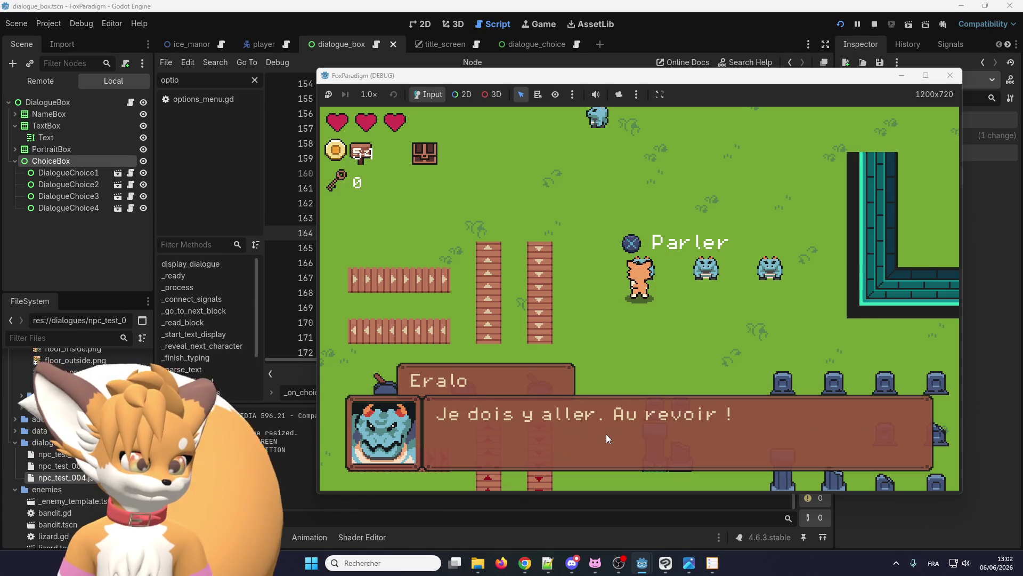
pyautogui.click(606, 434)
# Step: Talk to Eralo repeatedly, picking 'Ça va bien.' to retest the choices, then stop the game
pyautogui.press('Right')
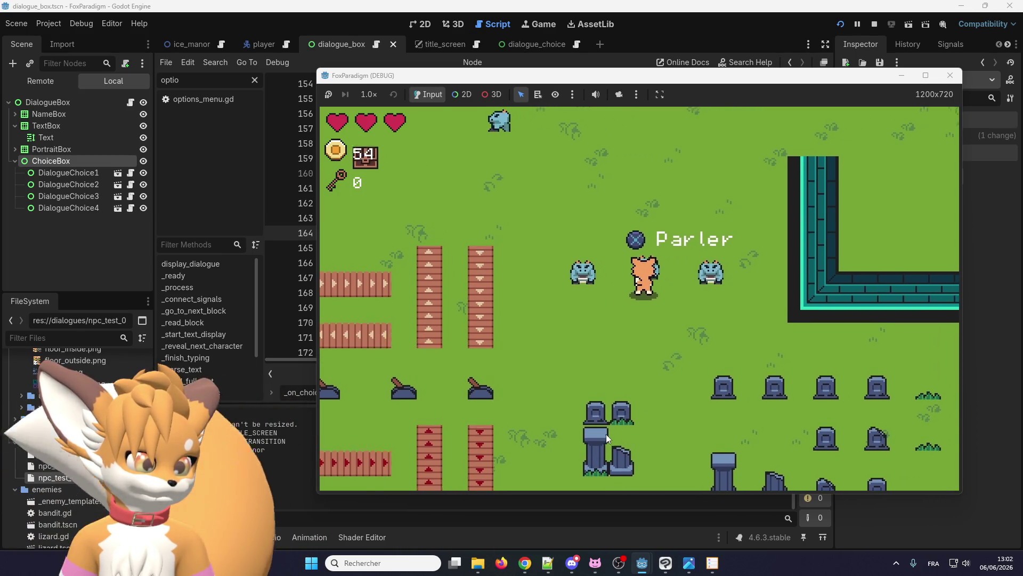
pyautogui.press('e')
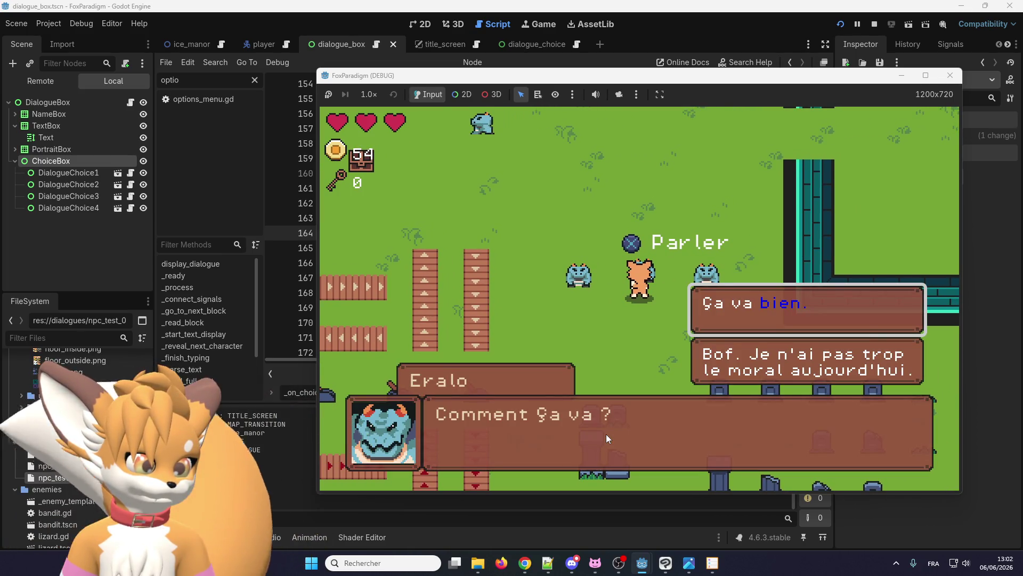
pyautogui.press('e')
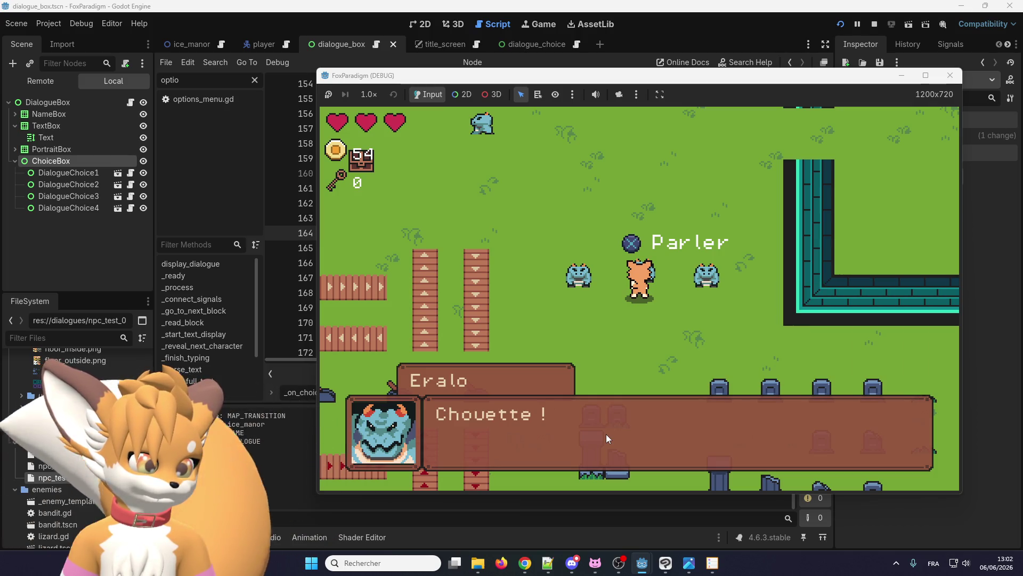
pyautogui.press('e')
pyautogui.press('e')
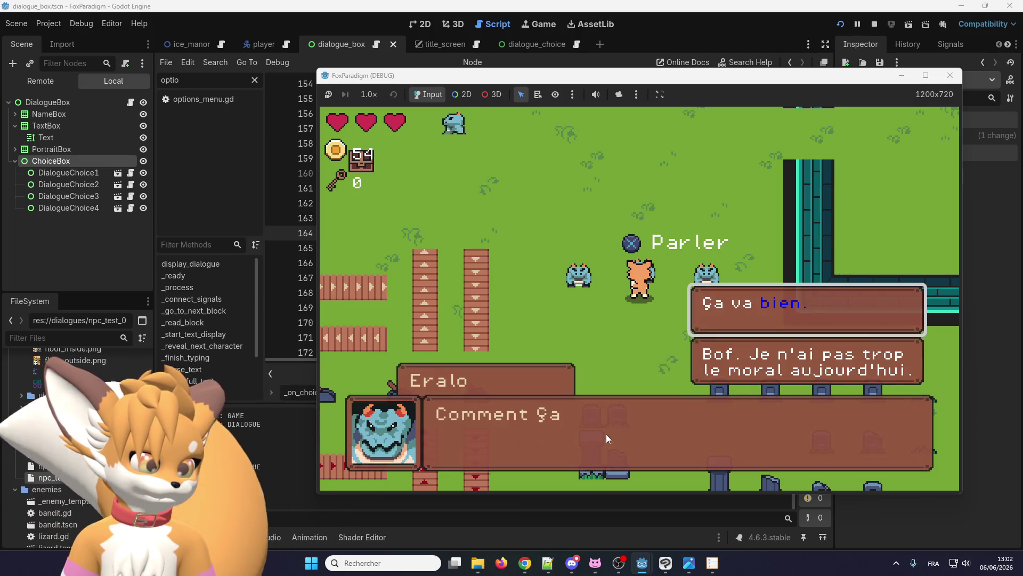
pyautogui.press('e')
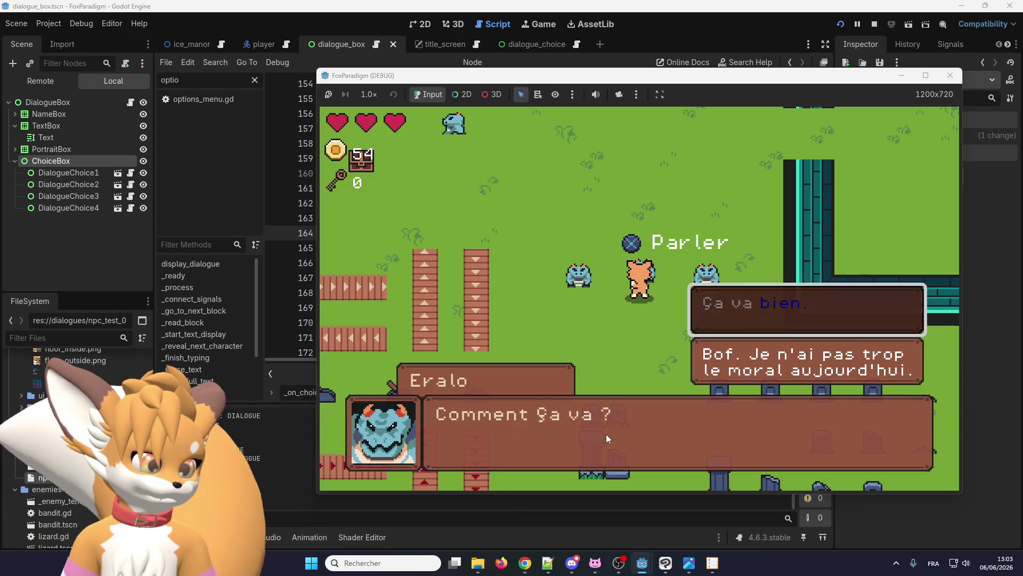
pyautogui.press('e')
pyautogui.press('e')
pyautogui.press('e')
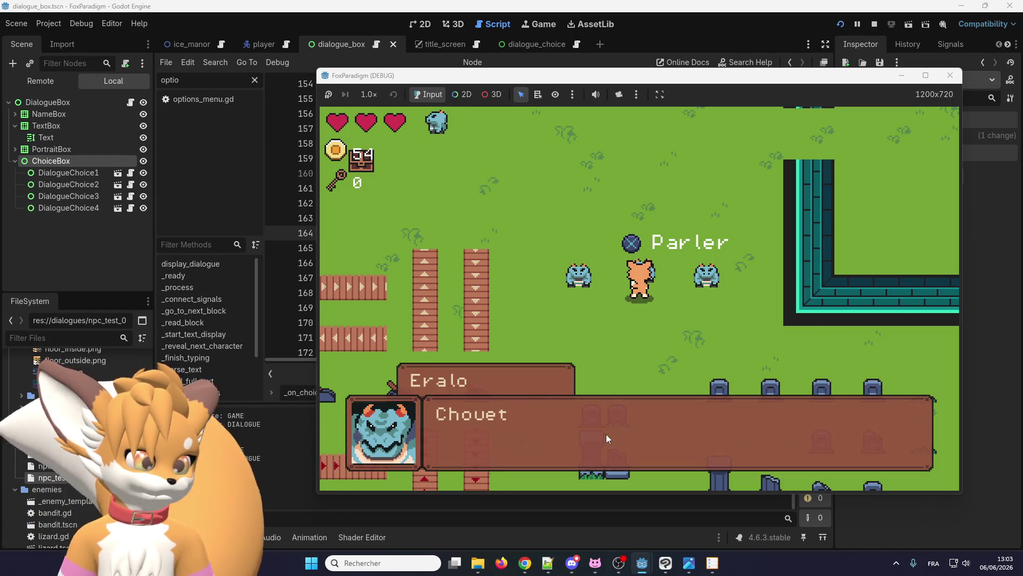
pyautogui.press('e')
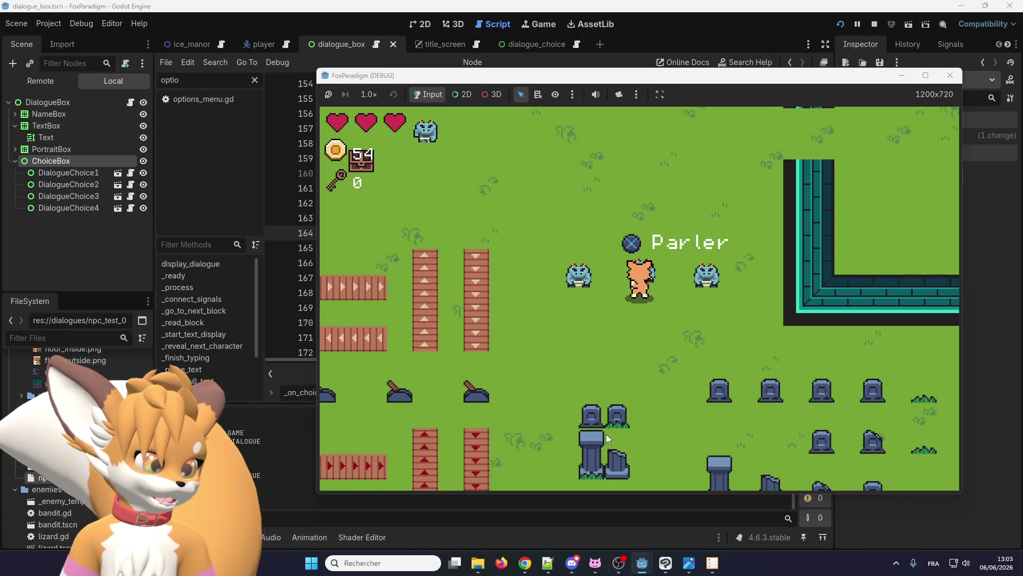
pyautogui.press('e')
pyautogui.press('e')
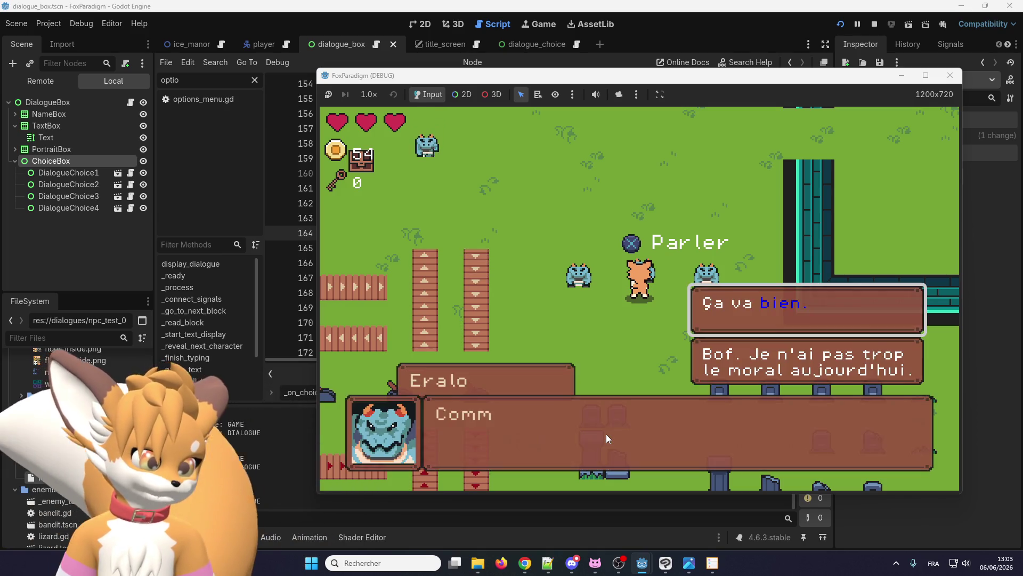
pyautogui.press('e')
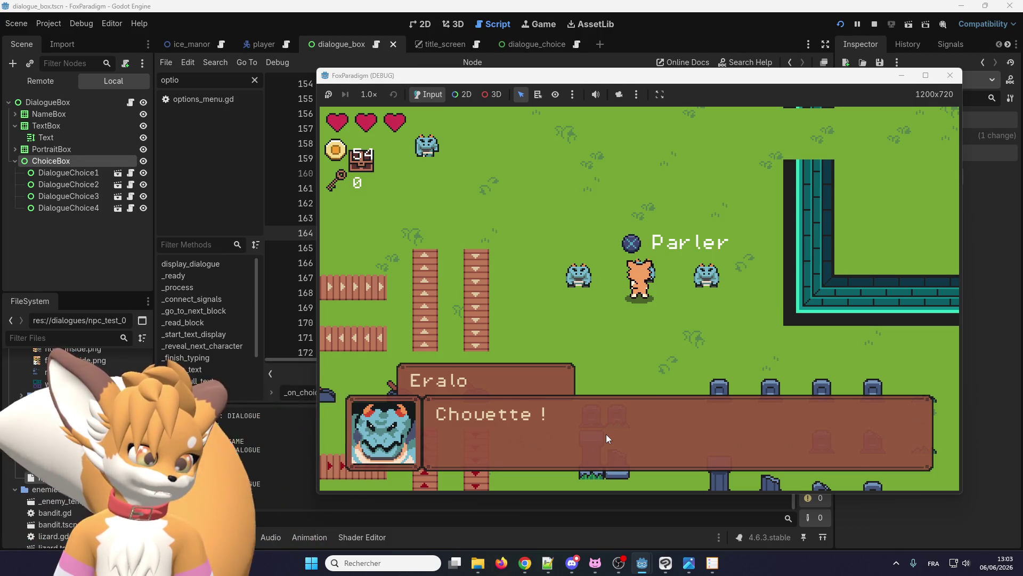
pyautogui.press('e')
pyautogui.press('e')
pyautogui.press('e')
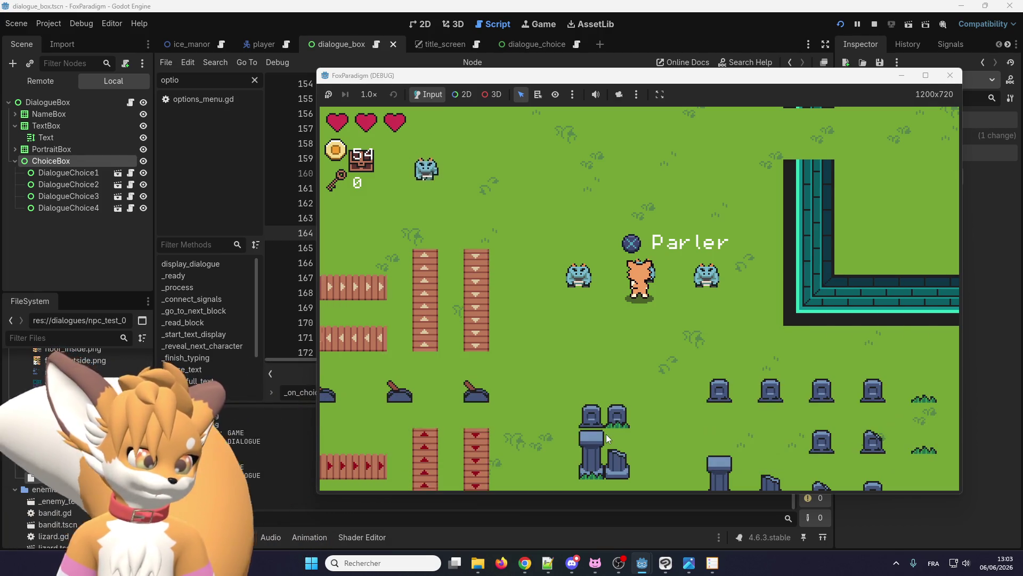
pyautogui.click(952, 80)
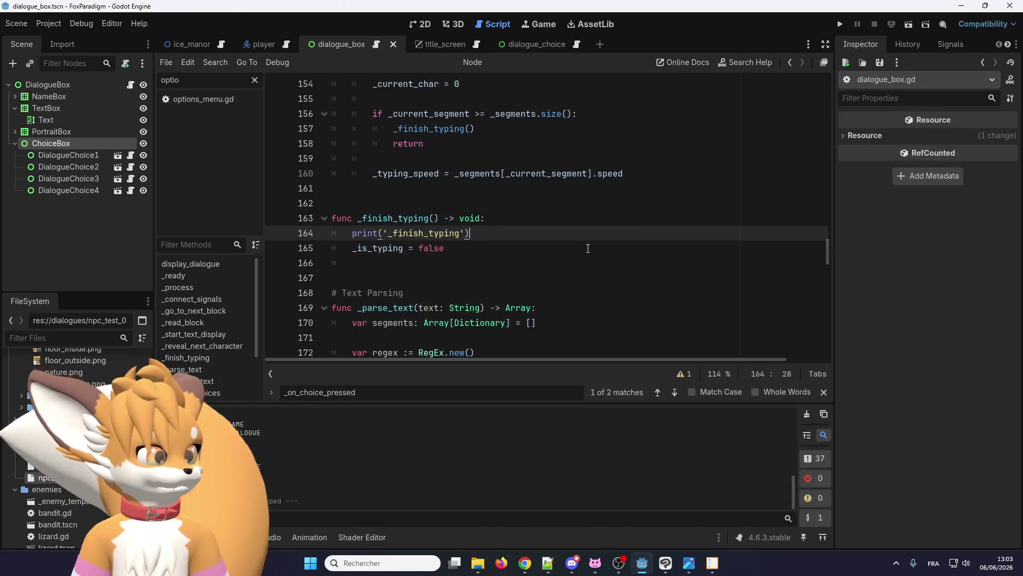
# Step: Copy 'if _choices.is_empty():' from line 251 and paste it below the _unhandled_input header
pyautogui.scroll(-9, 425, 261)
pyautogui.scroll(-20, 426, 261)
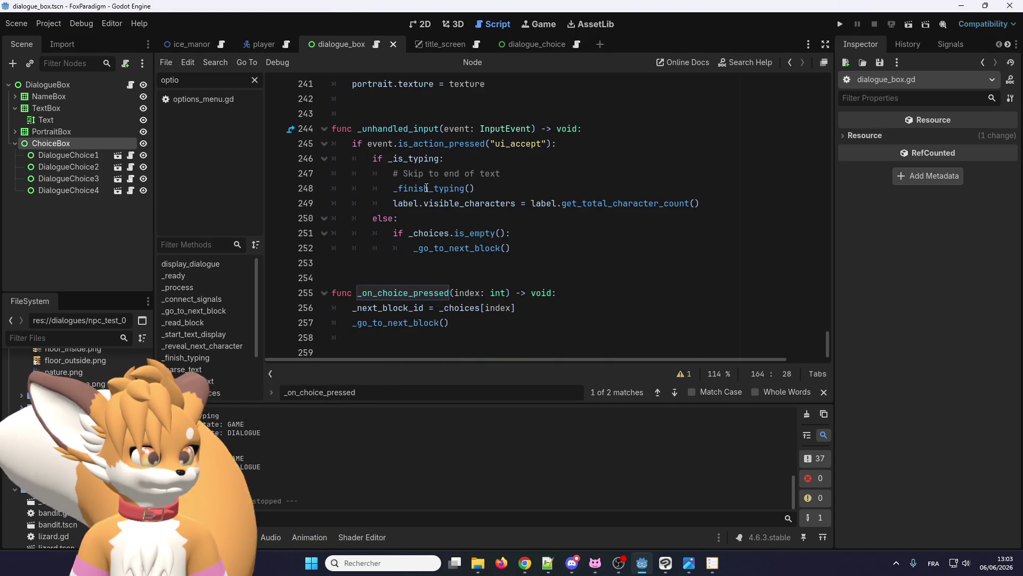
pyautogui.doubleClick(393, 292)
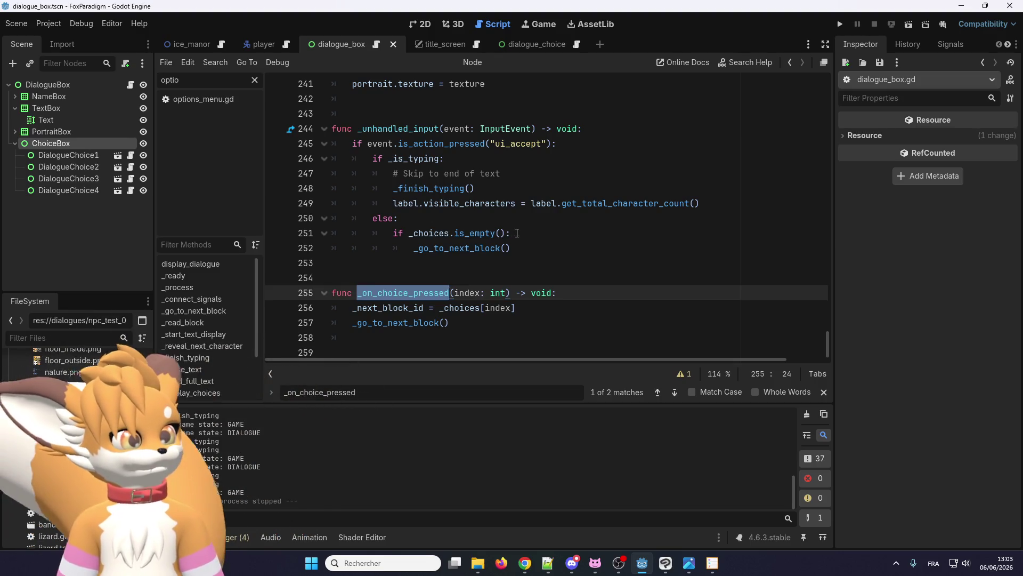
pyautogui.moveTo(517, 233); pyautogui.dragTo(393, 233)
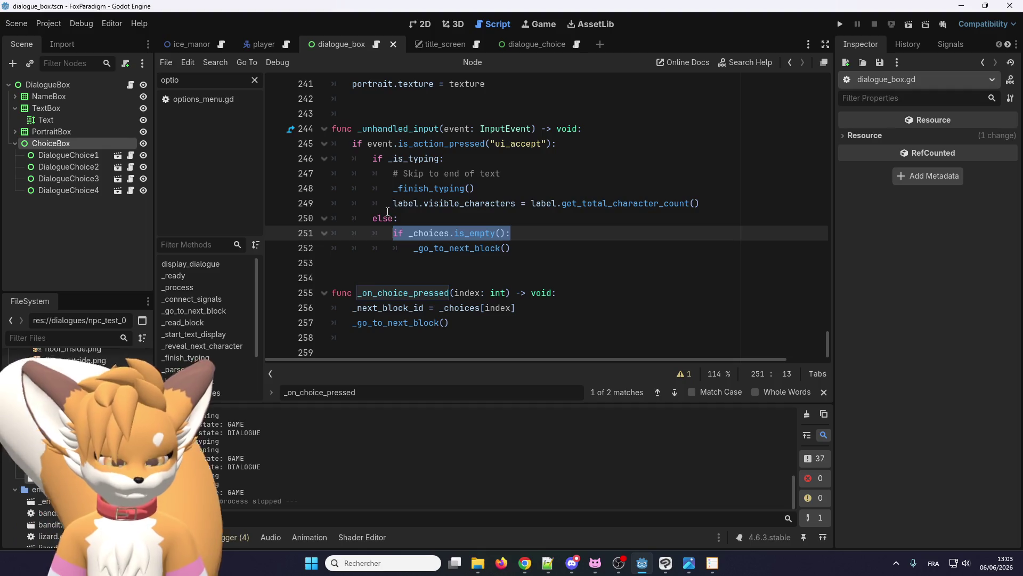
pyautogui.hotkey('ctrl', 'c')
pyautogui.click(598, 130)
pyautogui.press('Return')
pyautogui.hotkey('ctrl', 'v')
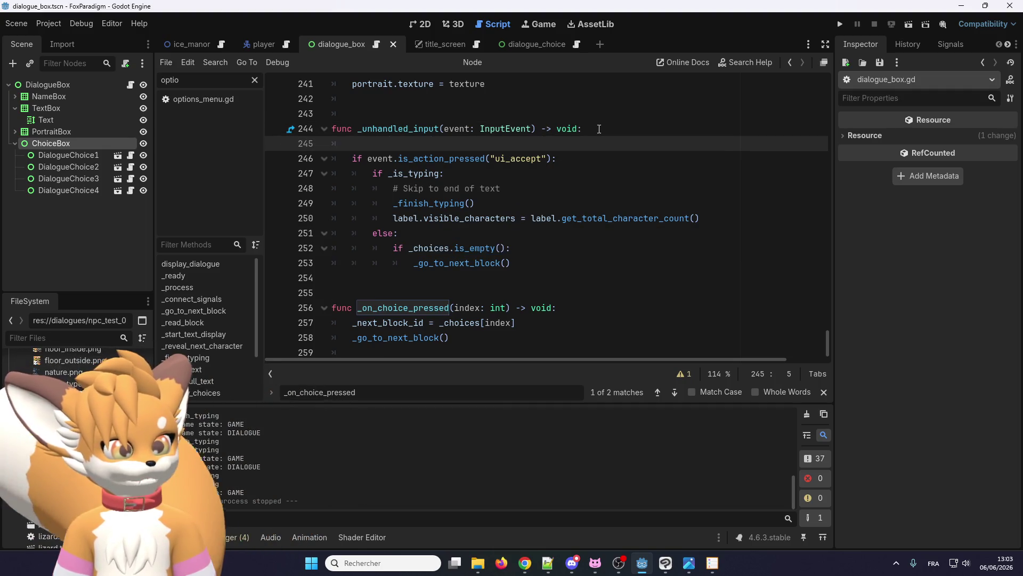
# Step: Indent the ui_accept block (lines 246–253) under the new check and run the project
pyautogui.moveTo(544, 263); pyautogui.dragTo(329, 160)
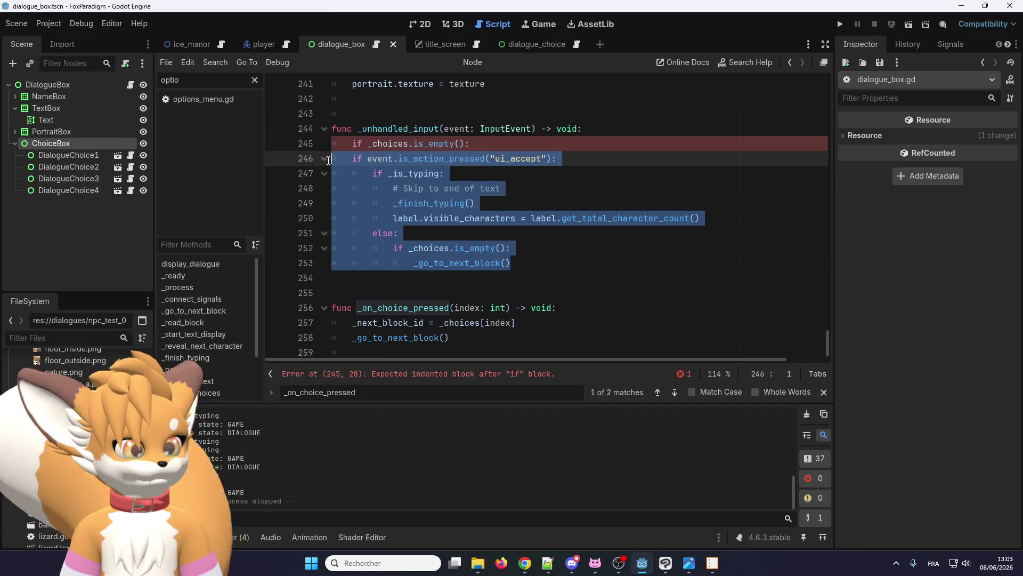
pyautogui.press('Tab')
pyautogui.click(517, 175)
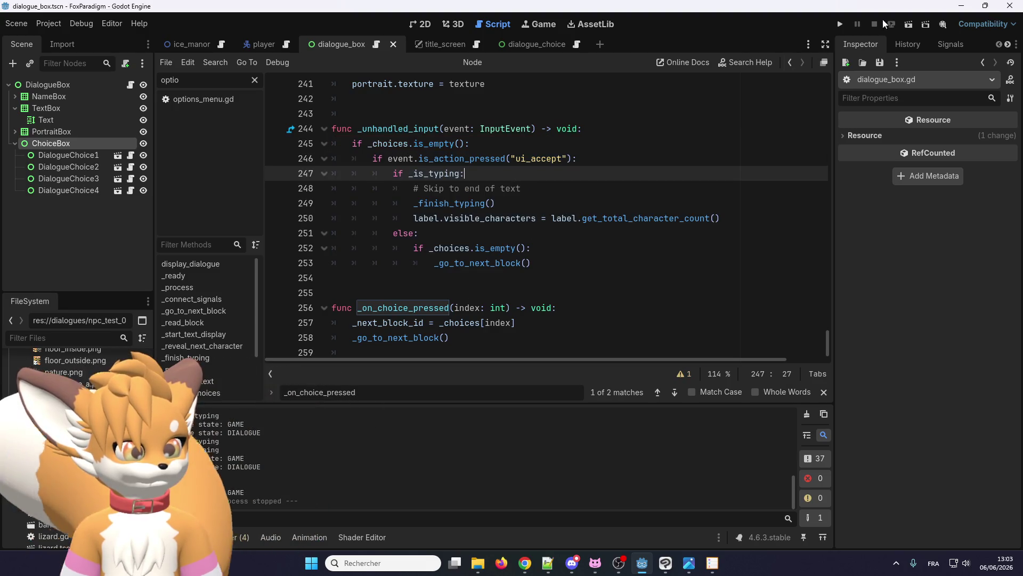
pyautogui.click(841, 24)
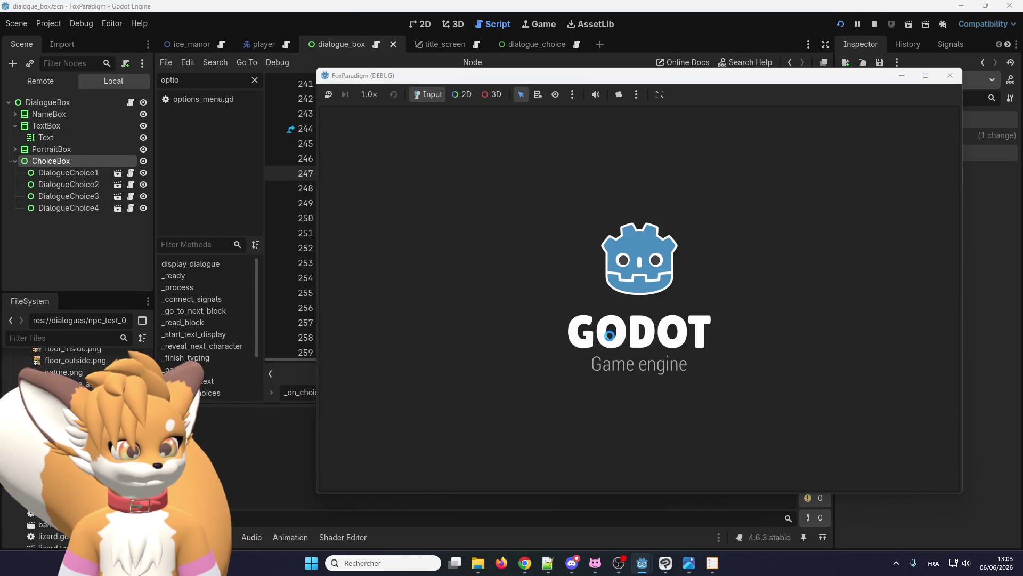
pyautogui.press('Return')
pyautogui.press('Return')
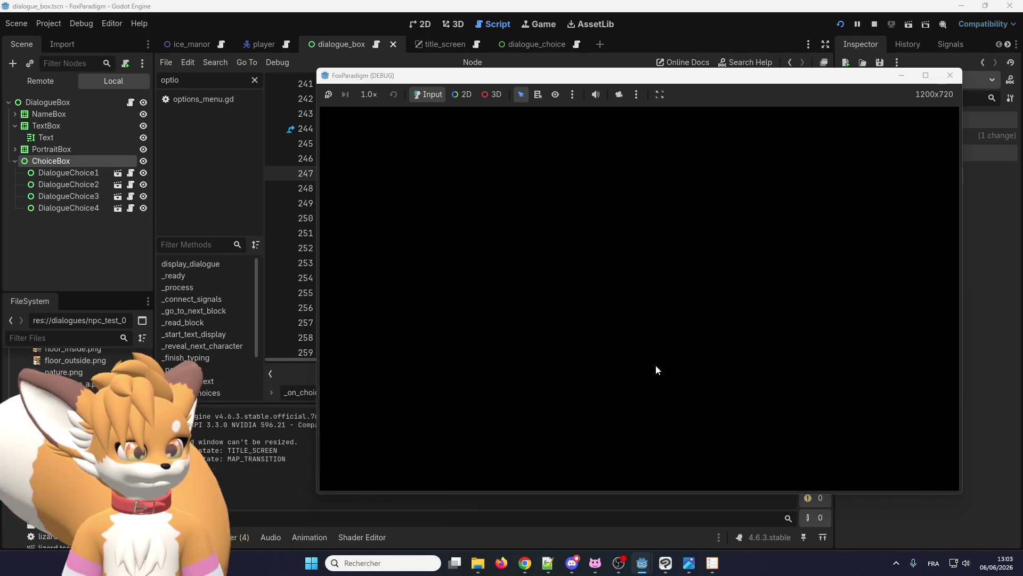
pyautogui.press('Up')
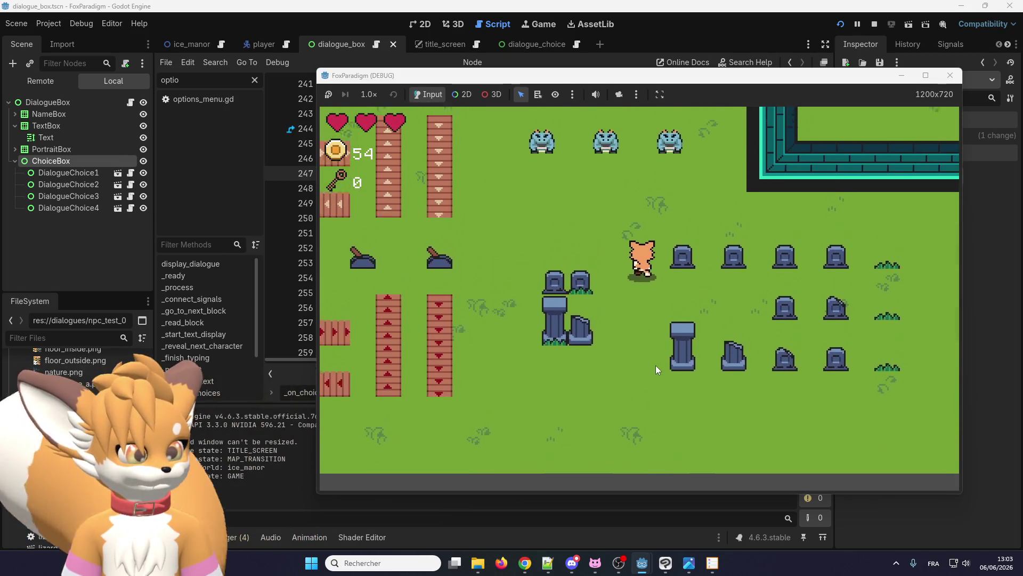
pyautogui.press('Up')
pyautogui.press('Left')
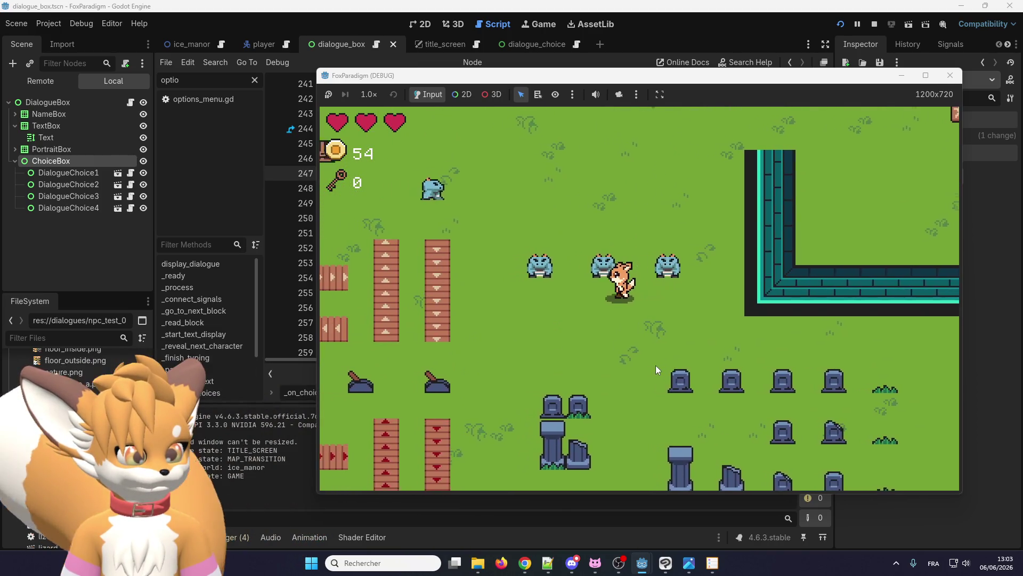
pyautogui.press('Return')
pyautogui.press('Return')
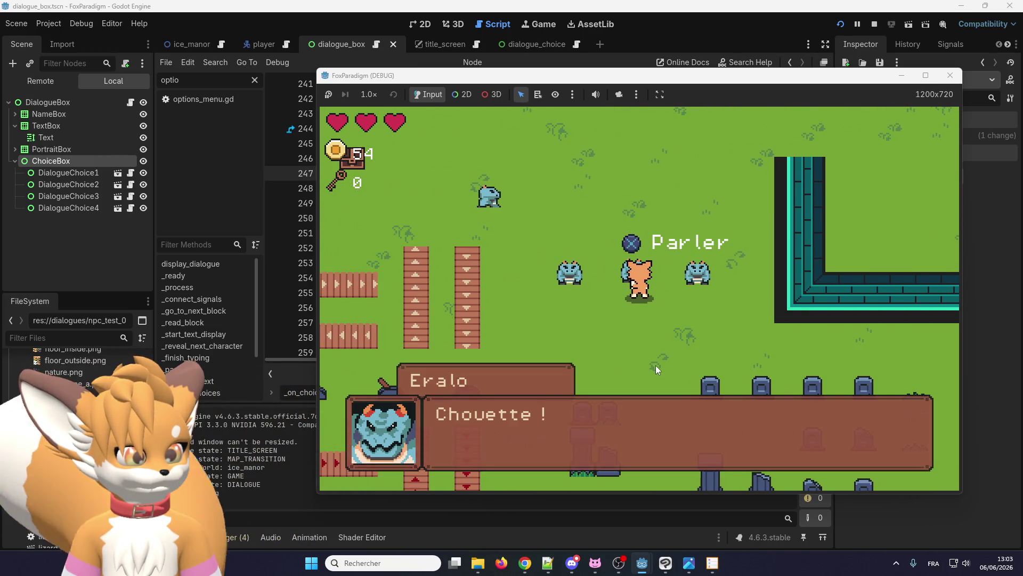
pyautogui.press('Return')
pyautogui.press('Return')
pyautogui.press('Return')
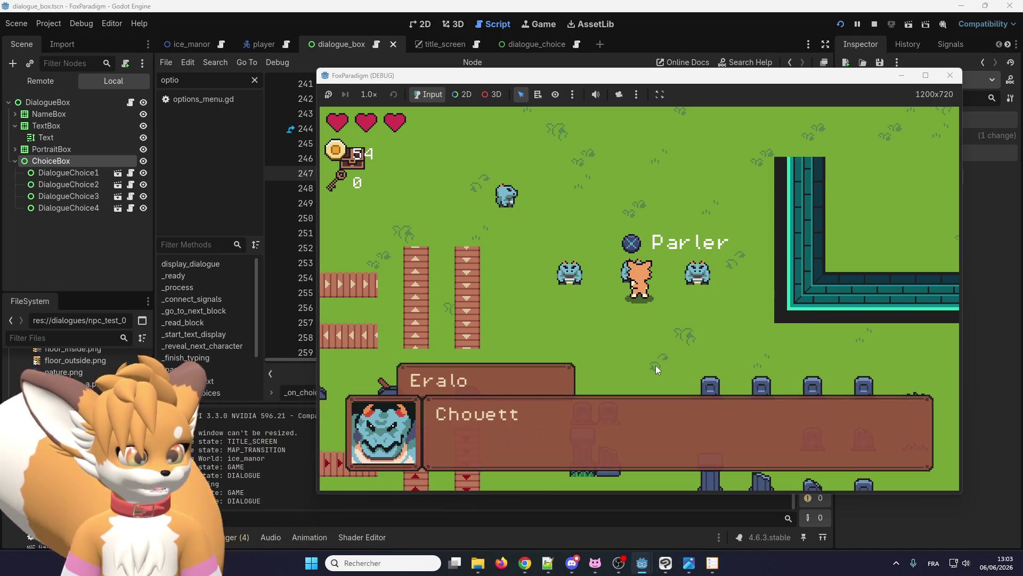
pyautogui.press('Return')
pyautogui.press('Return')
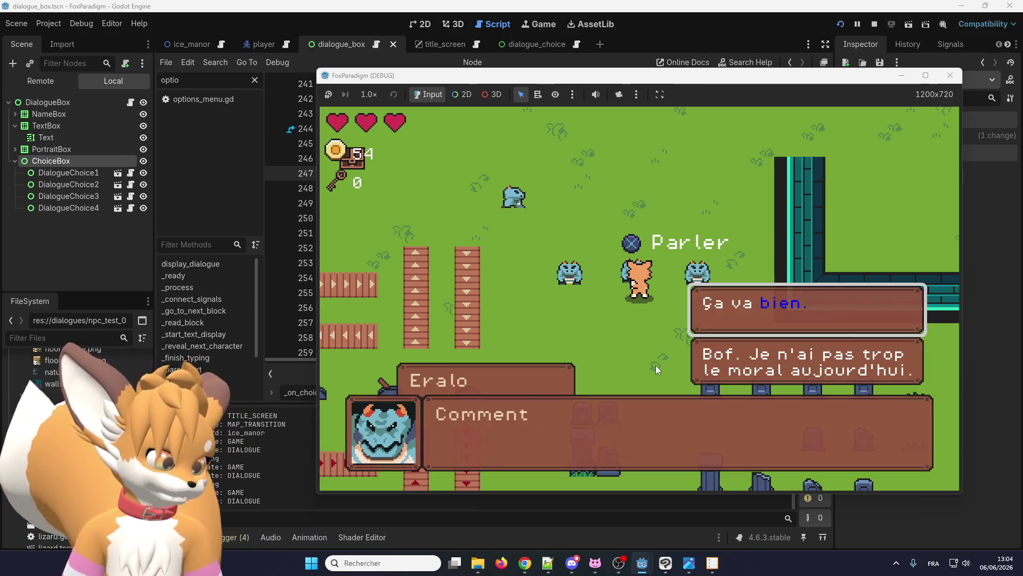
pyautogui.press('Return')
pyautogui.press('Return')
pyautogui.press('Return')
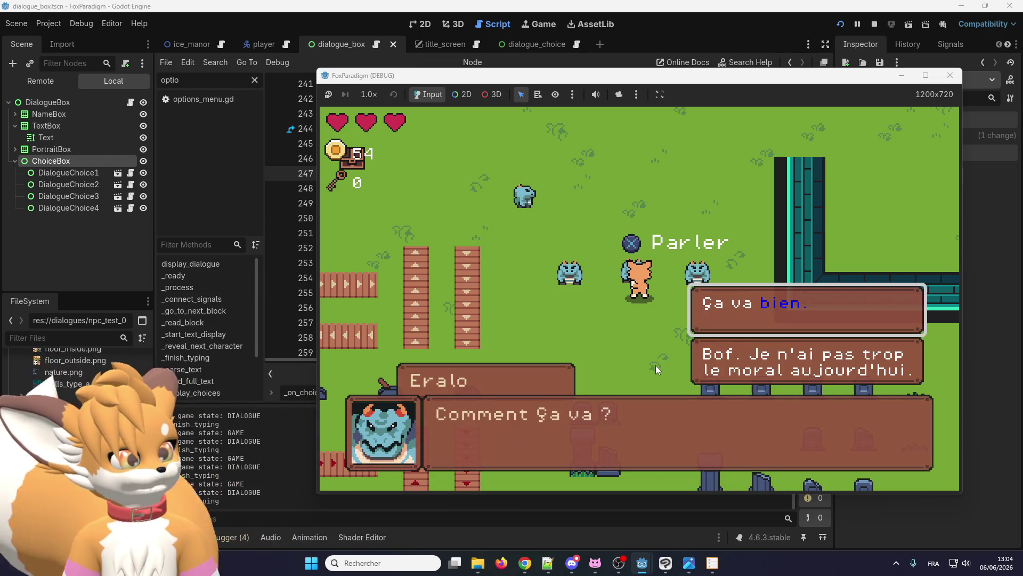
pyautogui.press('Return')
pyautogui.press('Return')
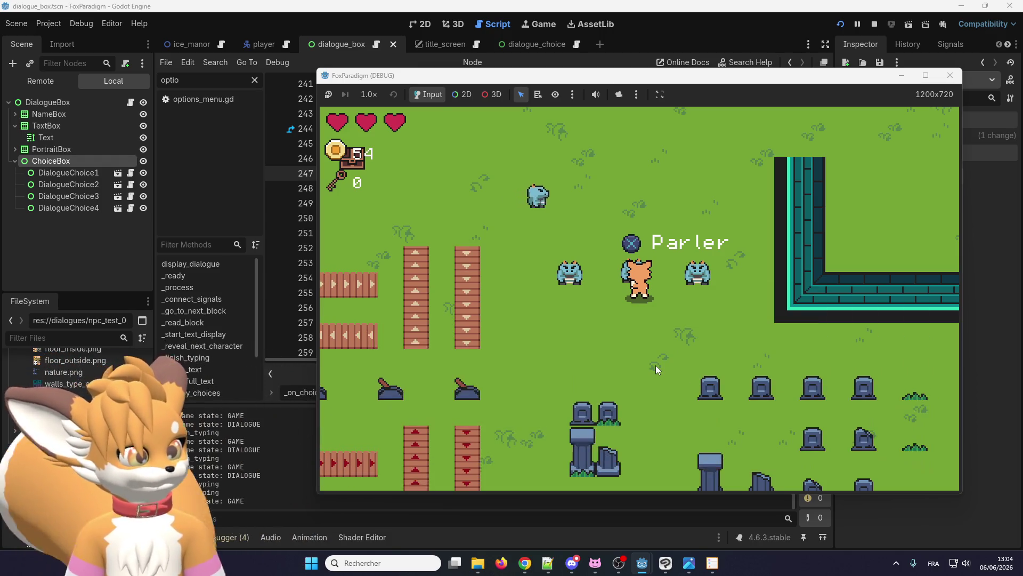
pyautogui.press('Return')
pyautogui.press('Return')
pyautogui.press('Return')
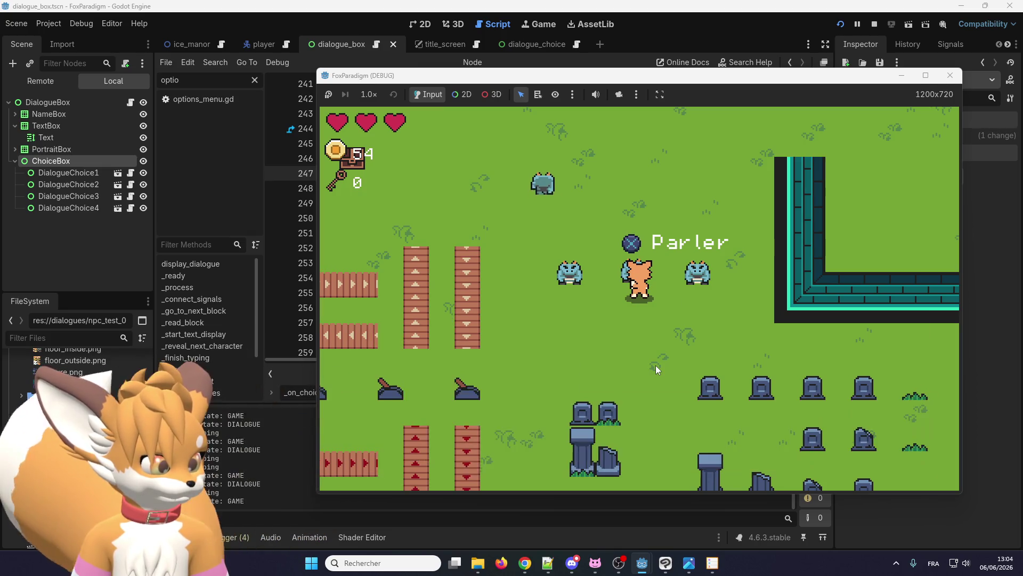
pyautogui.press('Return')
pyautogui.press('Return')
pyautogui.press('Return')
pyautogui.press('Down')
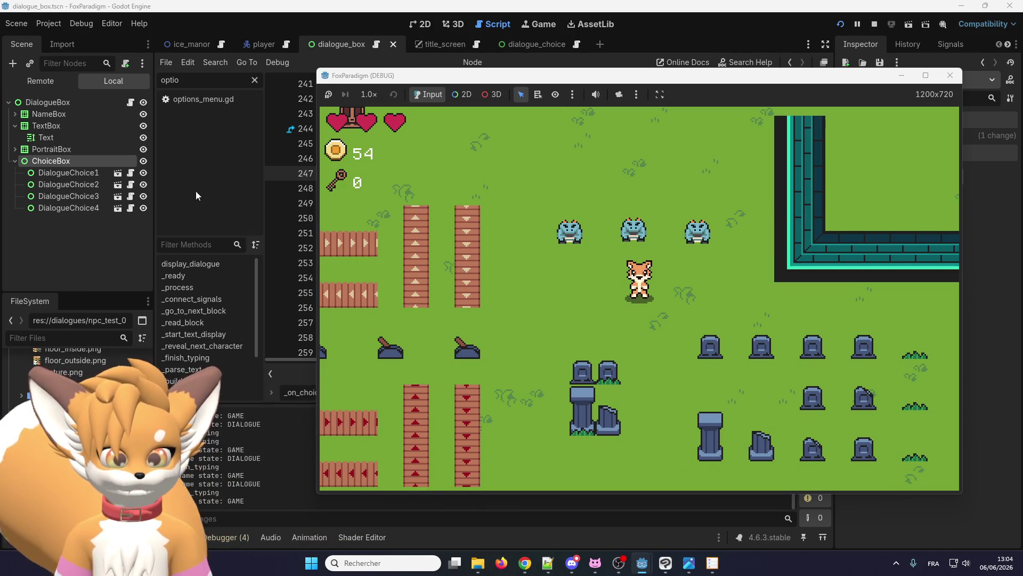
pyautogui.click(955, 78)
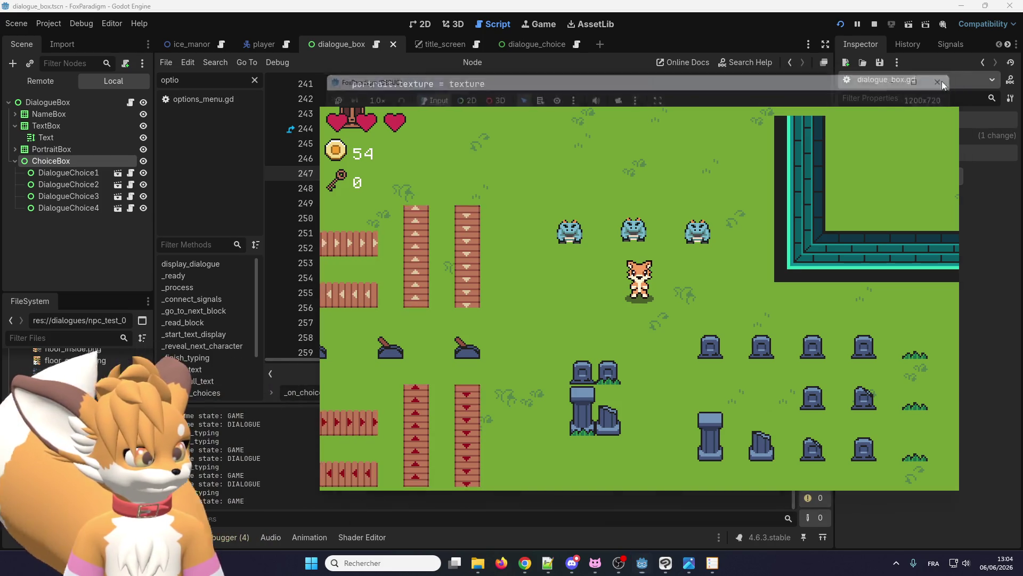
pyautogui.click(467, 155)
pyautogui.hotkey('shift', 'Down')
pyautogui.hotkey('shift', 'Down')
pyautogui.hotkey('shift', 'Down')
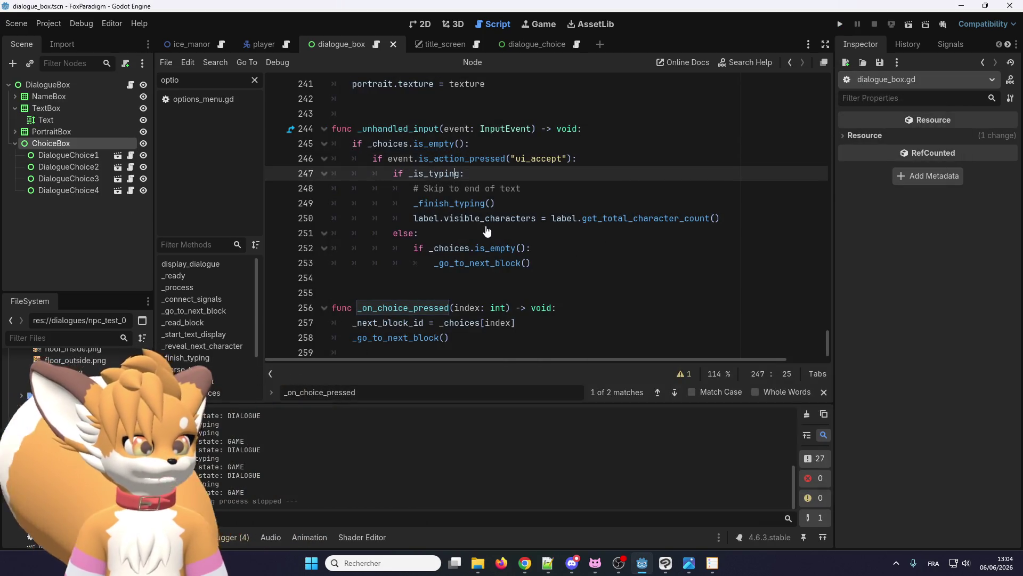
# Step: Revert the added if _choices.is_empty() check in _unhandled_input
pyautogui.hotkey('shift', 'Tab')
pyautogui.press('Up')
pyautogui.hotkey('ctrl', 'shift', 'k')
pyautogui.press('Up')
pyautogui.press('End')
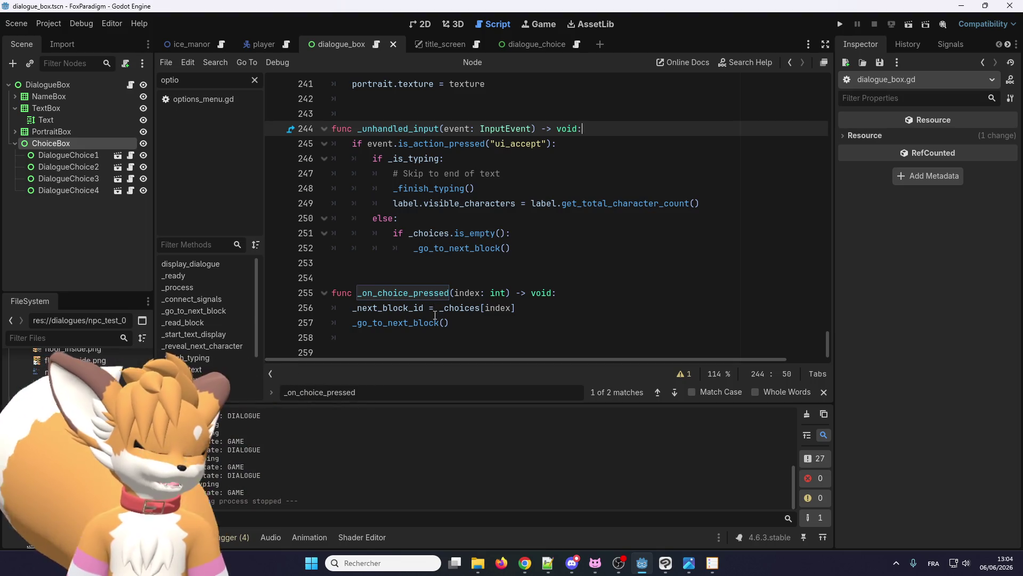
# Step: Insert a _finish_typing() call as line 257 in _on_choice_pressed, commented out with '#'
pyautogui.click(434, 312)
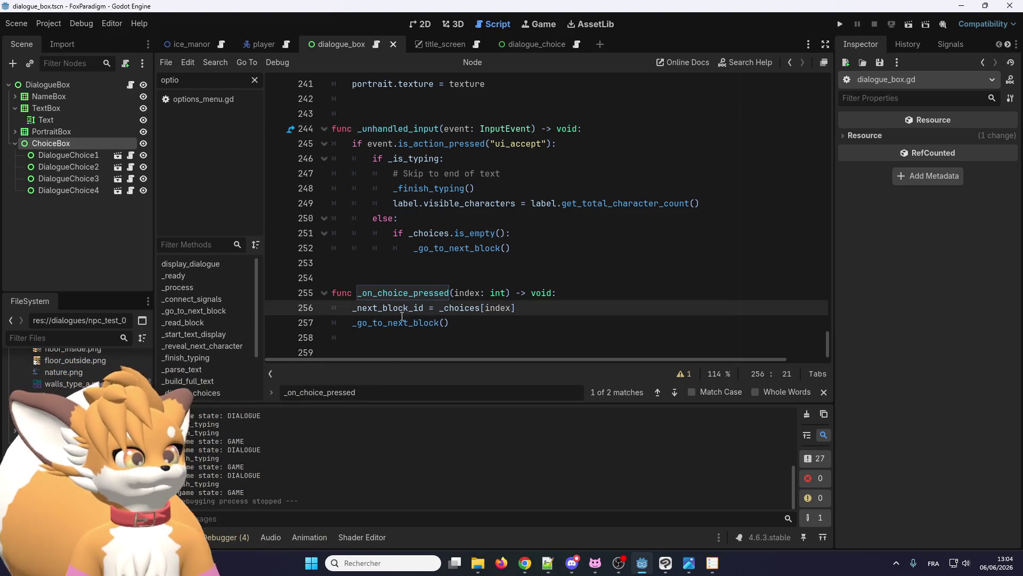
pyautogui.click(410, 322)
pyautogui.scroll(7, 408, 320)
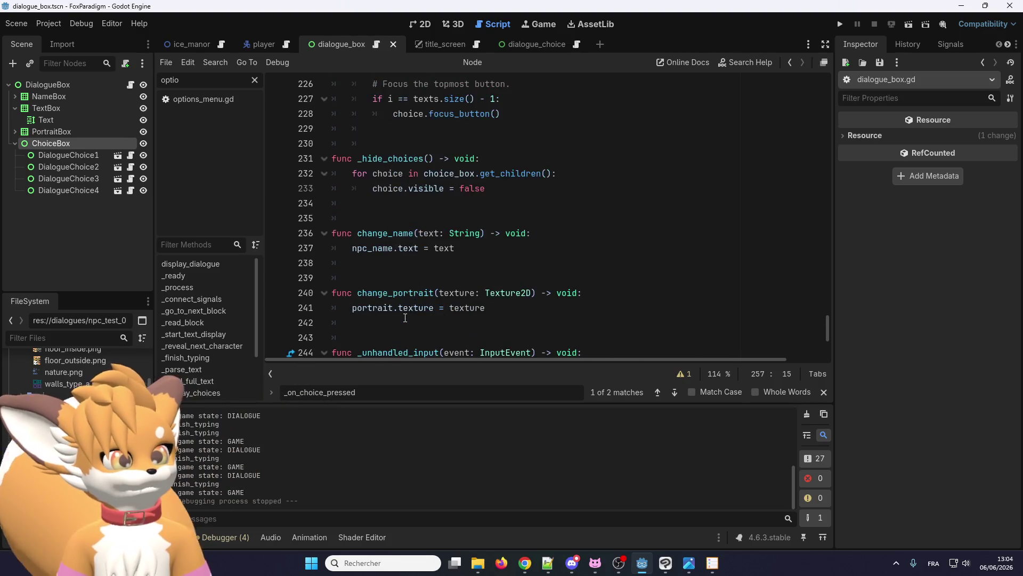
pyautogui.scroll(-7, 407, 323)
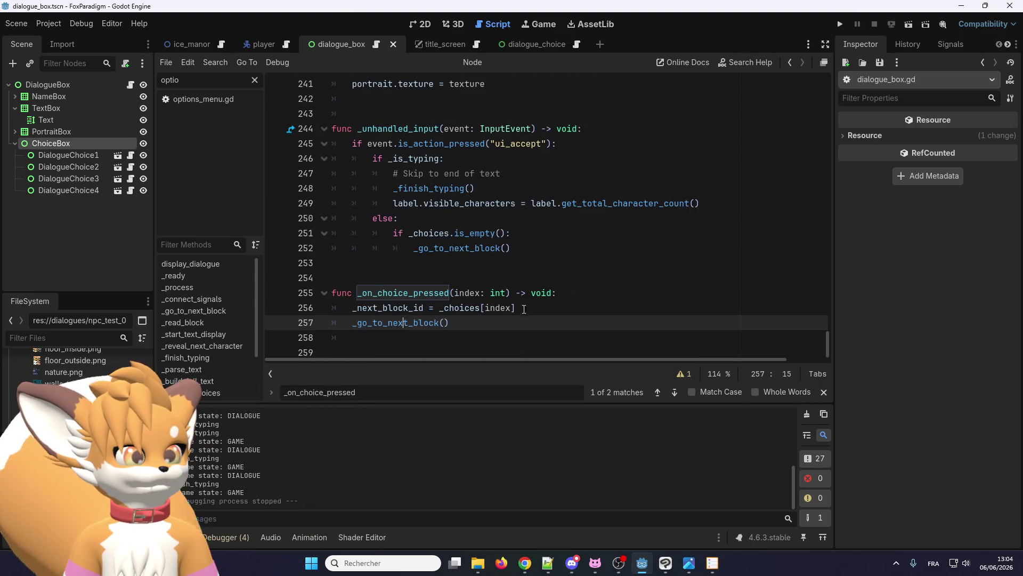
pyautogui.moveTo(475, 189); pyautogui.dragTo(392, 188)
pyautogui.hotkey('ctrl', 'c')
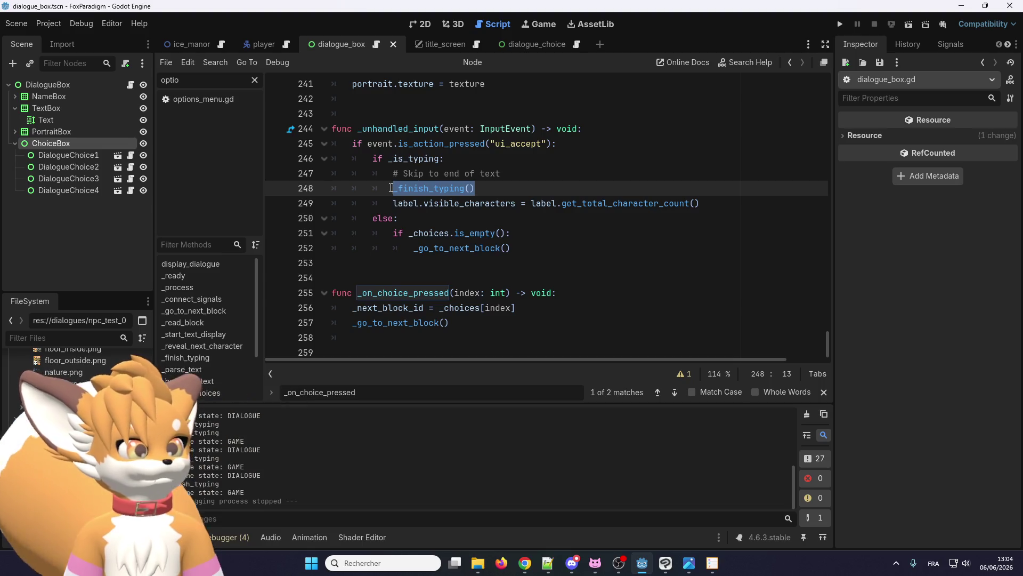
pyautogui.click(547, 307)
pyautogui.press('Return')
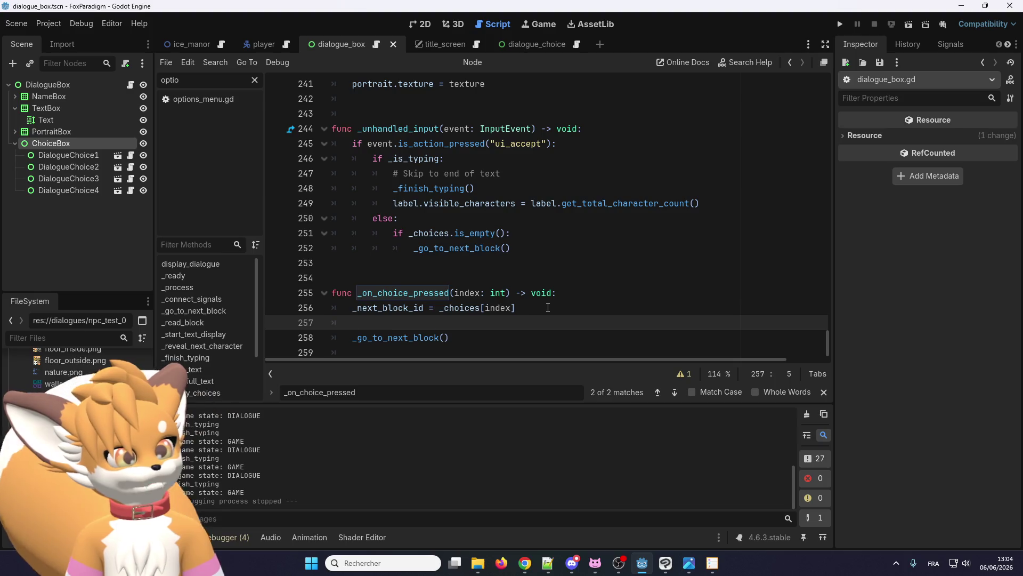
pyautogui.hotkey('ctrl', 'v')
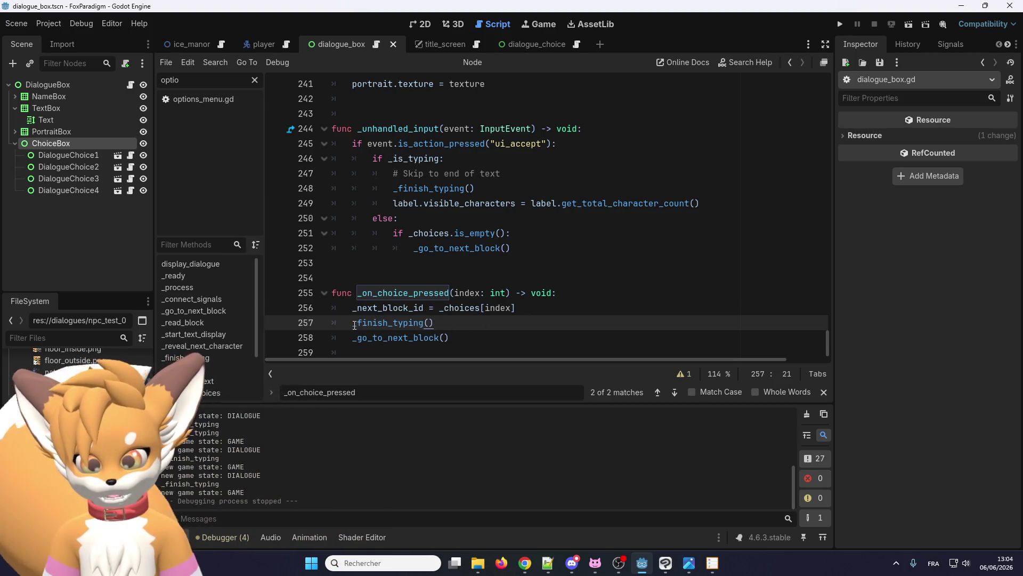
pyautogui.write('#')
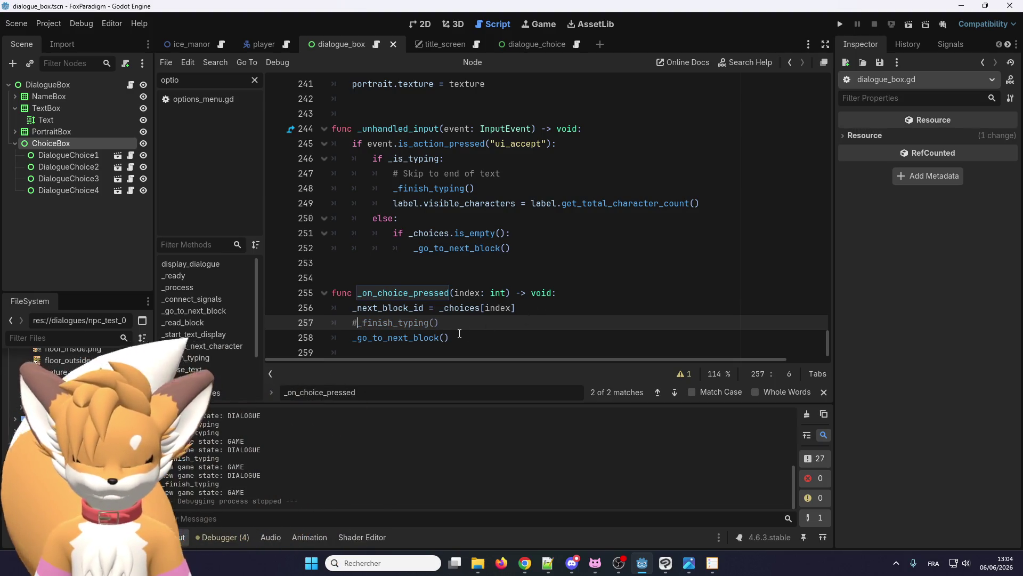
pyautogui.click(476, 327)
pyautogui.write('#')
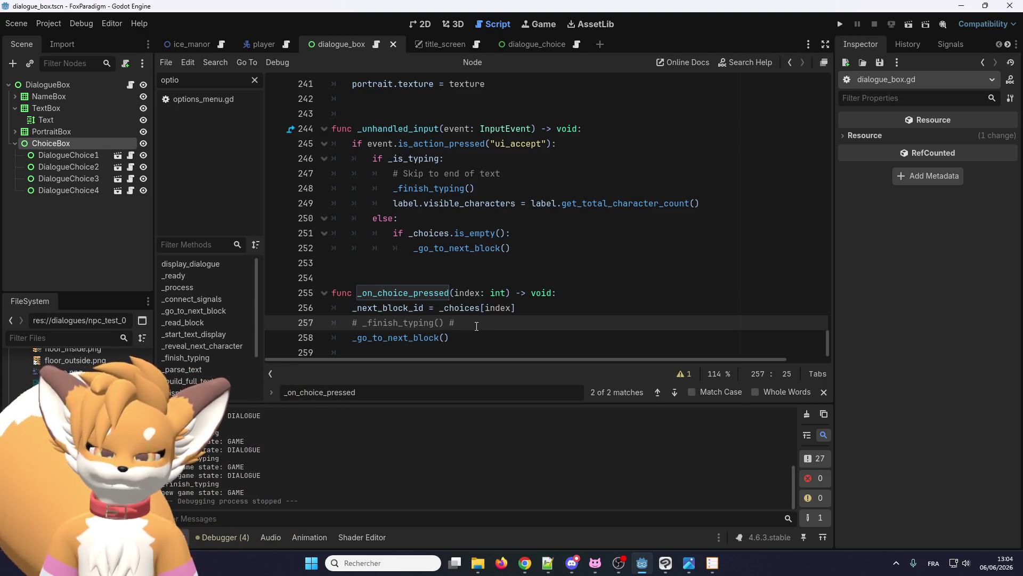
# Step: Scroll back up in the script and open the Ctrl+F search bar
pyautogui.scroll(7, 477, 327)
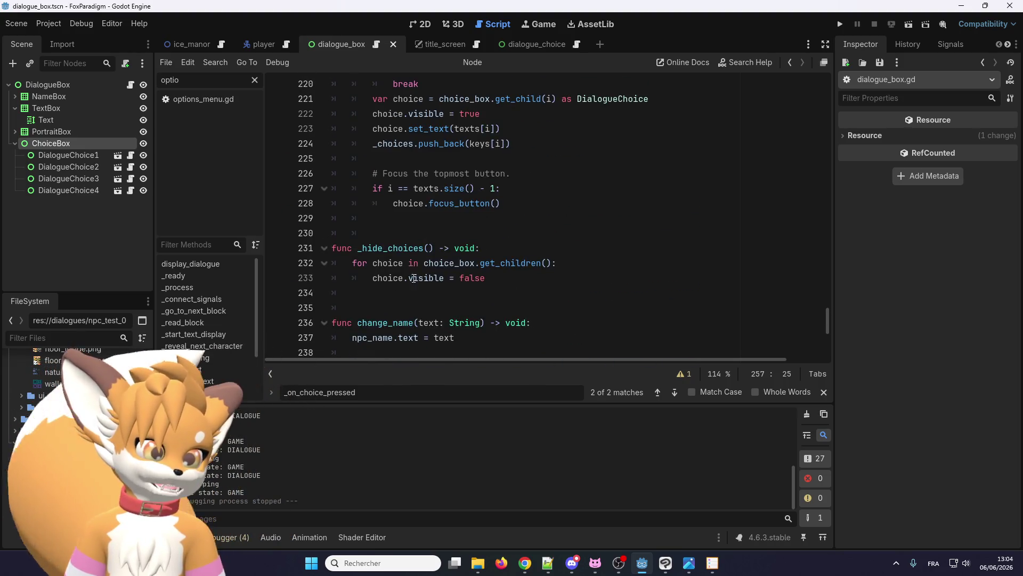
pyautogui.scroll(10, 413, 278)
pyautogui.click(409, 277)
pyautogui.hotkey('ctrl', 'f')
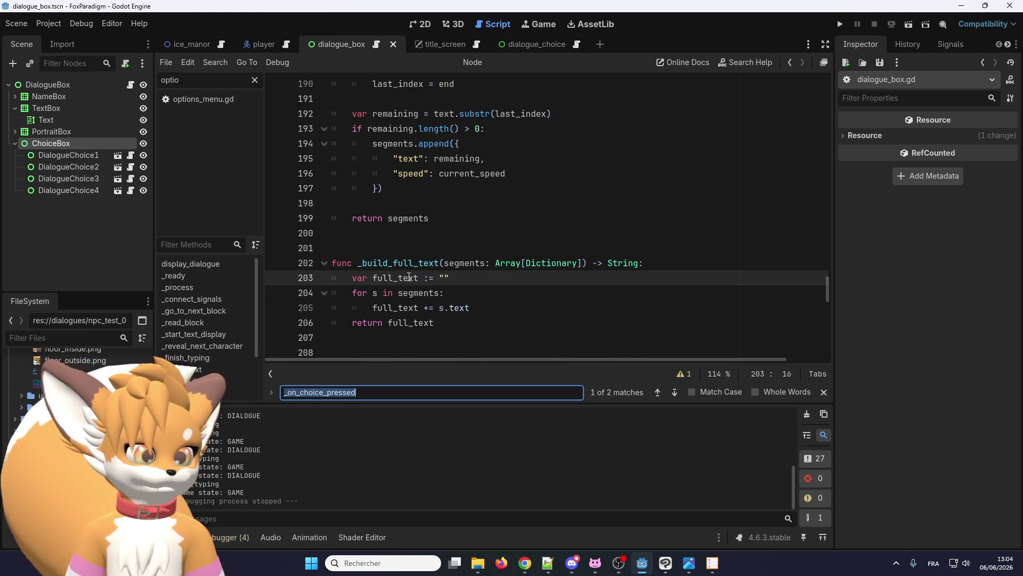
# Step: Search for '_finish_typing()' and step back and forth through its matches
pyautogui.write('_finish_typing()')
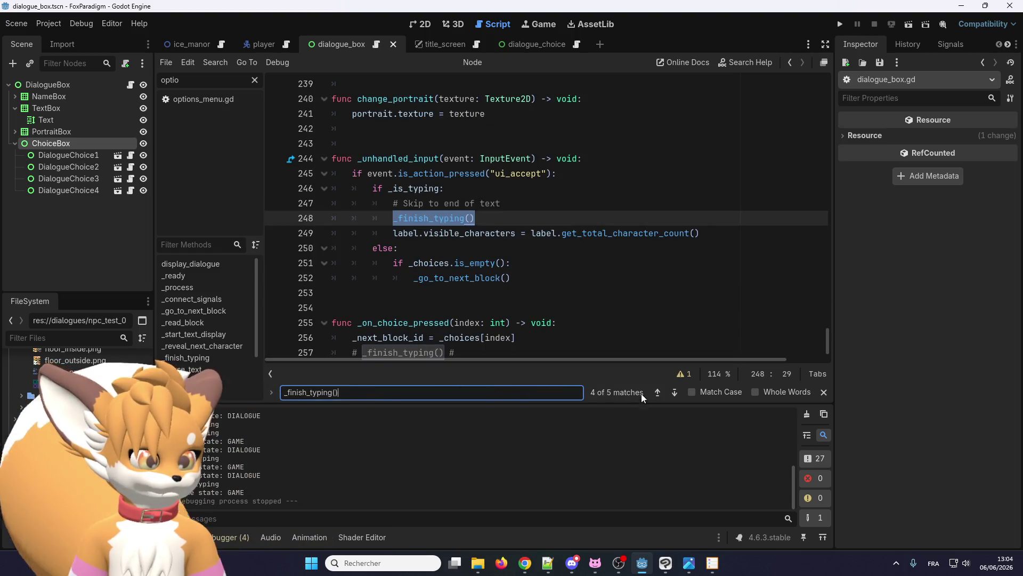
pyautogui.click(670, 393)
pyautogui.click(670, 393)
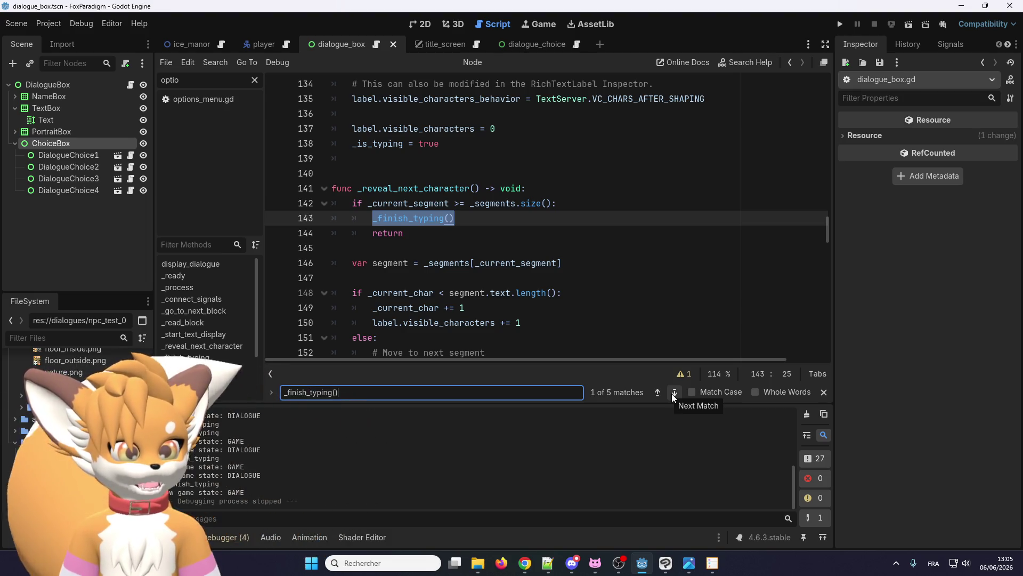
pyautogui.click(673, 394)
pyautogui.click(675, 393)
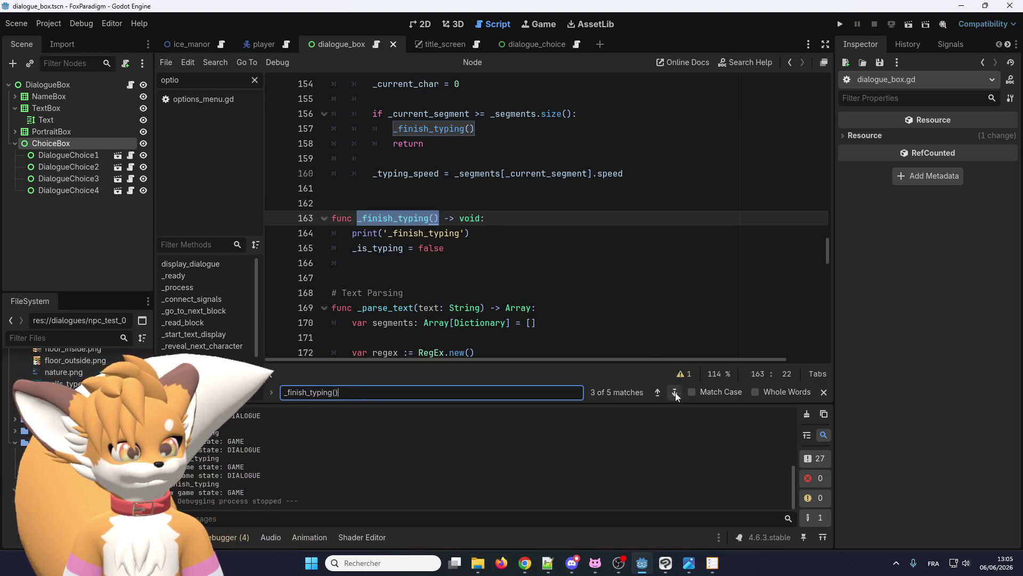
pyautogui.scroll(2, 499, 267)
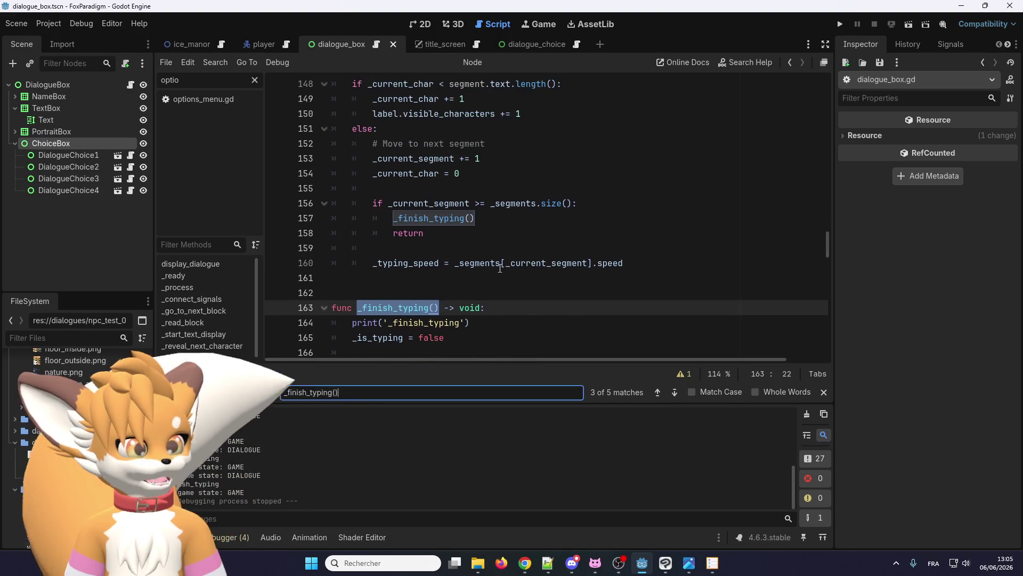
pyautogui.scroll(2, 459, 263)
pyautogui.scroll(1, 459, 263)
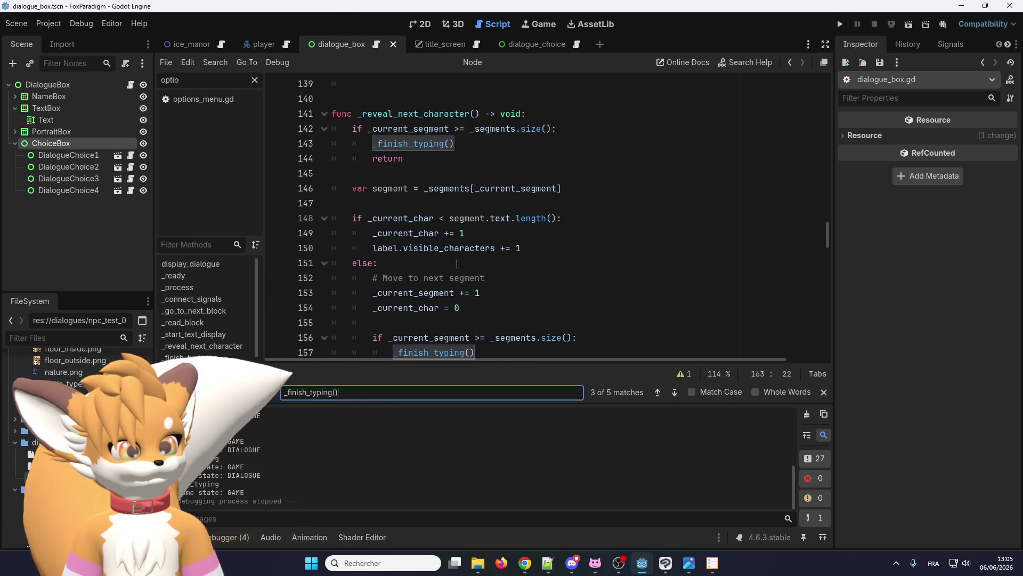
pyautogui.scroll(-4, 457, 263)
pyautogui.scroll(-1, 457, 263)
pyautogui.scroll(1, 535, 302)
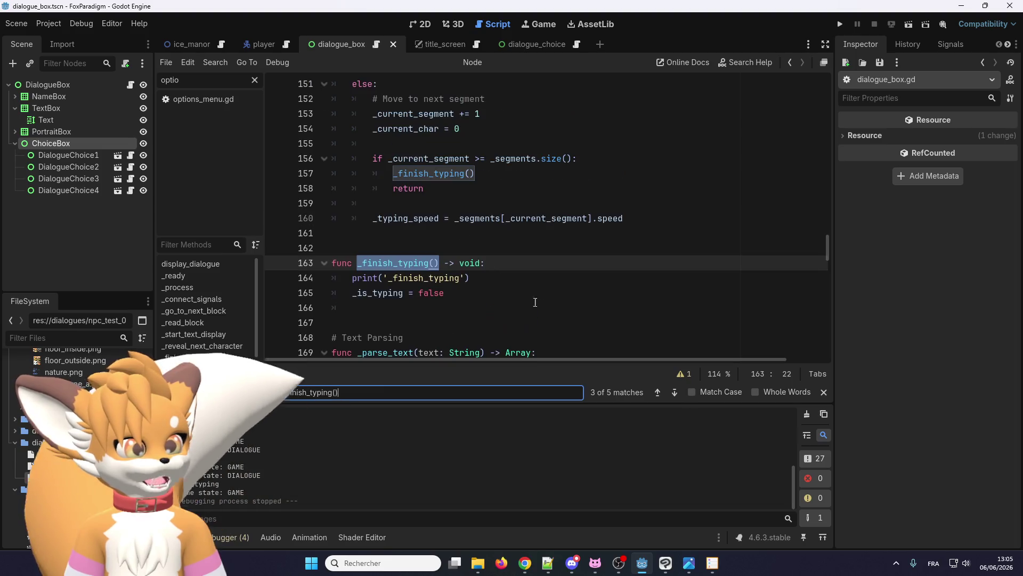
pyautogui.click(675, 392)
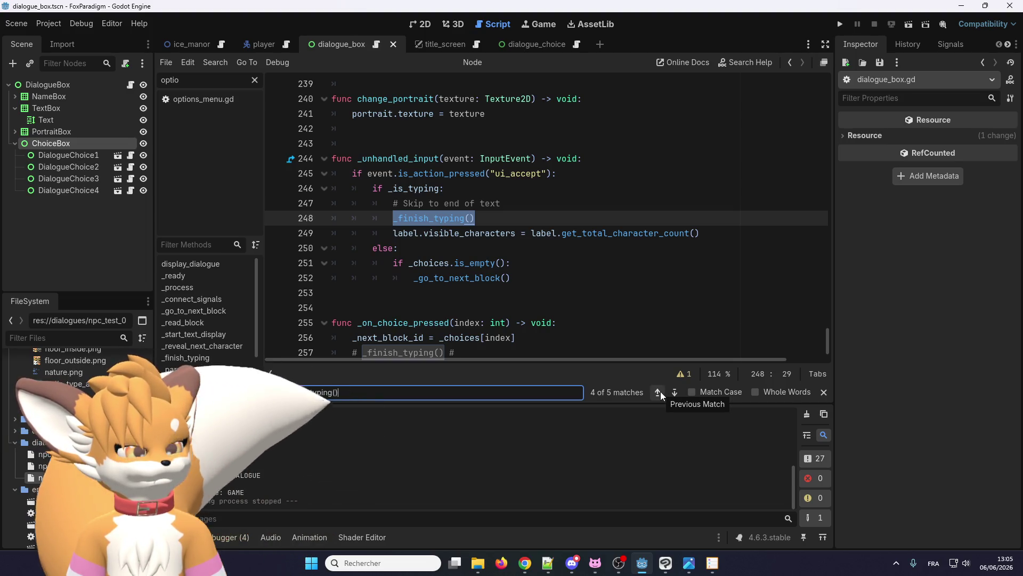
pyautogui.click(661, 391)
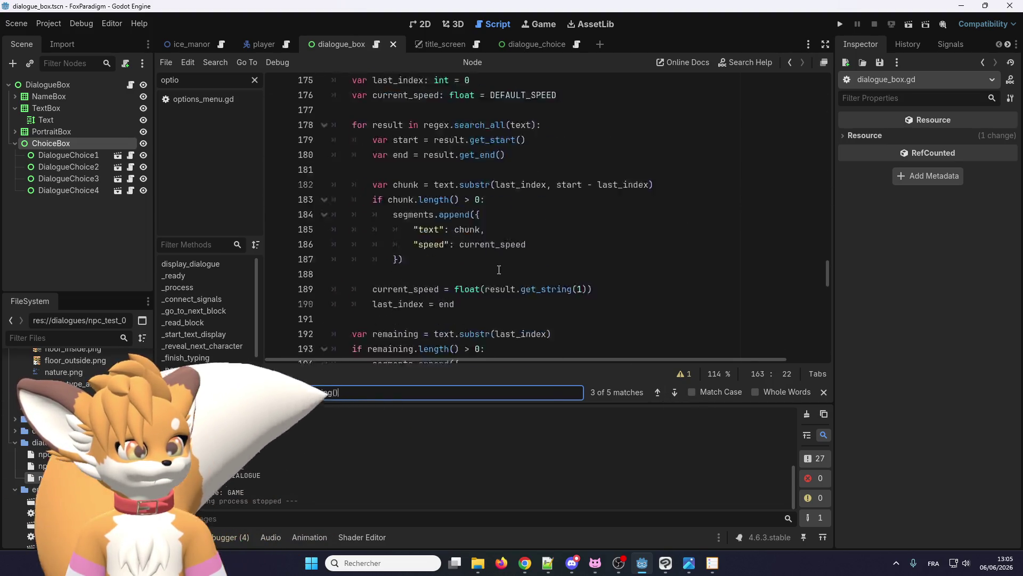
pyautogui.scroll(-3, 511, 283)
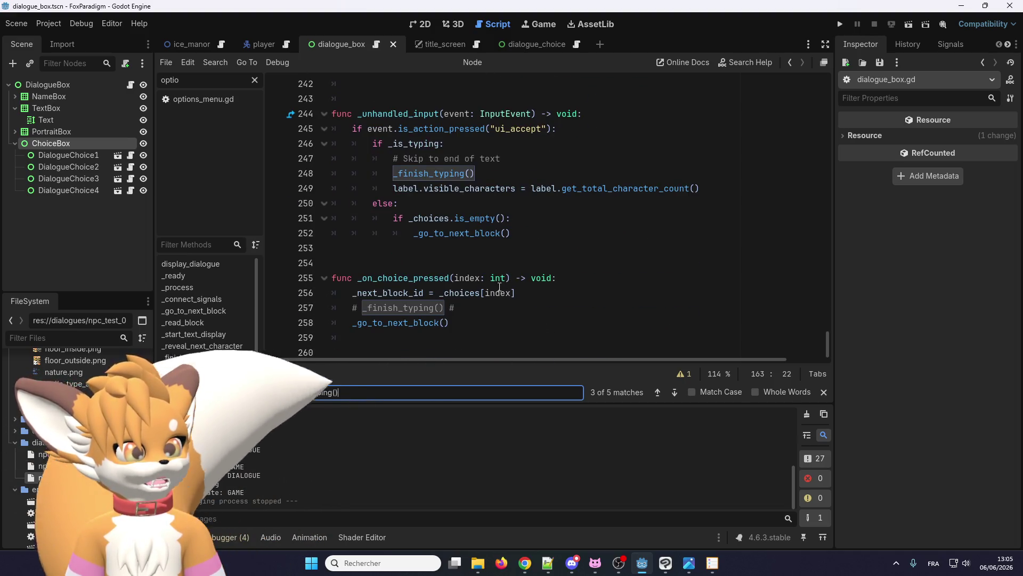
# Step: Select and delete the commented-out _finish_typing() line 257
pyautogui.click(362, 308)
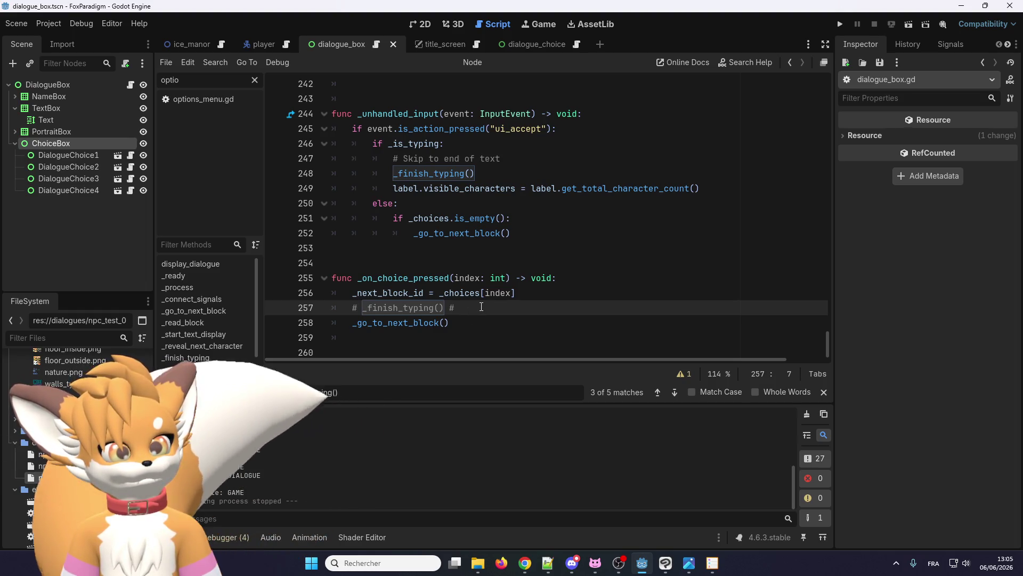
pyautogui.moveTo(481, 308)
pyautogui.mouseDown()
pyautogui.moveTo(291, 293)
pyautogui.moveTo(283, 303)
pyautogui.mouseUp()
pyautogui.press('BackSpace')
pyautogui.press('BackSpace')
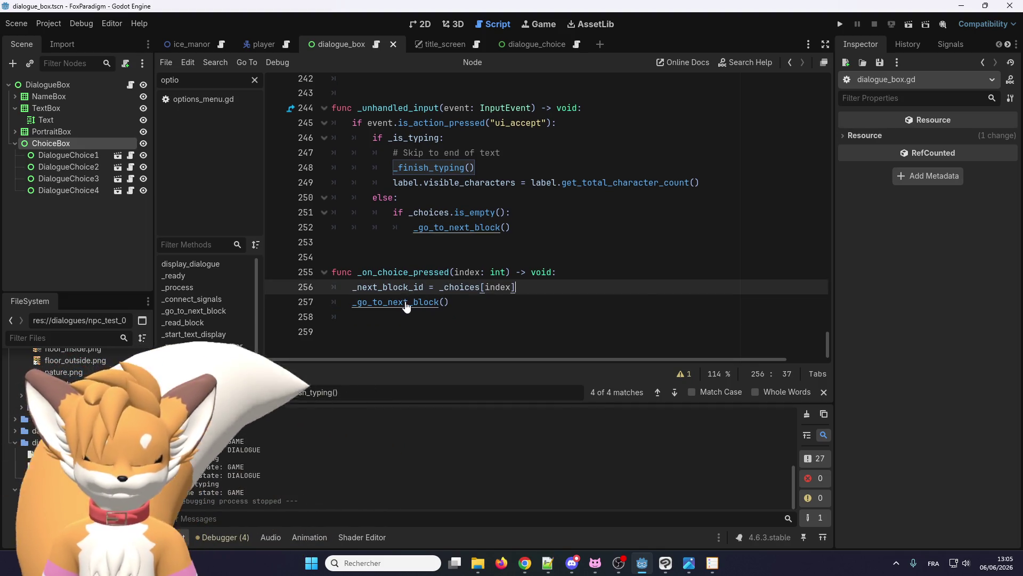
# Step: Save dialogue_box.gd and review the print('_finish_typing') line in _finish_typing
pyautogui.hotkey('ctrl', 's')
pyautogui.scroll(20, 390, 303)
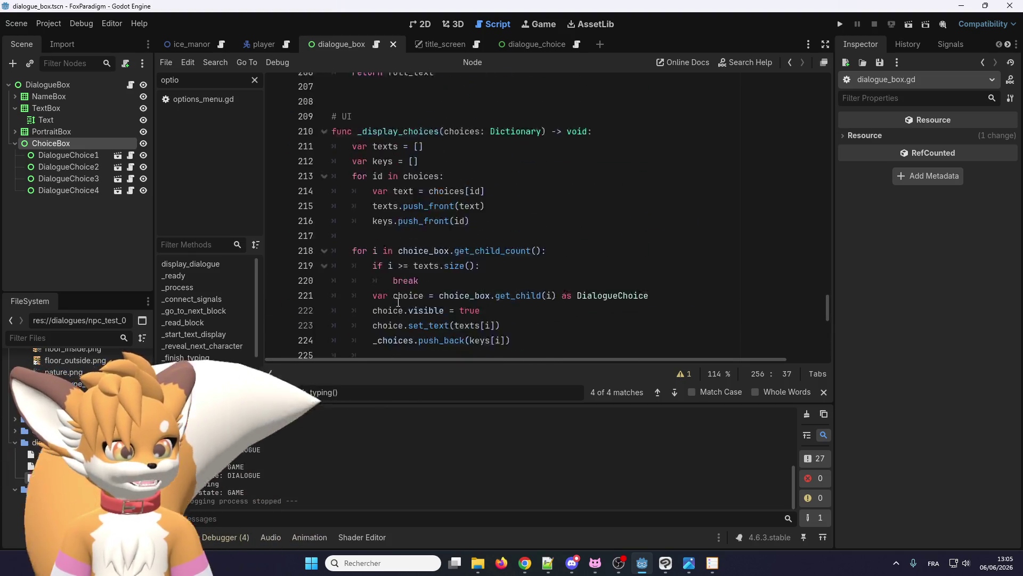
pyautogui.scroll(4, 404, 290)
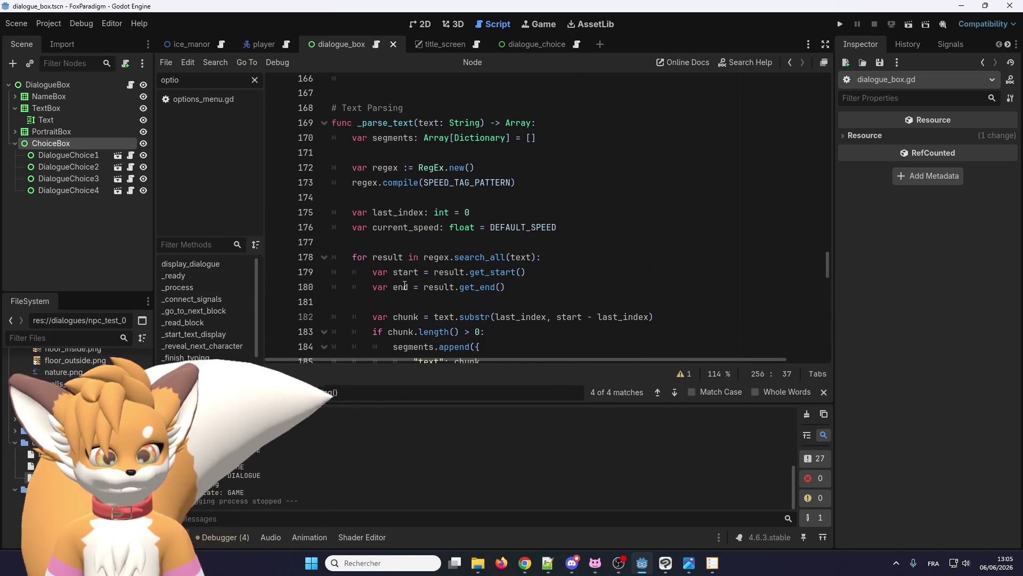
pyautogui.scroll(5, 404, 285)
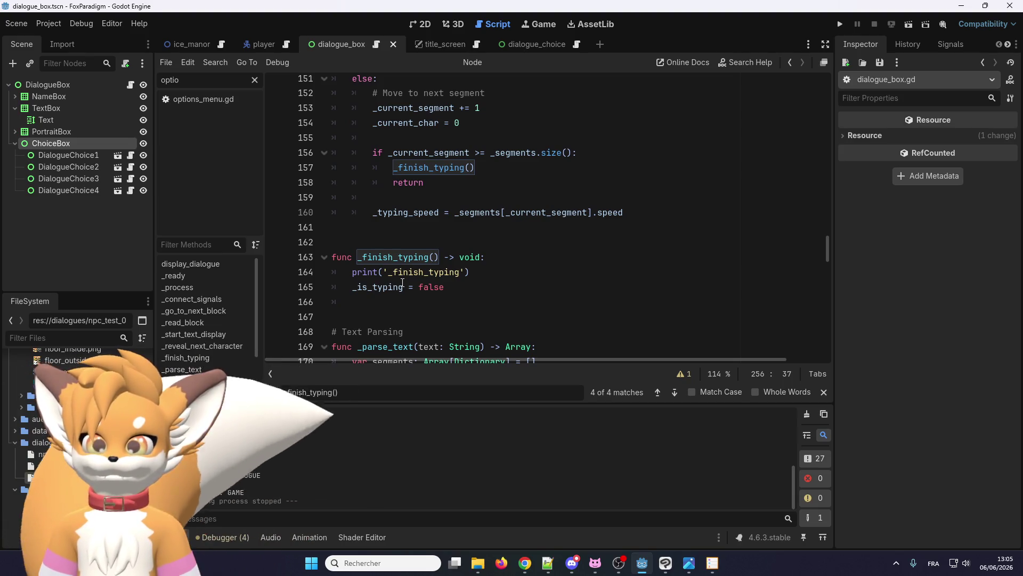
pyautogui.scroll(-2, 404, 283)
pyautogui.scroll(2, 403, 272)
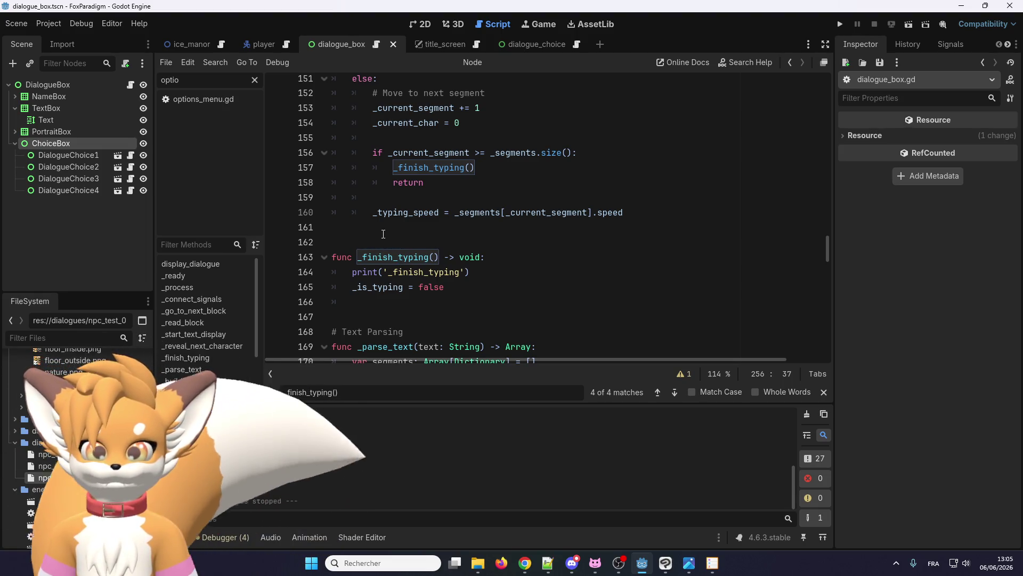
pyautogui.click(306, 272)
# Step: Inspect _unhandled_input's skip-to-end comment and _finish_typing() call, then select _is_typing
pyautogui.scroll(-15, 443, 283)
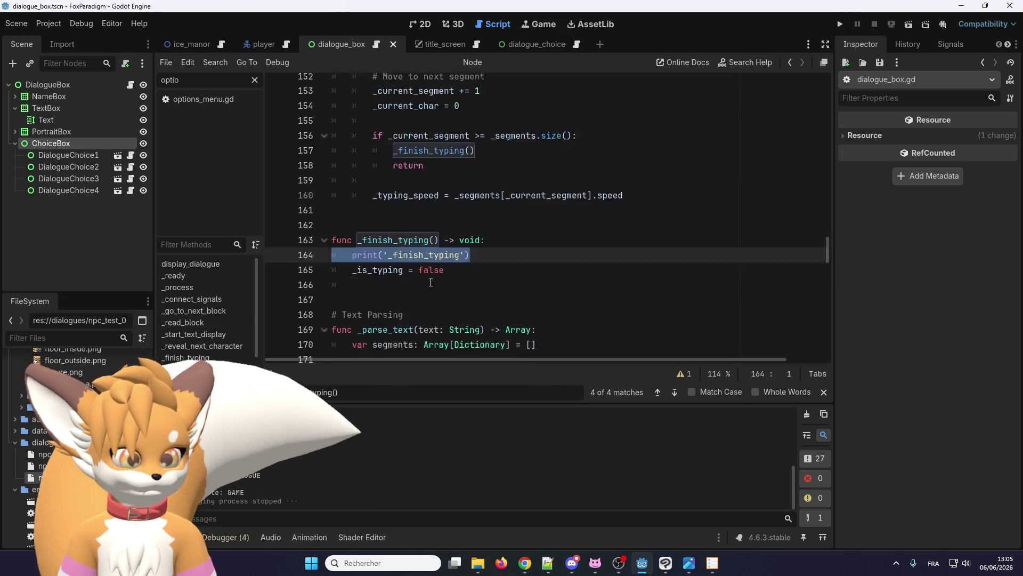
pyautogui.scroll(-7, 443, 284)
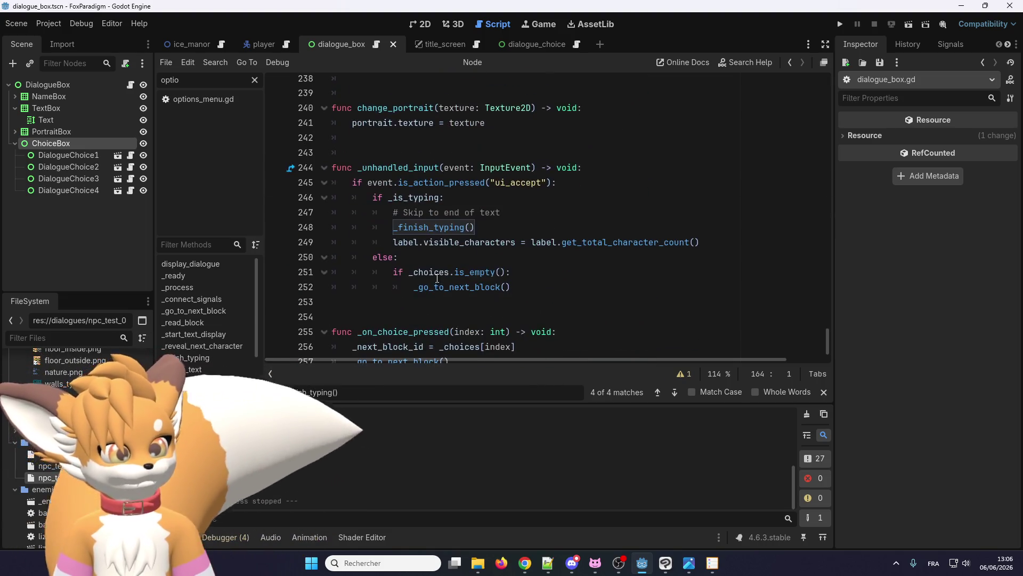
pyautogui.click(434, 272)
pyautogui.moveTo(391, 213); pyautogui.dragTo(527, 212)
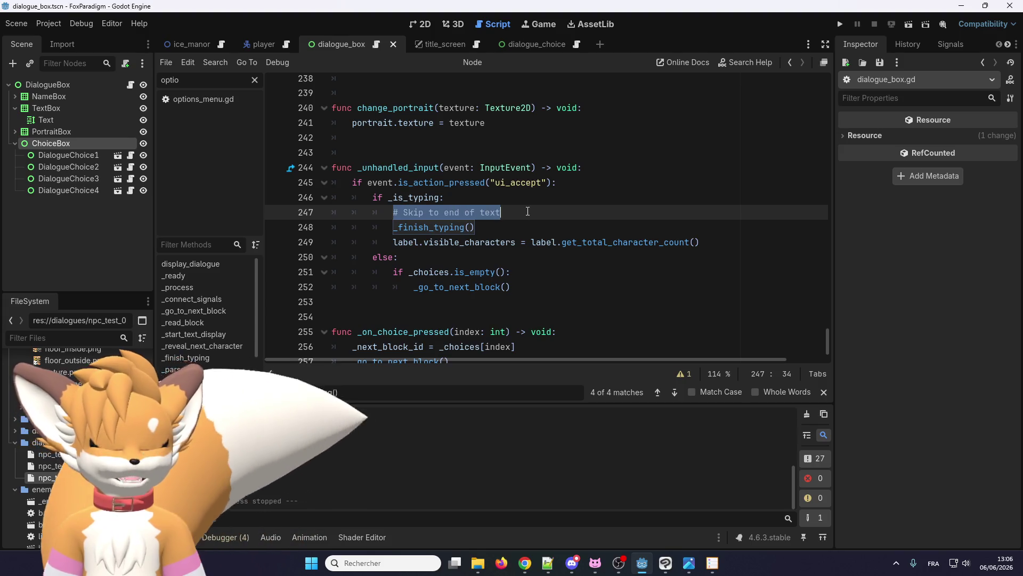
pyautogui.click(479, 226)
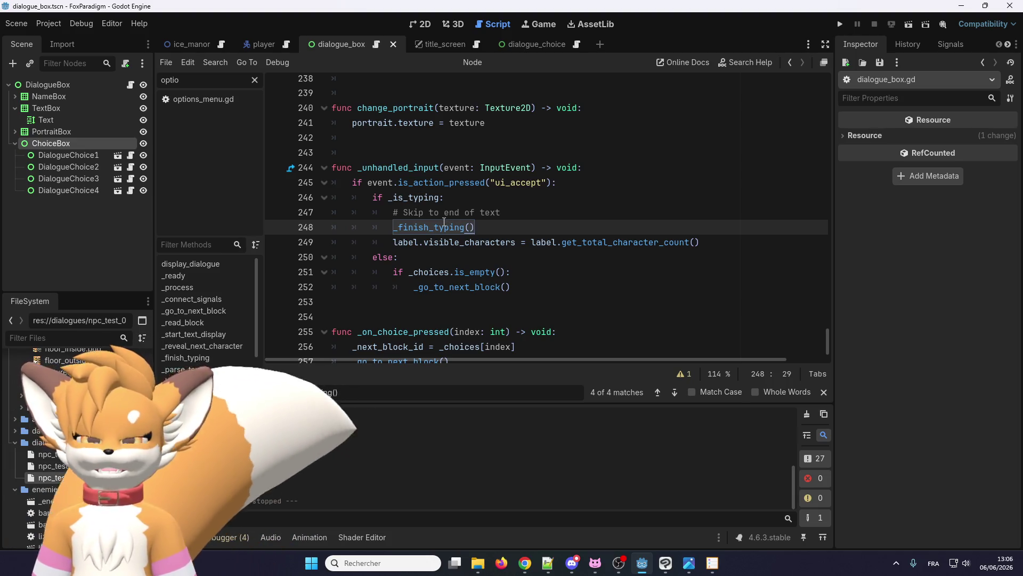
pyautogui.doubleClick(414, 198)
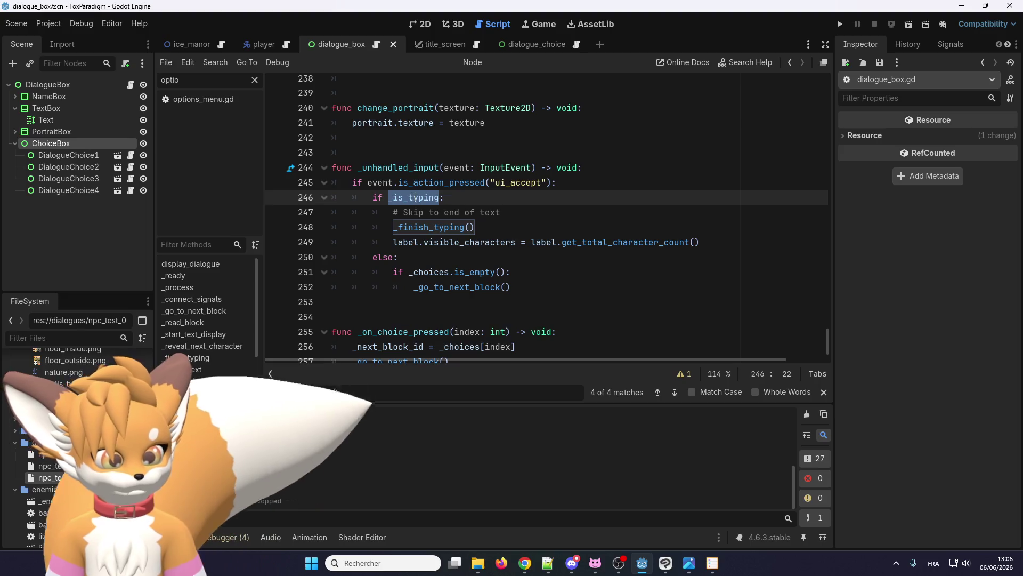
pyautogui.hotkey('ctrl', 'f')
pyautogui.click(655, 393)
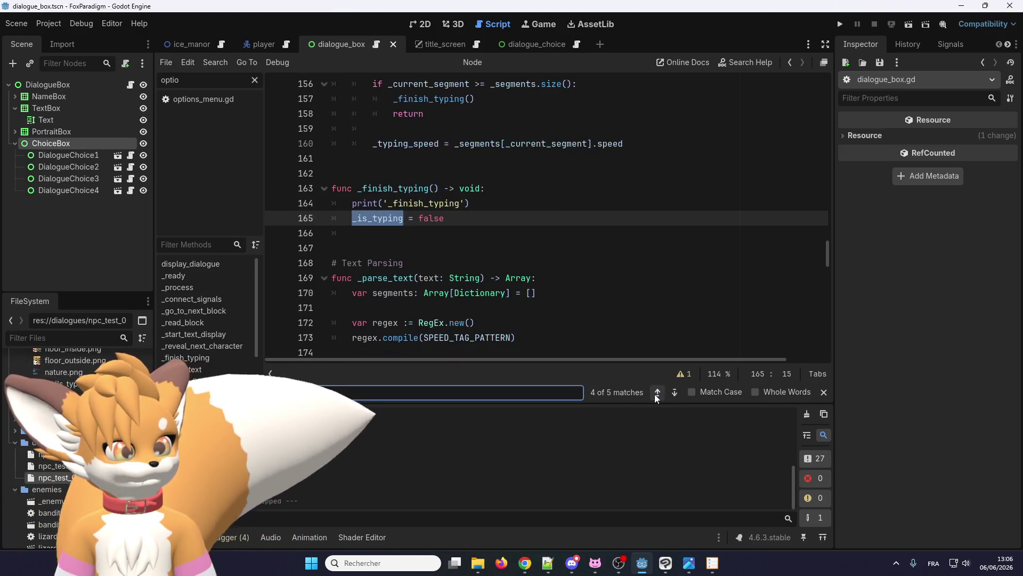
pyautogui.click(656, 393)
pyautogui.scroll(4, 468, 277)
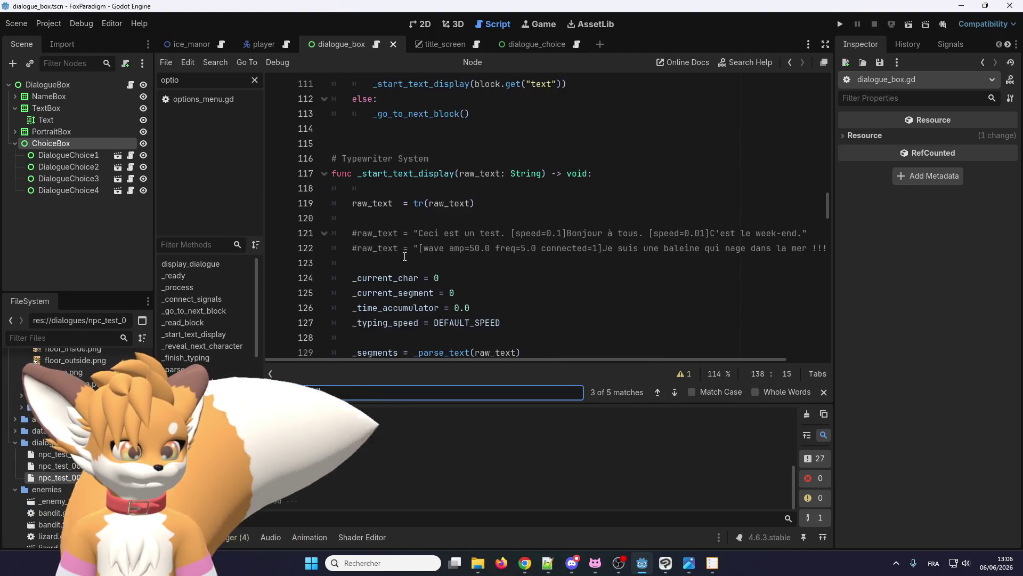
pyautogui.scroll(-8, 487, 292)
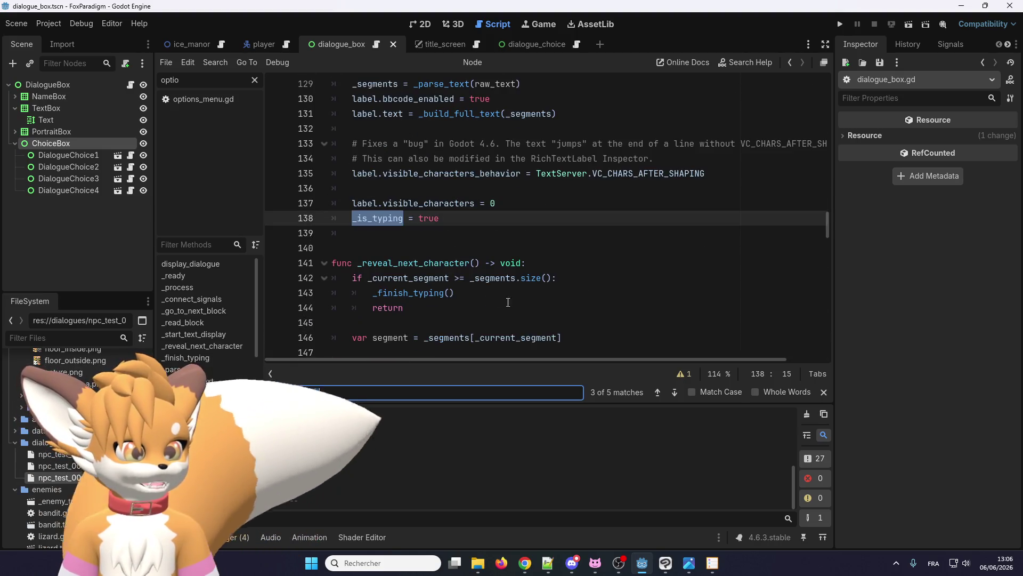
pyautogui.click(656, 393)
pyautogui.click(656, 393)
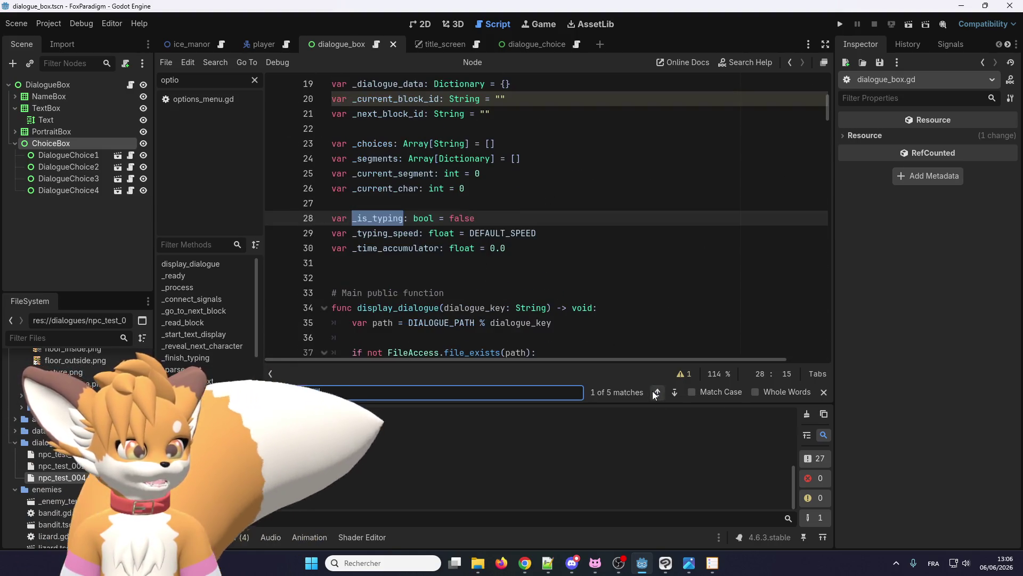
pyautogui.click(656, 393)
pyautogui.click(656, 393)
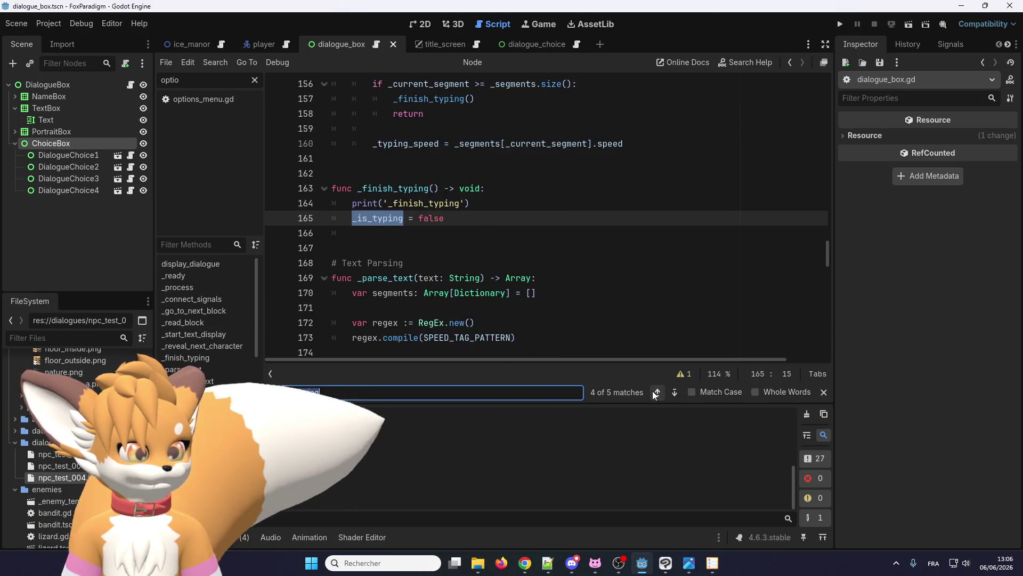
pyautogui.scroll(5, 498, 296)
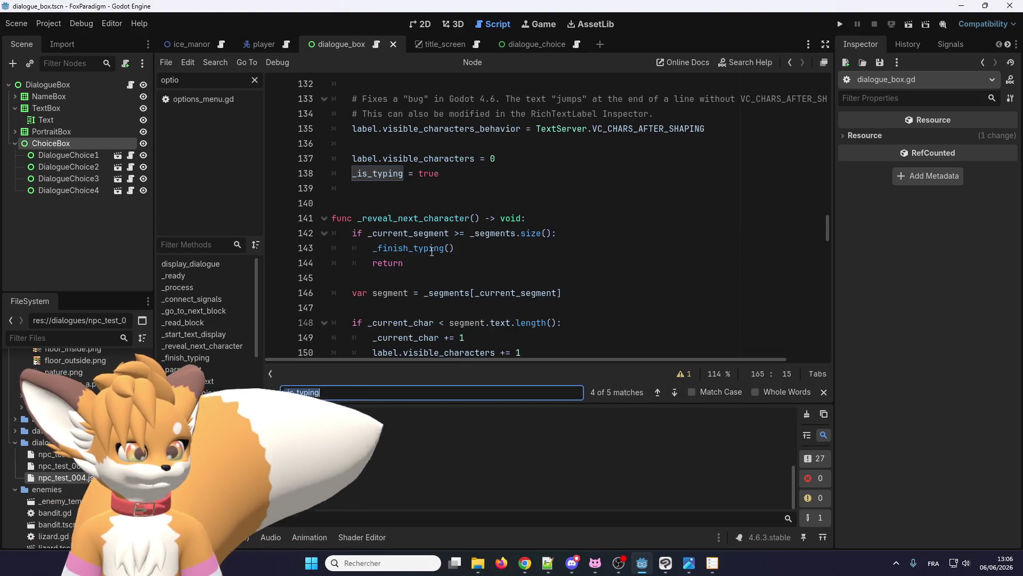
pyautogui.doubleClick(419, 217)
pyautogui.scroll(-3, 420, 227)
pyautogui.scroll(-3, 421, 229)
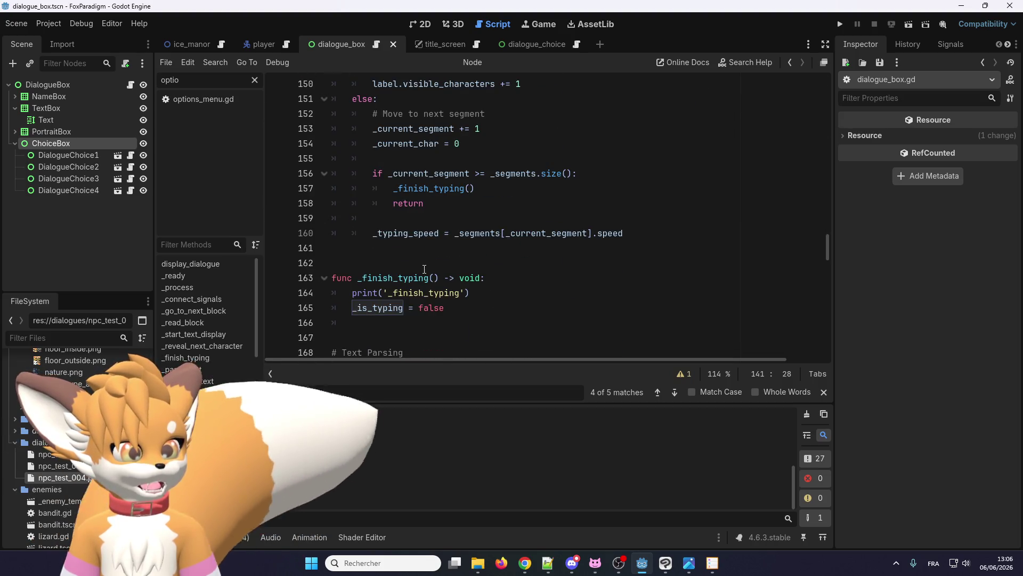
pyautogui.scroll(1, 424, 269)
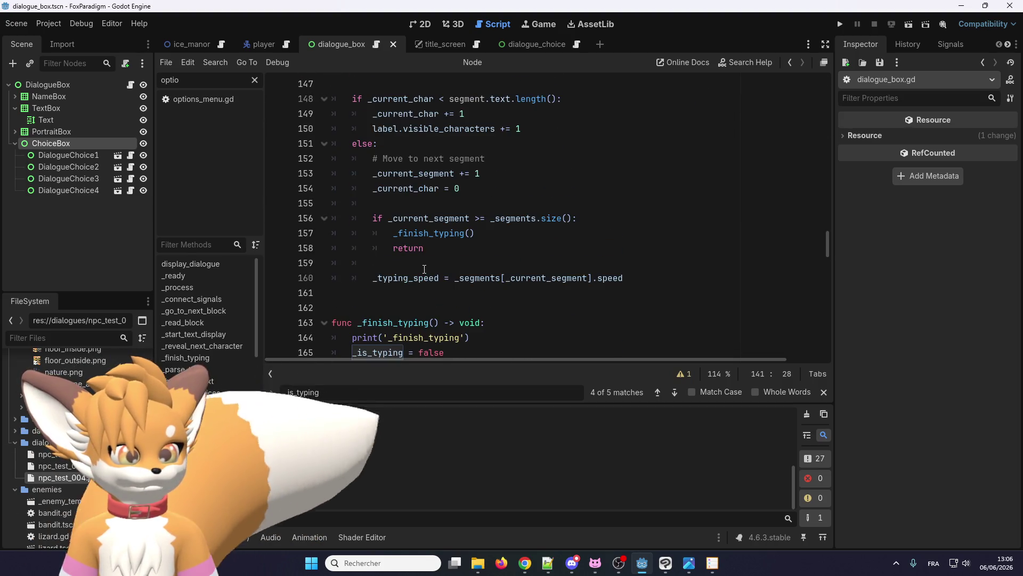
pyautogui.doubleClick(431, 219)
pyautogui.scroll(2, 435, 230)
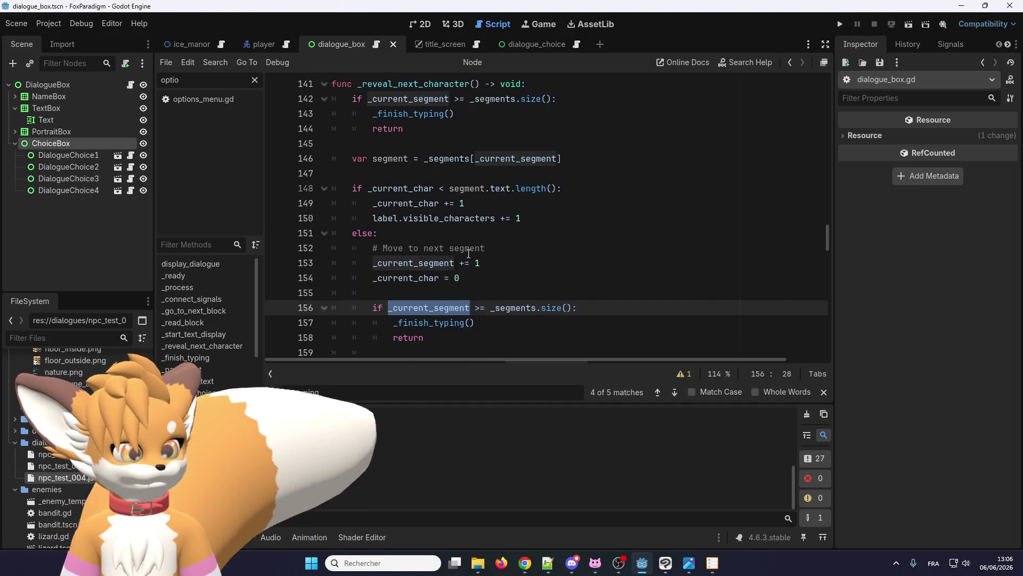
pyautogui.click(459, 190)
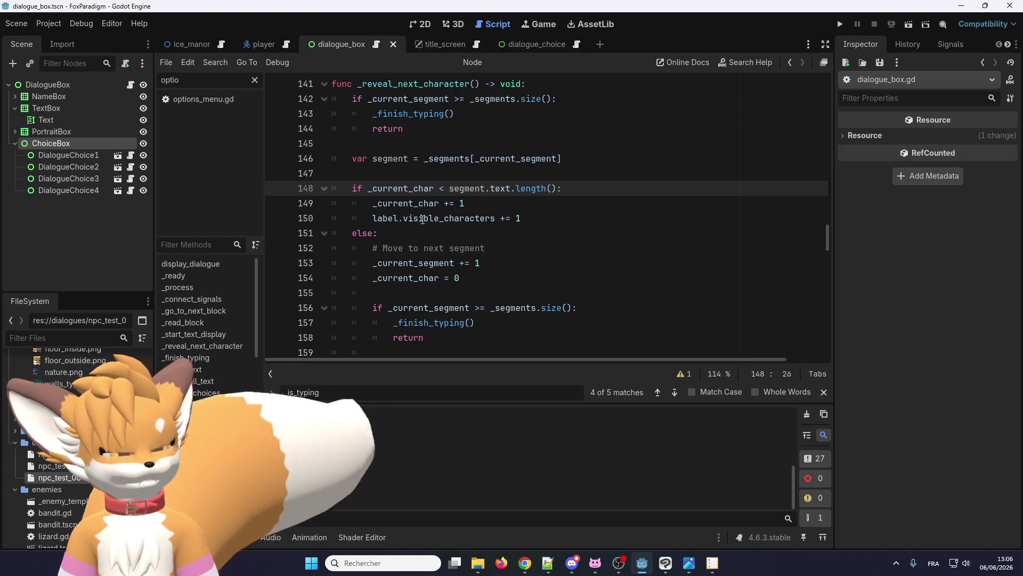
pyautogui.doubleClick(406, 204)
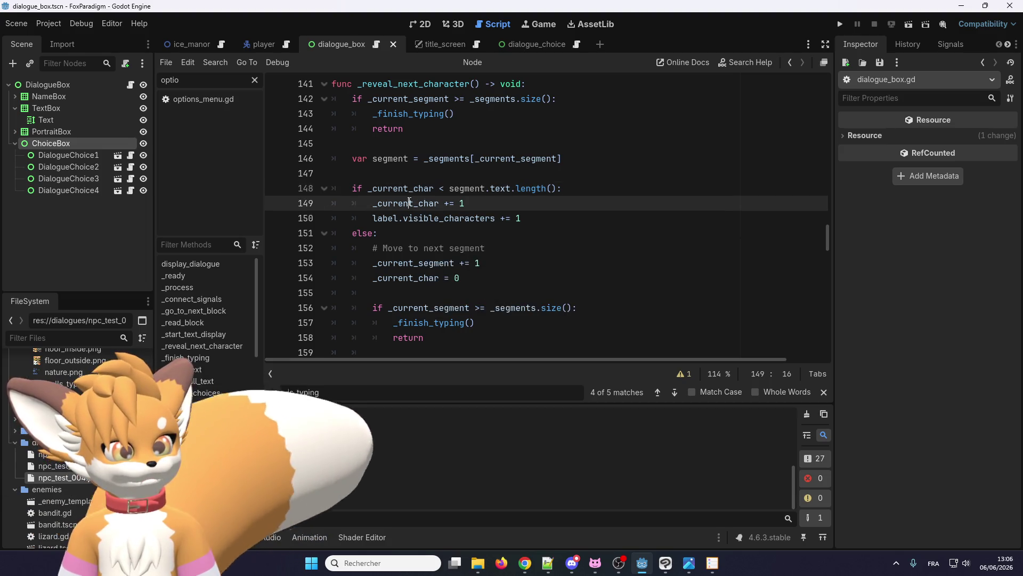
pyautogui.click(388, 220)
pyautogui.scroll(1, 445, 212)
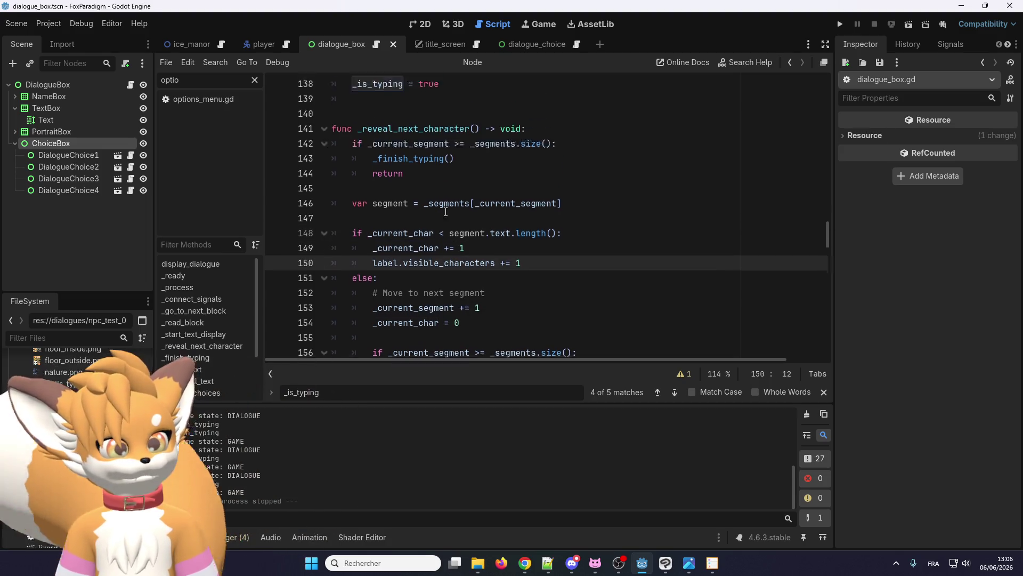
pyautogui.doubleClick(498, 233)
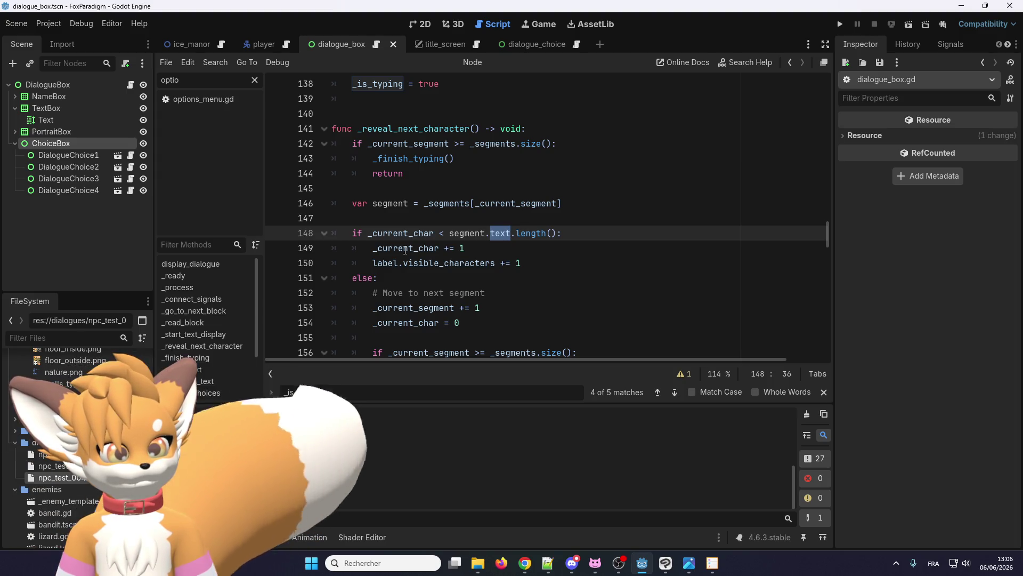
pyautogui.moveTo(450, 234)
pyautogui.mouseDown()
pyautogui.moveTo(544, 237)
pyautogui.moveTo(510, 239)
pyautogui.mouseUp()
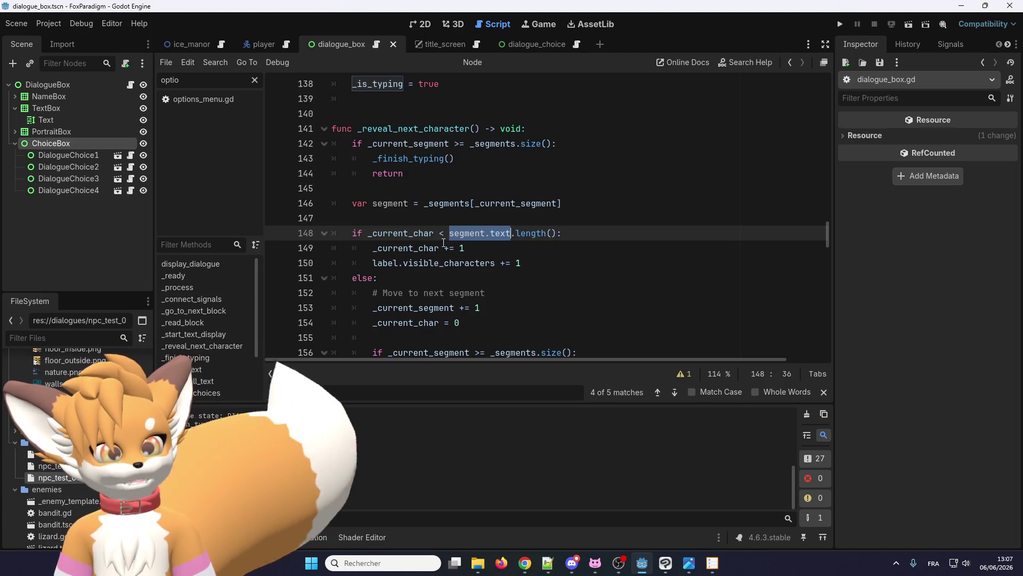
pyautogui.scroll(2, 443, 242)
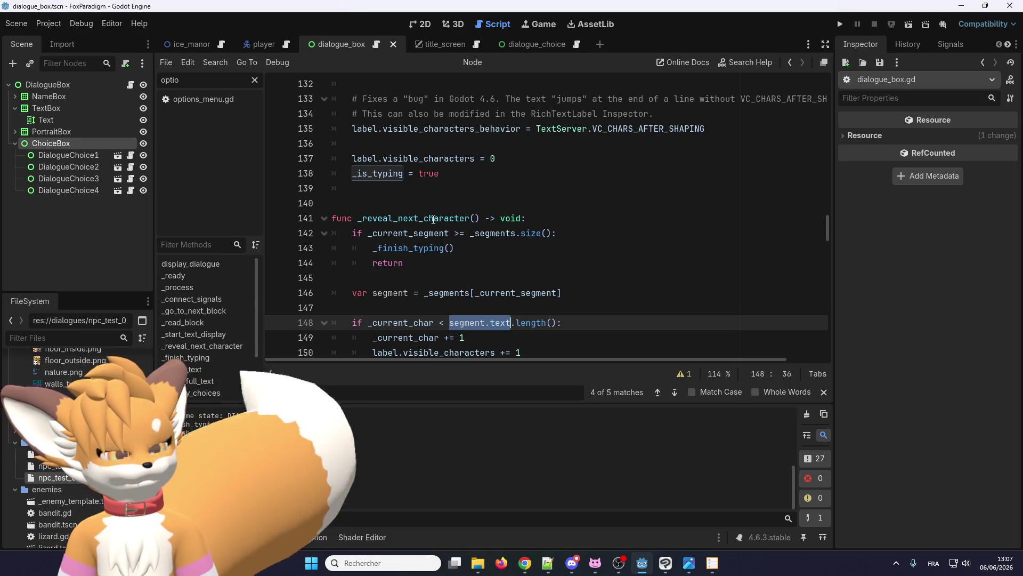
pyautogui.doubleClick(434, 219)
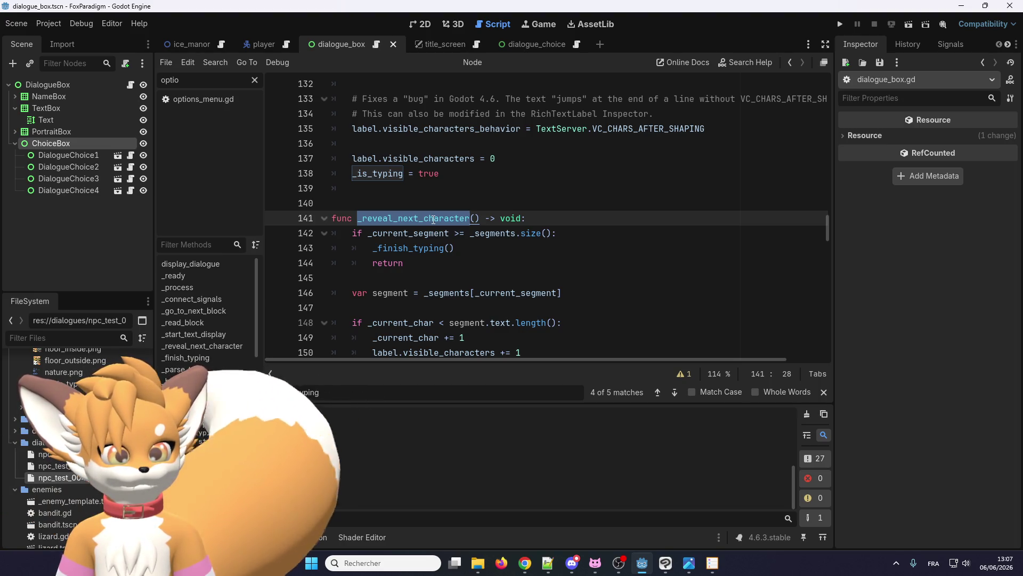
pyautogui.scroll(6, 433, 240)
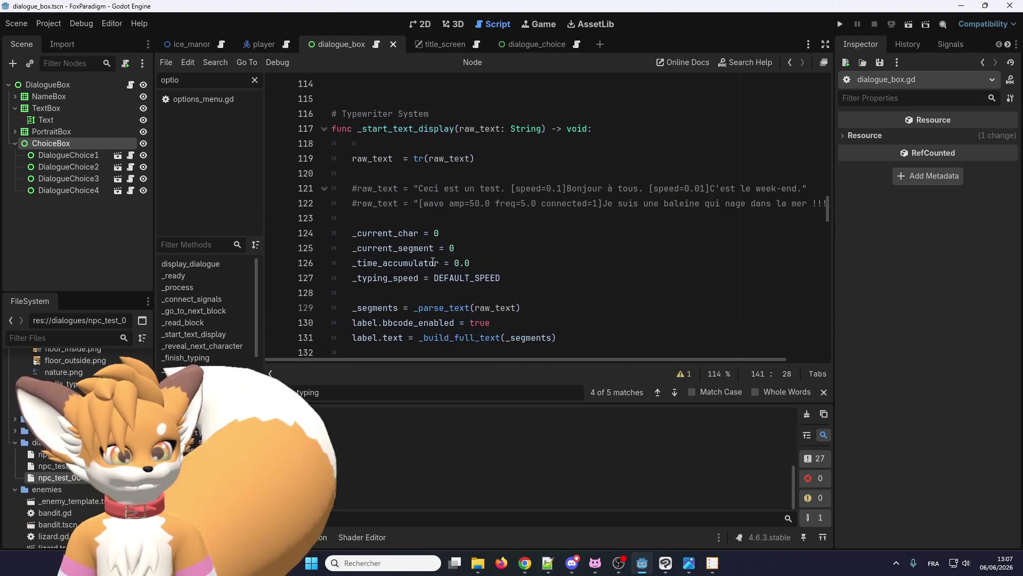
pyautogui.scroll(-4, 432, 261)
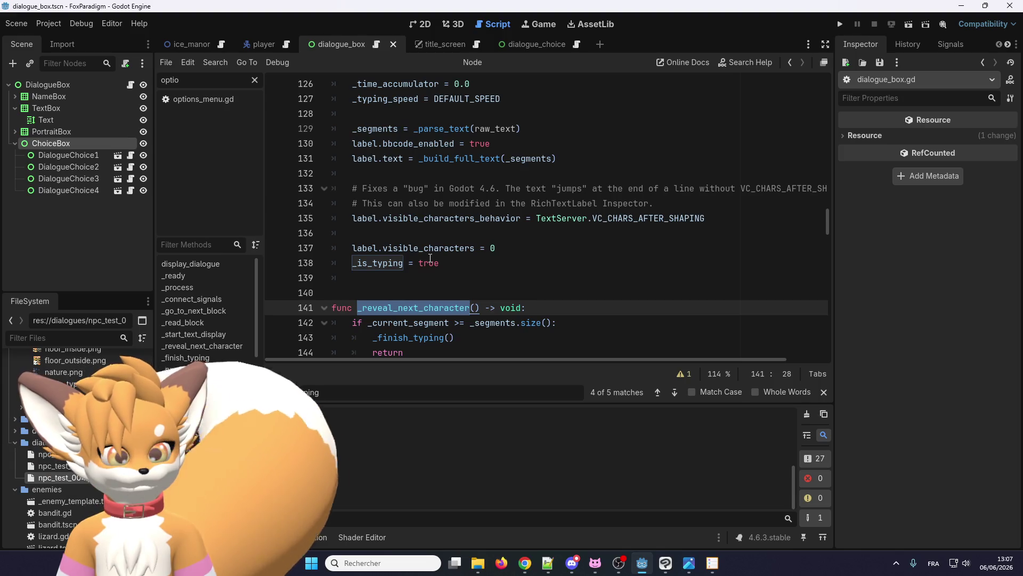
pyautogui.scroll(-2, 430, 259)
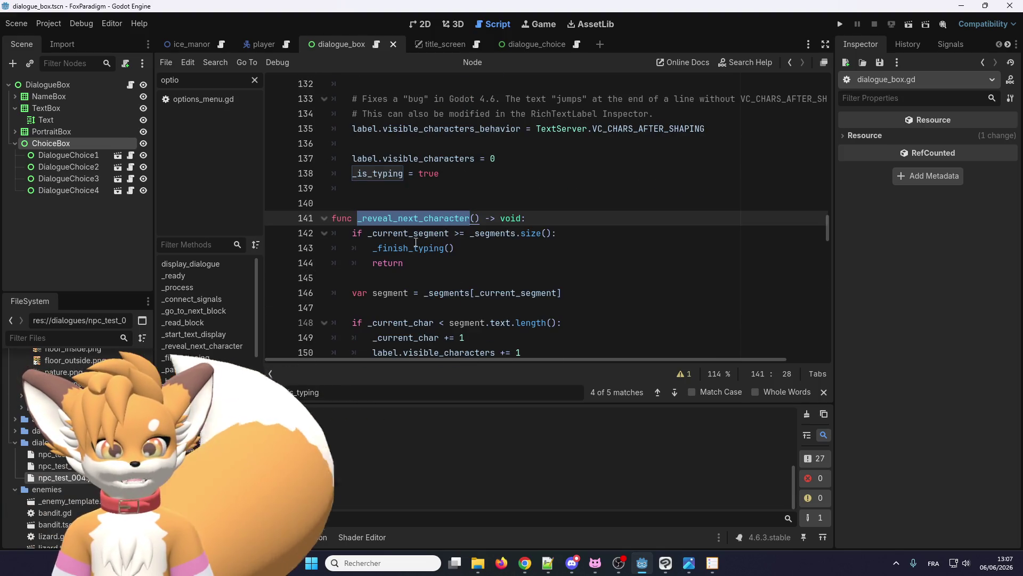
pyautogui.scroll(-2, 430, 258)
pyautogui.scroll(-4, 415, 242)
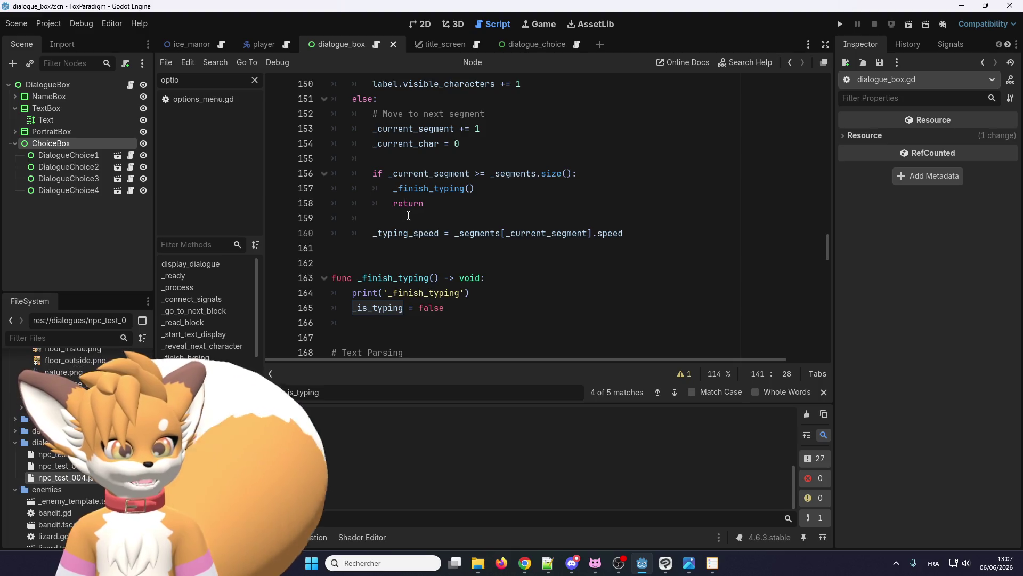
pyautogui.scroll(5, 408, 215)
pyautogui.scroll(-10, 429, 217)
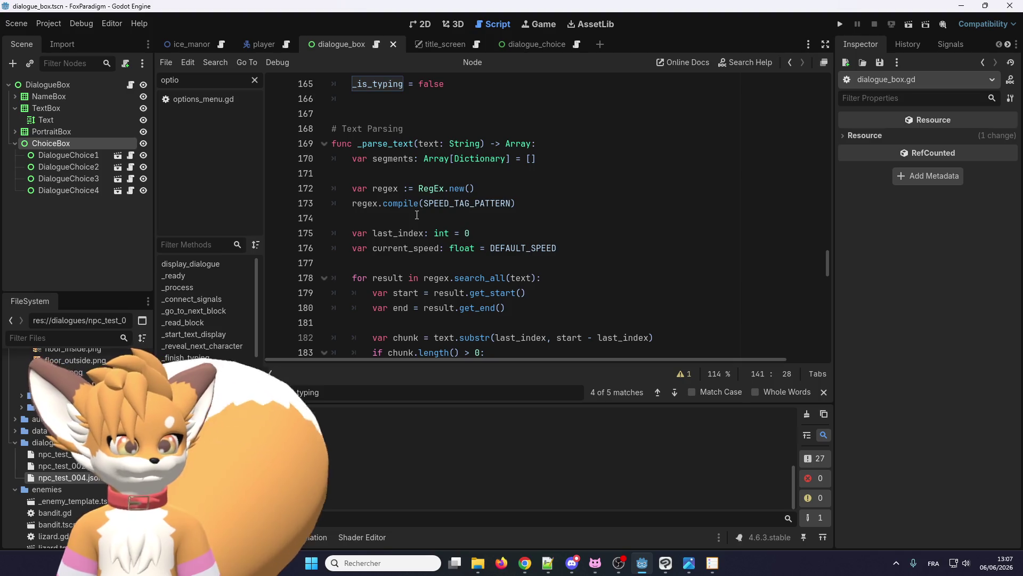
pyautogui.scroll(-2, 417, 215)
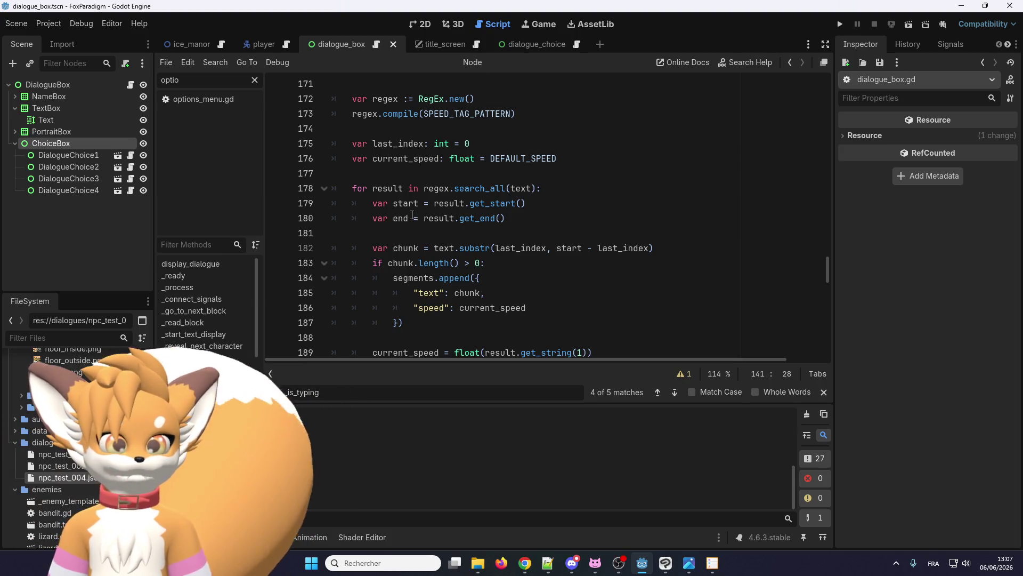
pyautogui.scroll(15, 412, 215)
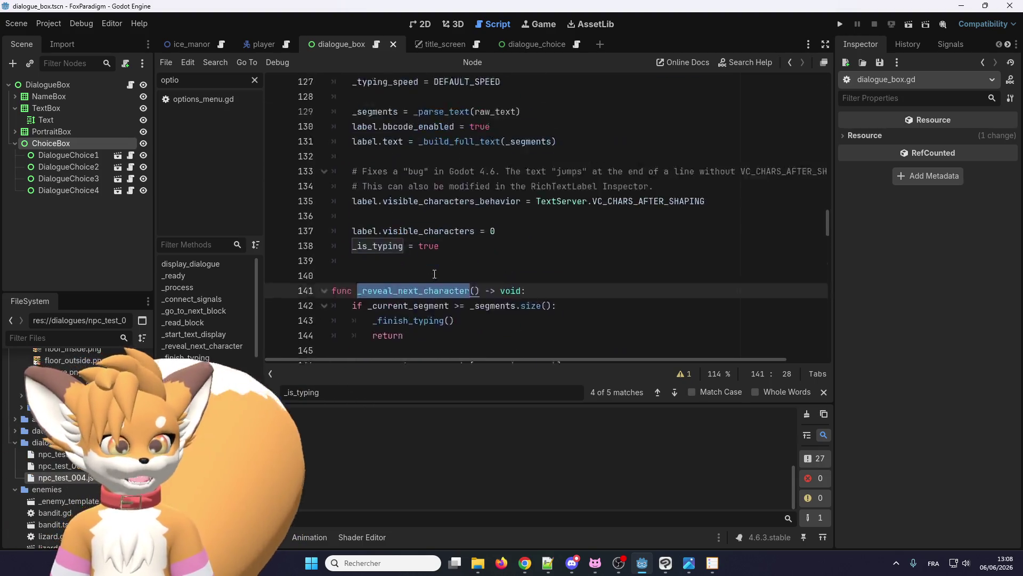
pyautogui.scroll(20, 435, 274)
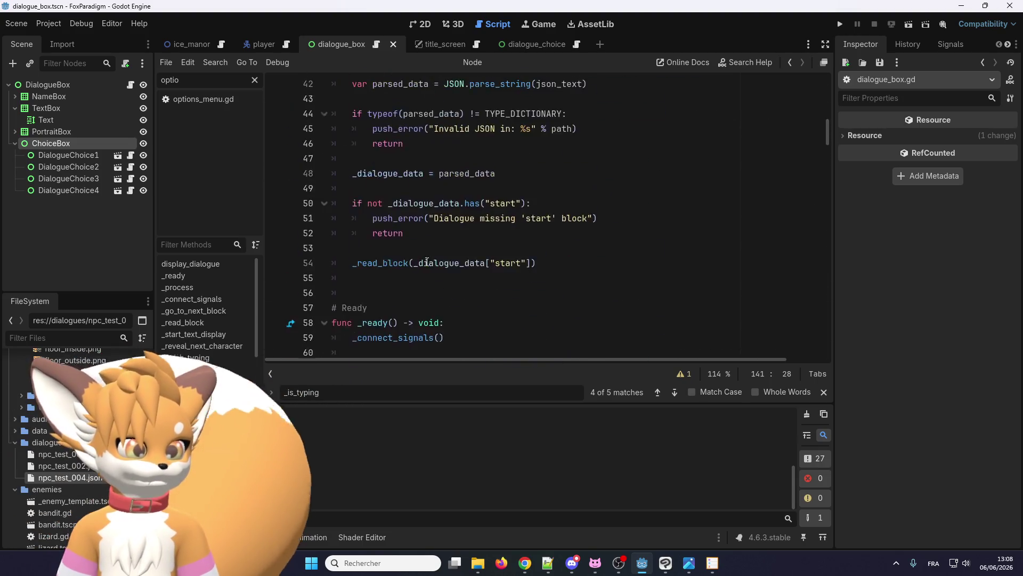
pyautogui.scroll(10, 427, 262)
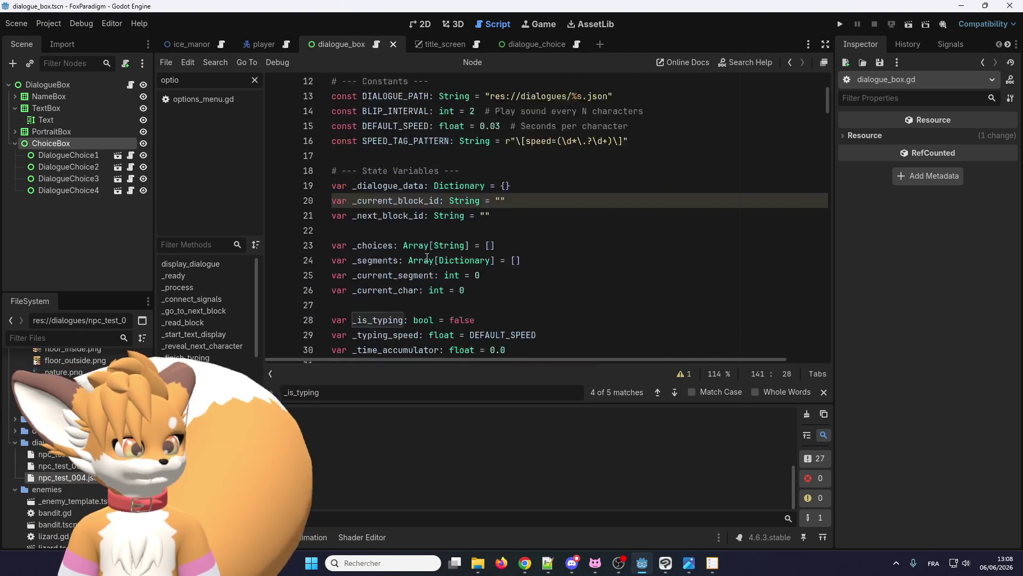
pyautogui.scroll(-20, 427, 257)
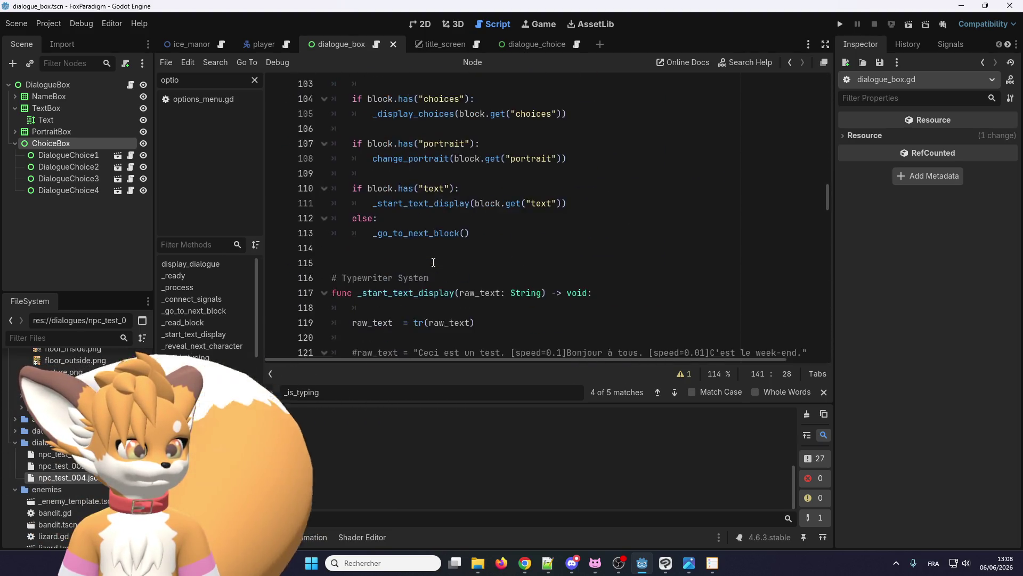
pyautogui.scroll(-6, 433, 262)
pyautogui.scroll(2, 433, 262)
pyautogui.click(474, 173)
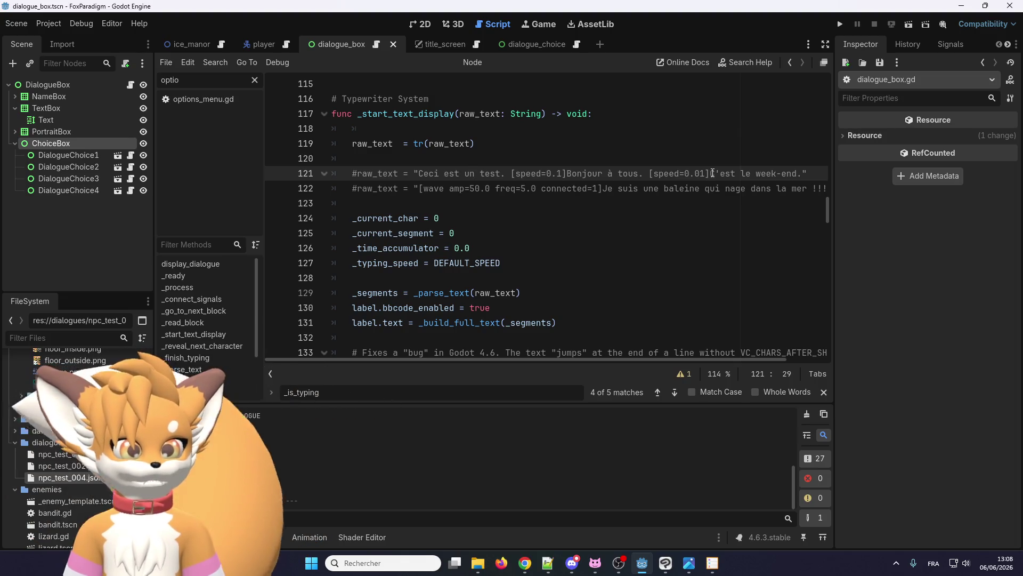
pyautogui.doubleClick(529, 176)
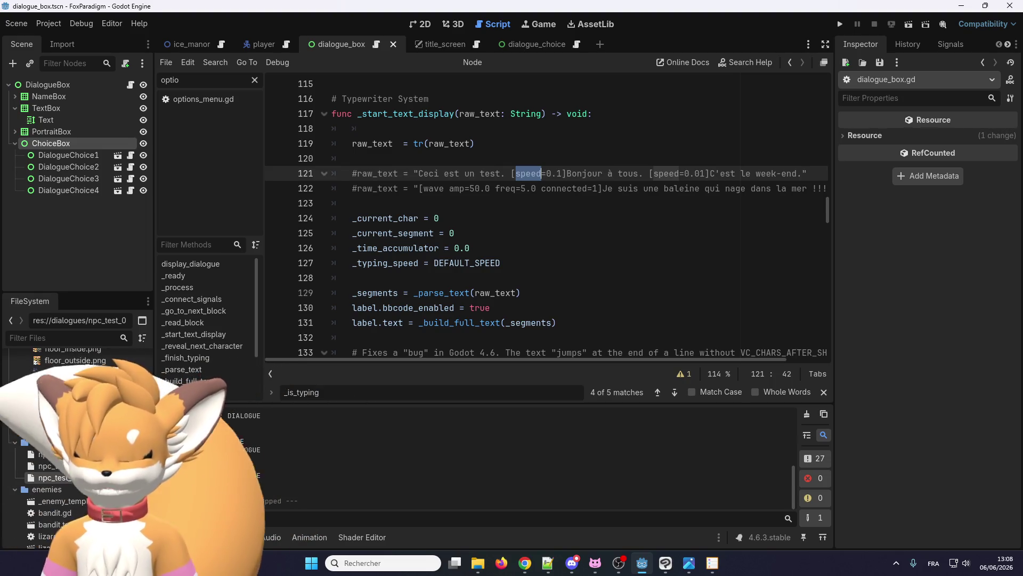
pyautogui.hotkey('alt', 'Tab')
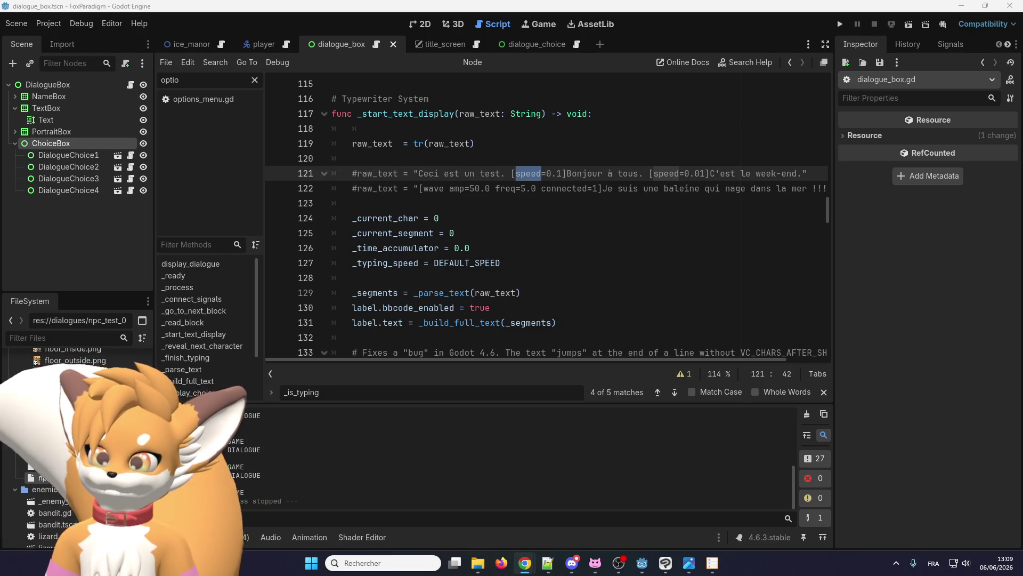
pyautogui.hotkey('alt', 'Tab')
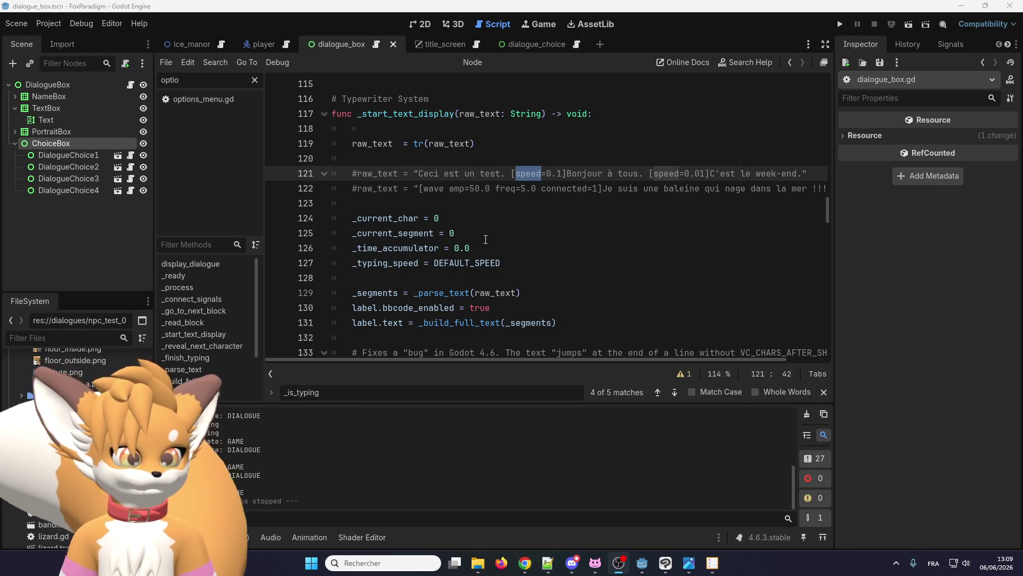
pyautogui.scroll(-3, 500, 228)
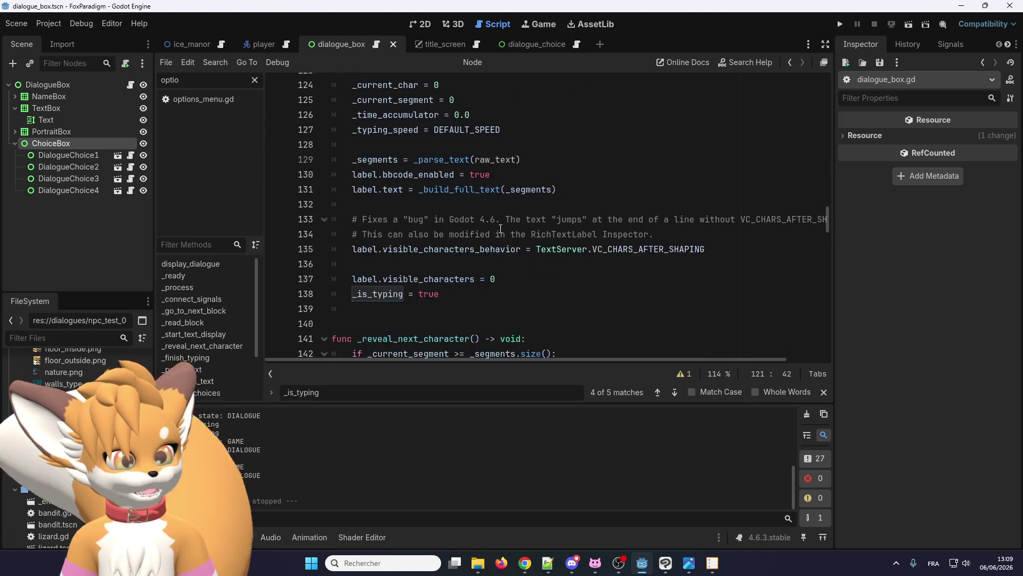
# Step: Locate a _reveal_next_character call and jump to its definition with Lookup Symbol
pyautogui.scroll(-5, 501, 228)
pyautogui.scroll(-9, 482, 265)
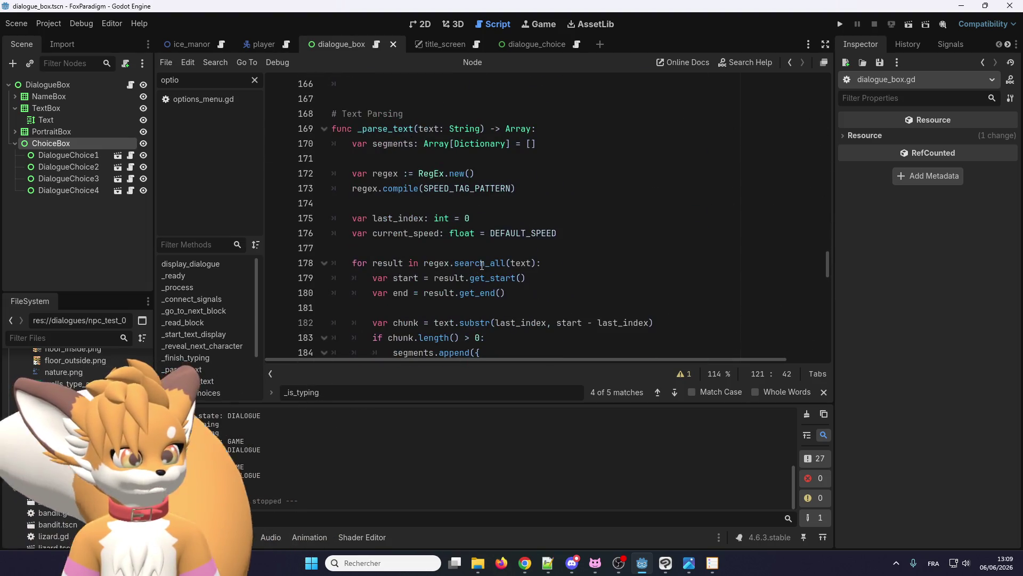
pyautogui.scroll(-2, 482, 265)
pyautogui.scroll(3, 426, 187)
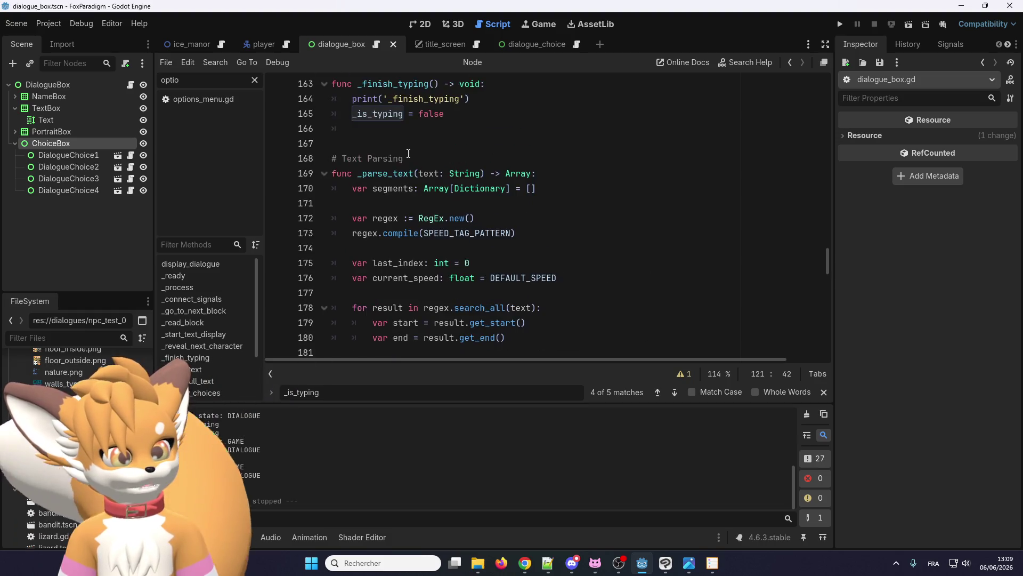
pyautogui.scroll(-2, 408, 268)
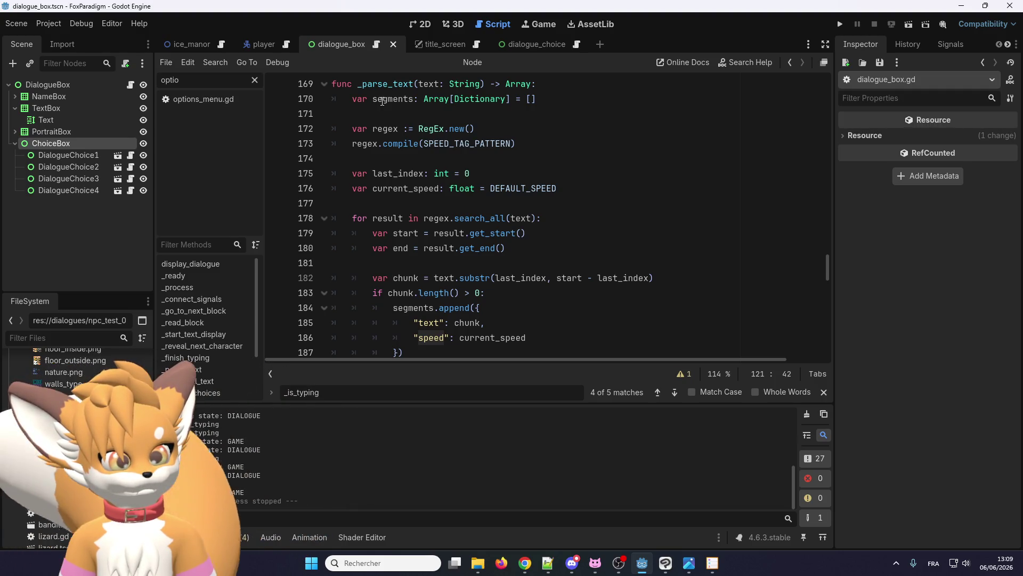
pyautogui.scroll(-2, 388, 127)
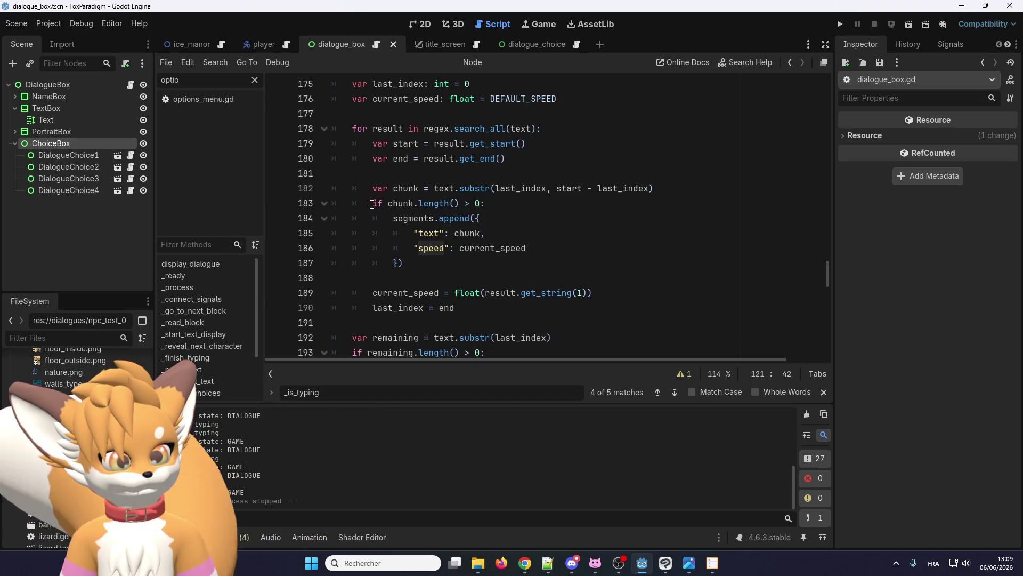
pyautogui.scroll(1, 373, 204)
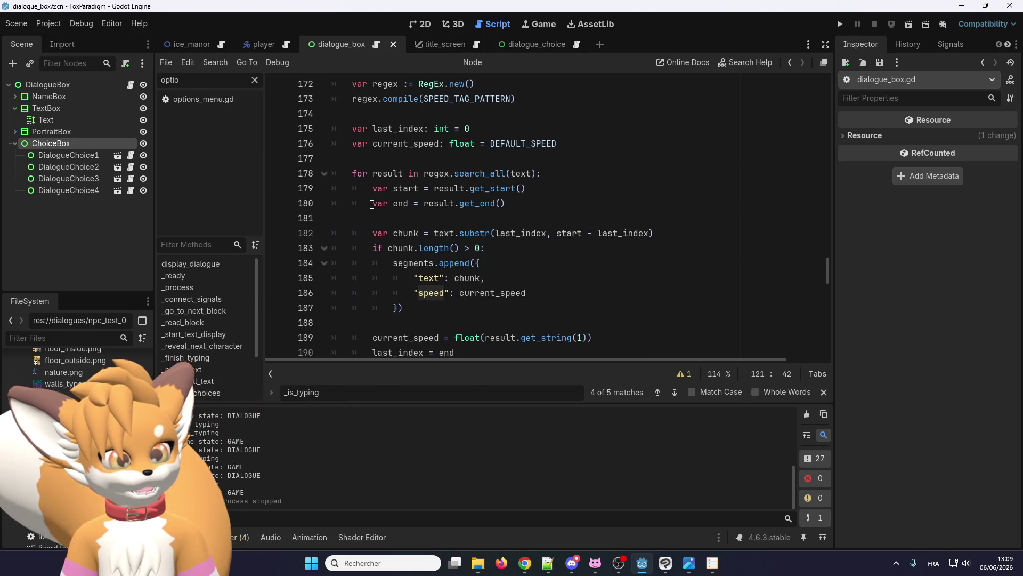
pyautogui.scroll(1, 372, 205)
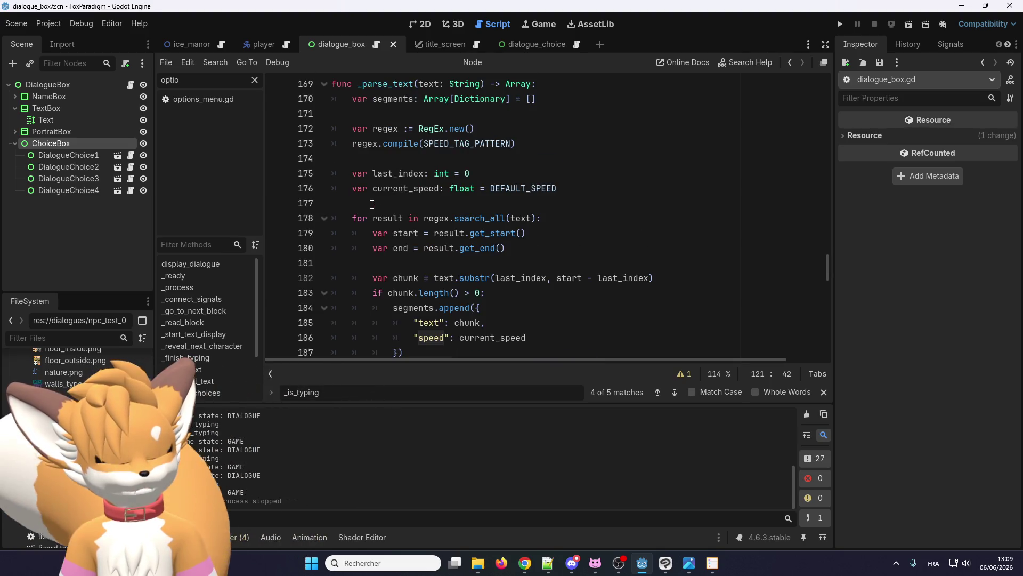
pyautogui.scroll(6, 372, 204)
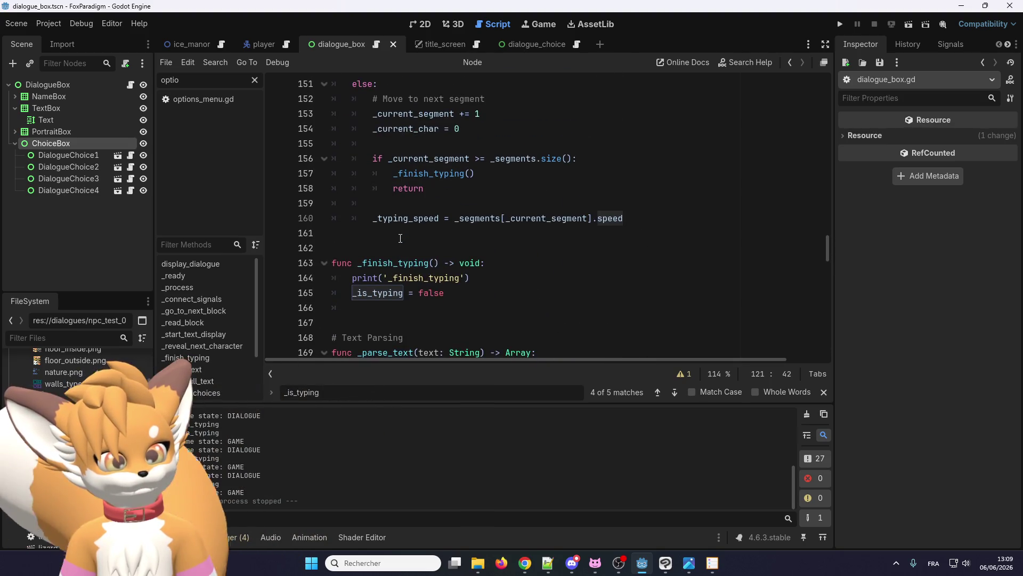
pyautogui.scroll(7, 400, 238)
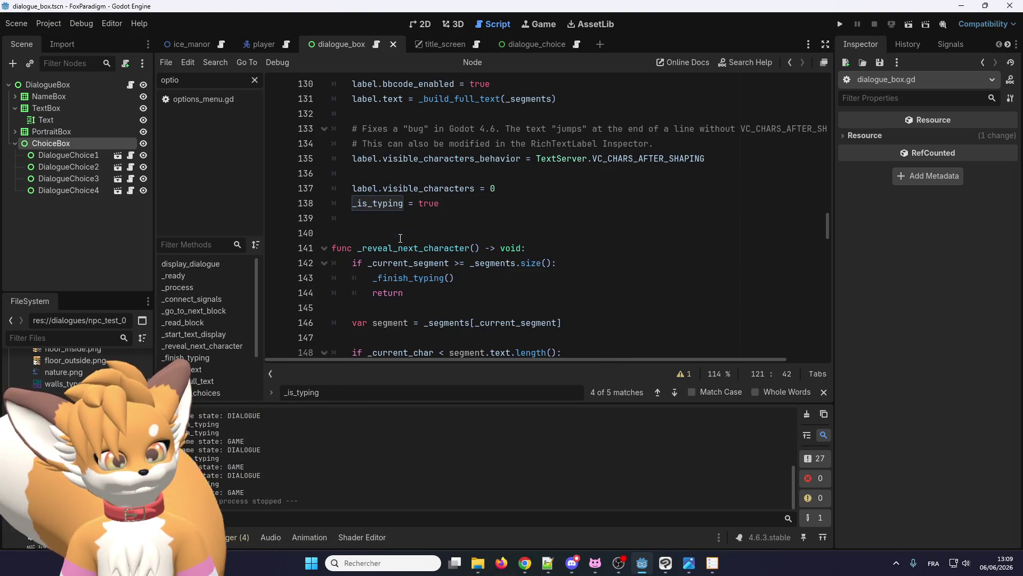
pyautogui.scroll(8, 400, 238)
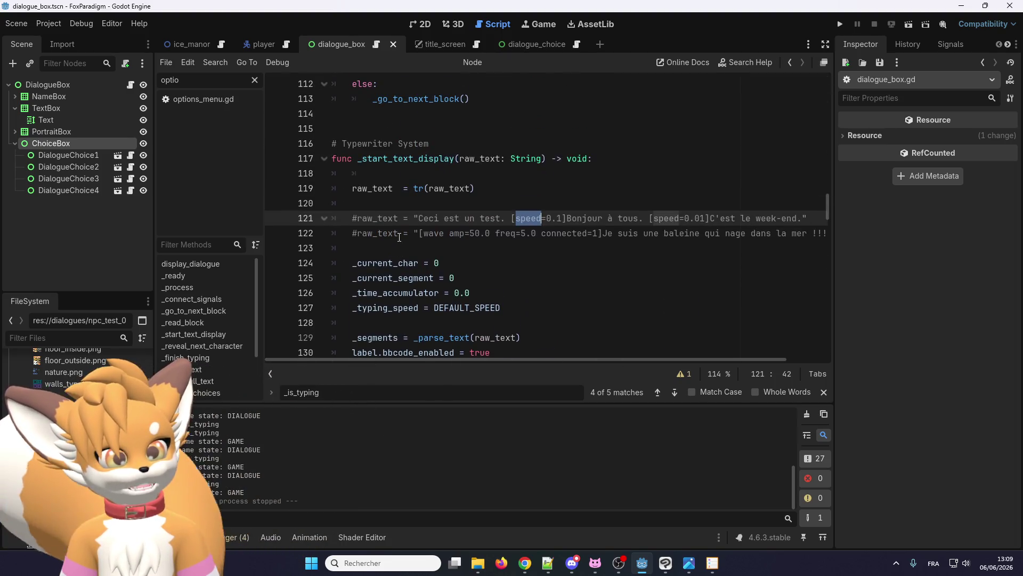
pyautogui.scroll(8, 399, 237)
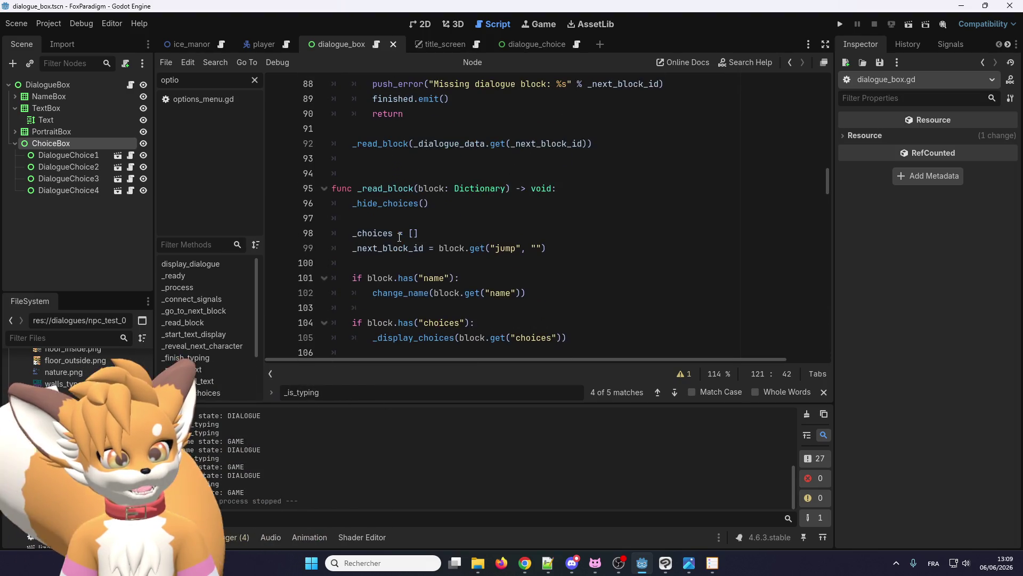
pyautogui.scroll(13, 399, 237)
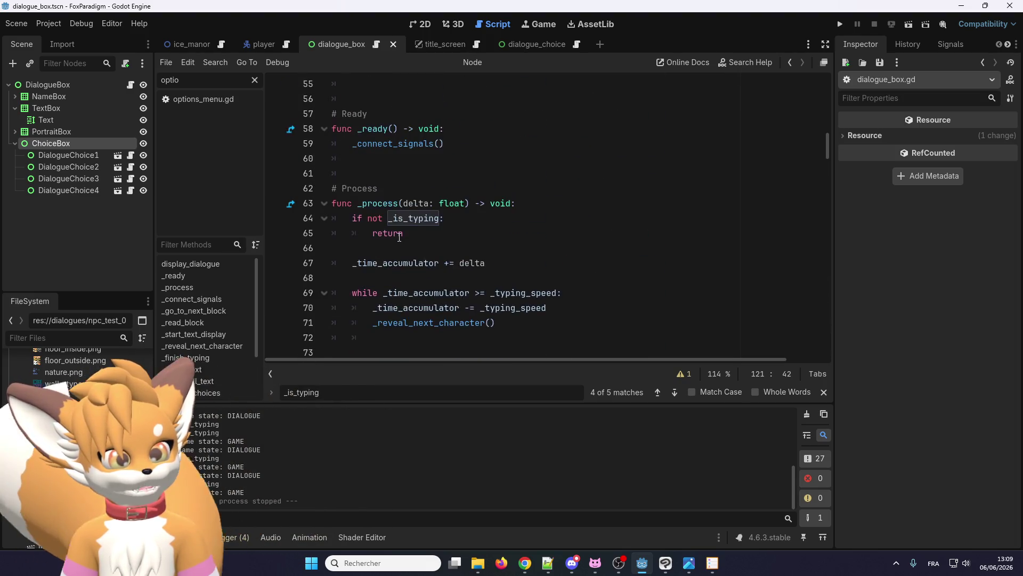
pyautogui.scroll(4, 399, 237)
pyautogui.scroll(-9, 397, 256)
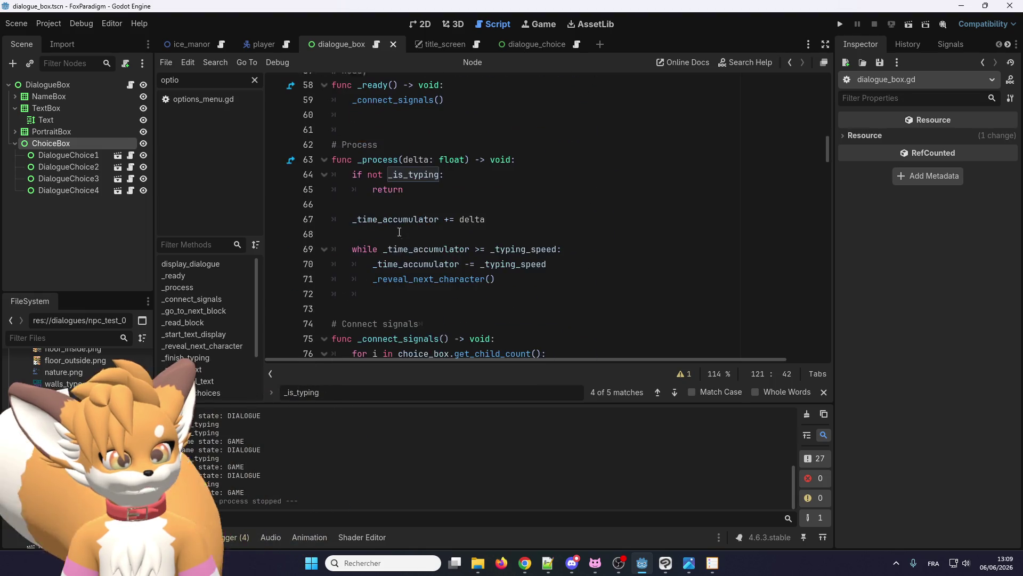
pyautogui.rightClick(411, 275)
pyautogui.click(436, 442)
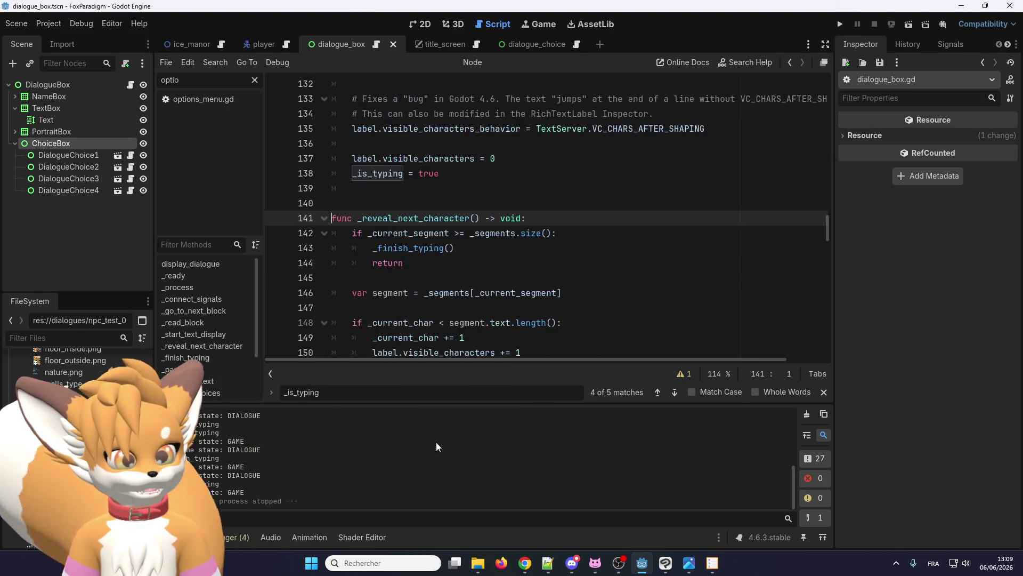
# Step: Place the caret inside _reveal_next_character, on the line 148 condition, then empty line 147
pyautogui.click(491, 232)
pyautogui.scroll(-2, 492, 233)
pyautogui.click(497, 232)
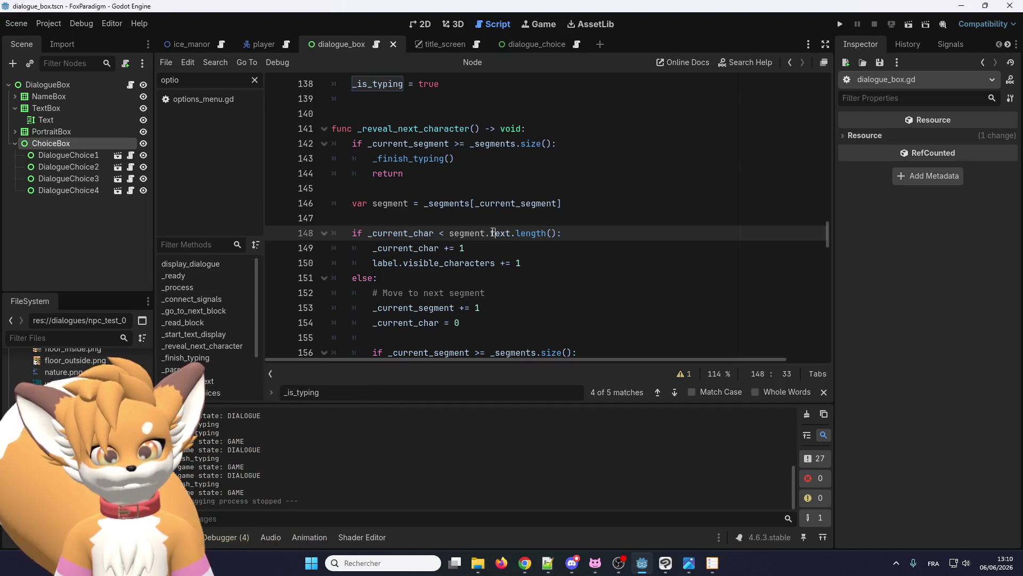
pyautogui.click(483, 219)
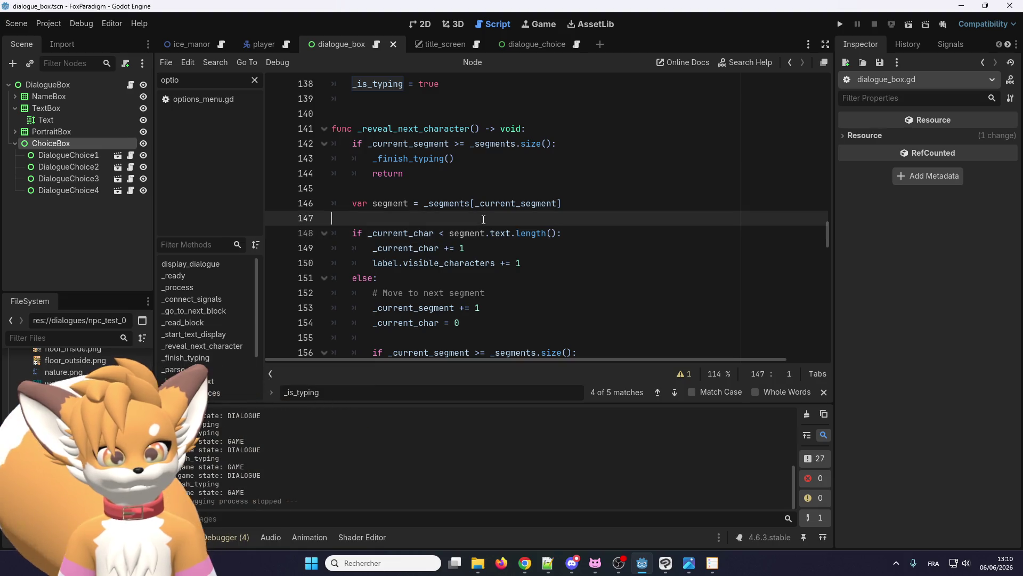
# Step: Insert print(segment.text) on line 147 of _reveal_next_character
pyautogui.moveTo(511, 233); pyautogui.dragTo(450, 233)
pyautogui.click(447, 219)
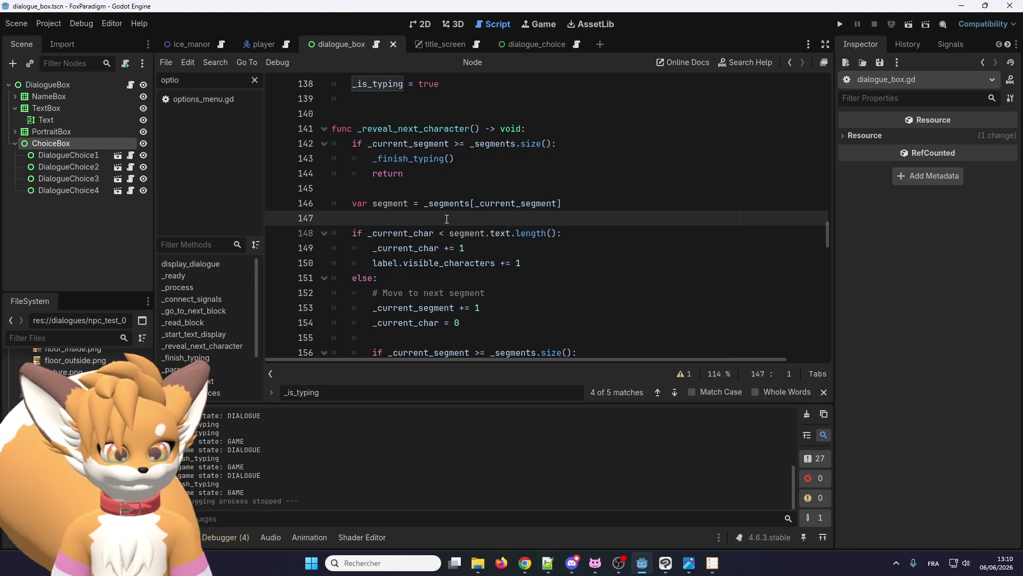
pyautogui.write('print(')
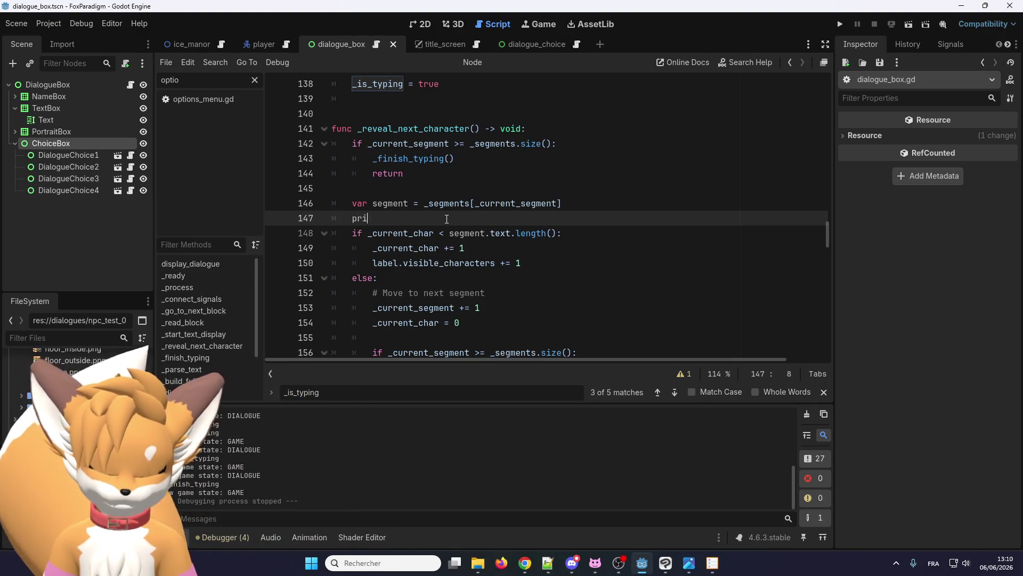
pyautogui.write('segment.text)')
pyautogui.write(')')
pyautogui.press('Return')
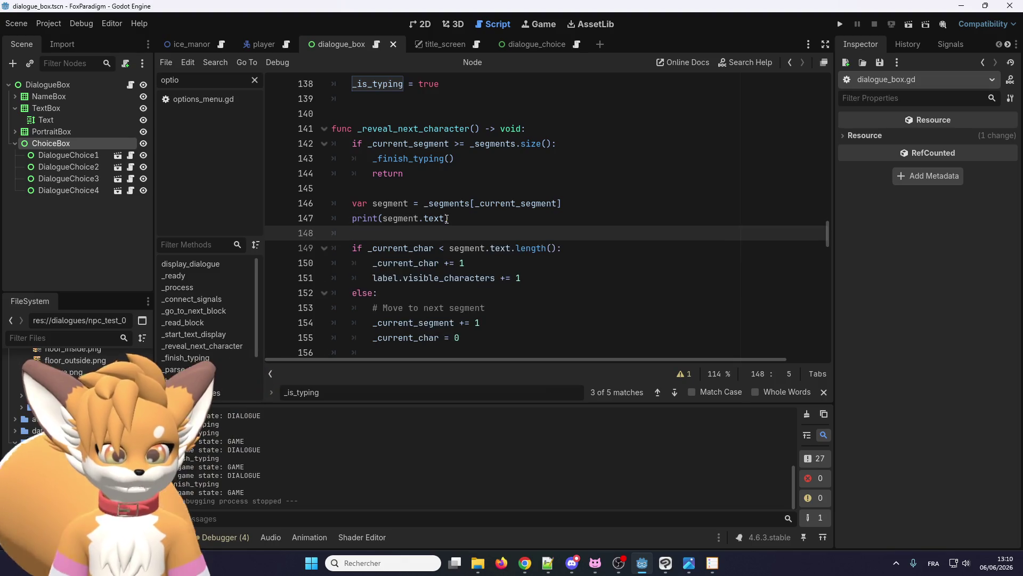
# Step: Run the game, walk up to Eralo, answer 'Comment ça va ?' and finish the dialogue
pyautogui.click(839, 24)
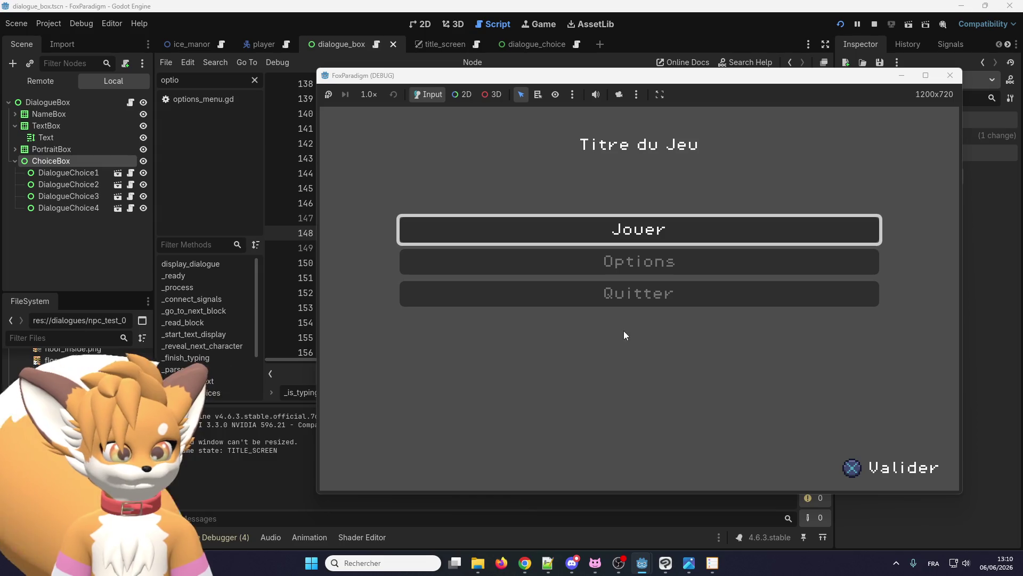
pyautogui.press('Return')
pyautogui.press('Return')
pyautogui.press('Up')
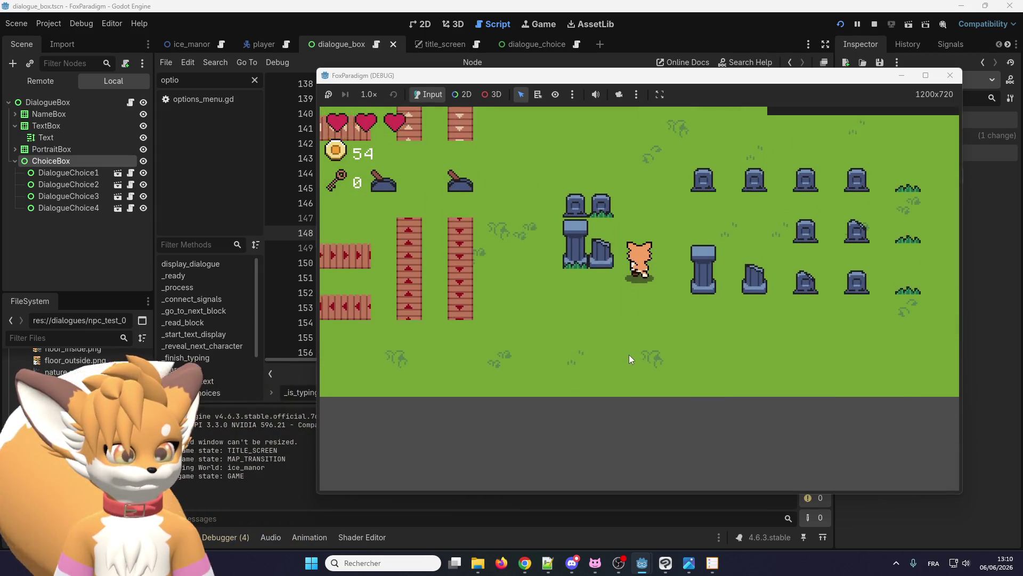
pyautogui.press('Up')
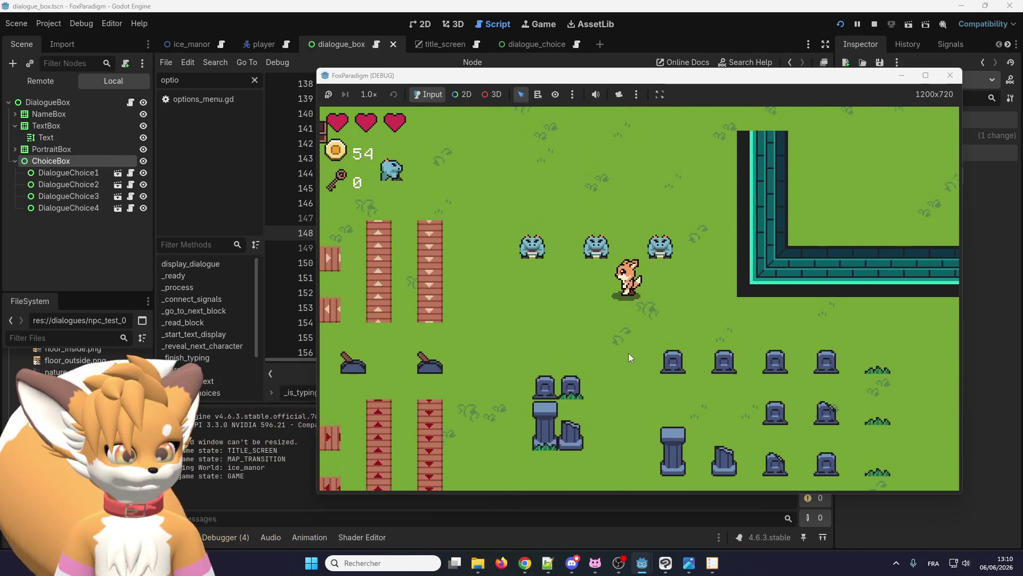
pyautogui.press('x')
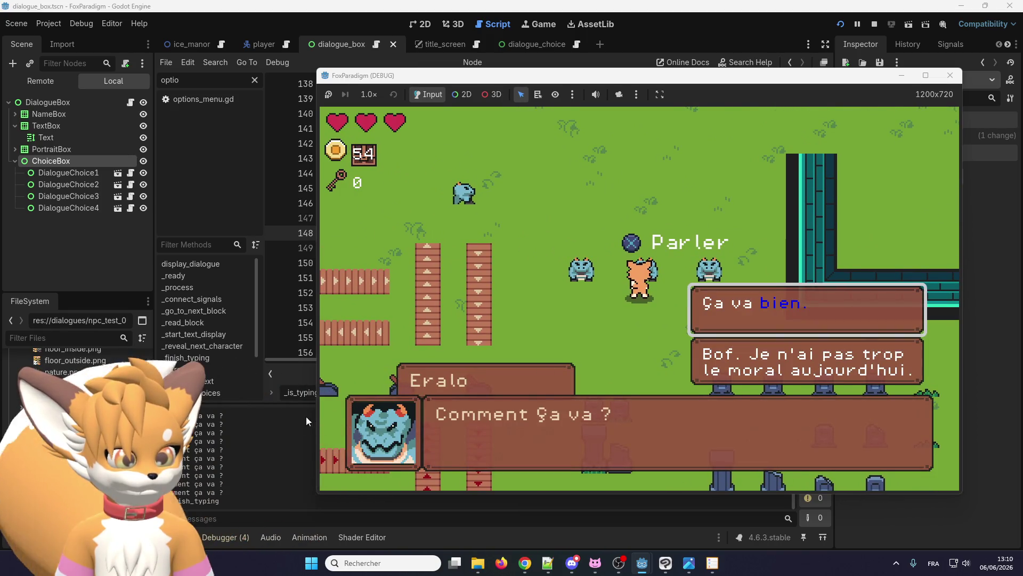
pyautogui.press('x')
pyautogui.press('x')
pyautogui.press('Left')
pyautogui.press('x')
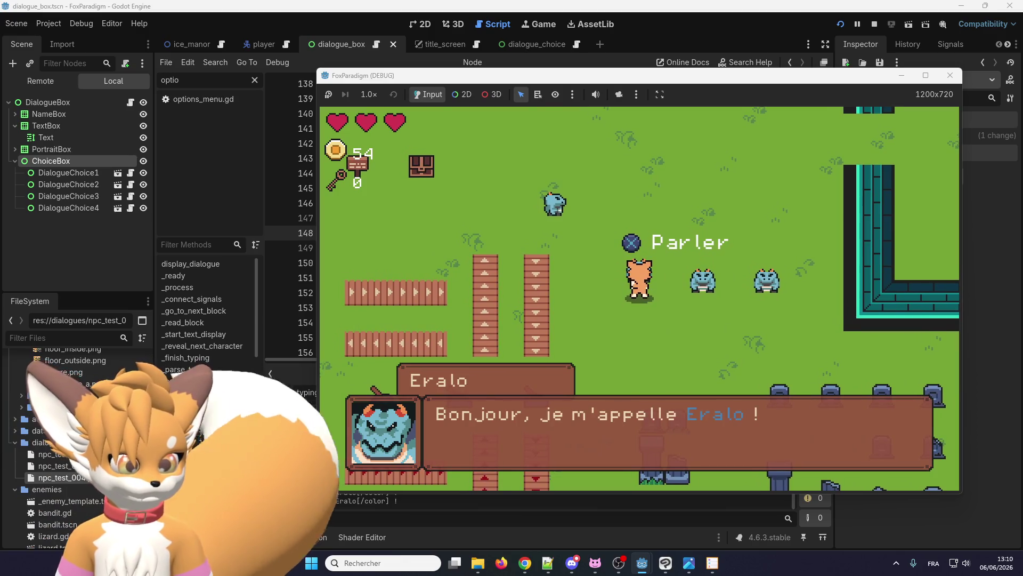
# Step: Check the printed segment text in the editor's Output log, then close the game
pyautogui.click(286, 424)
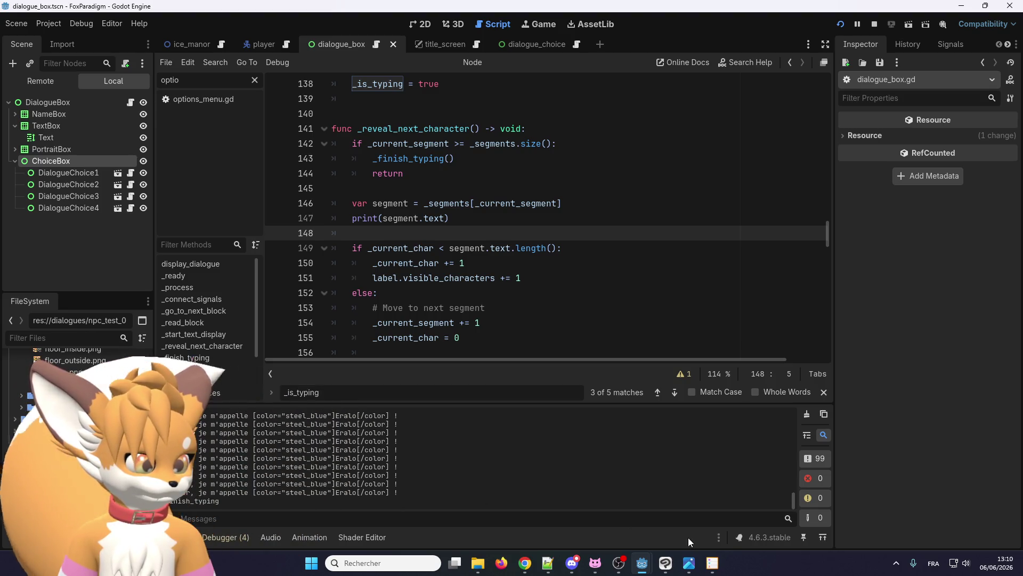
pyautogui.moveTo(652, 556)
pyautogui.click(699, 509)
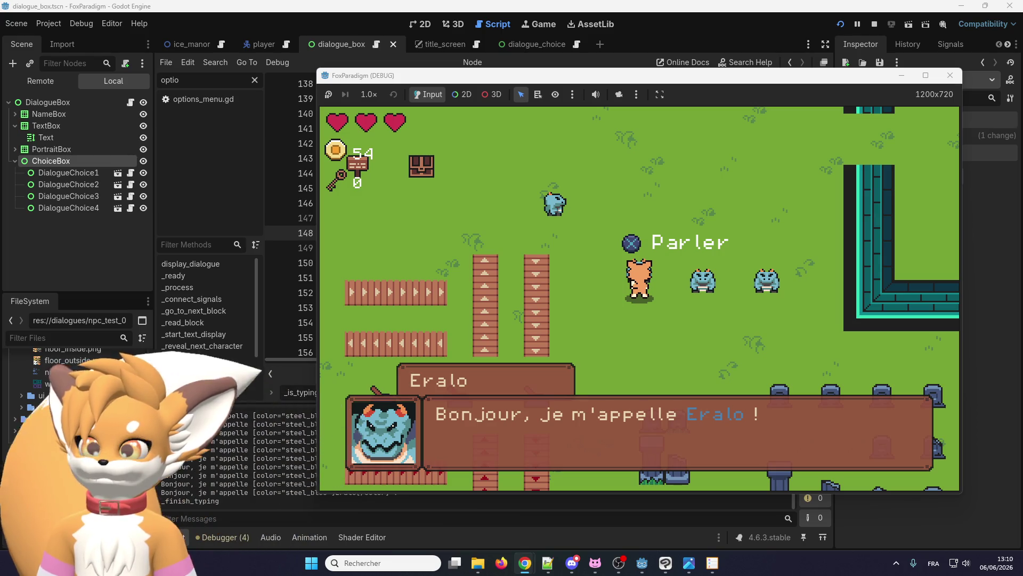
pyautogui.click(950, 75)
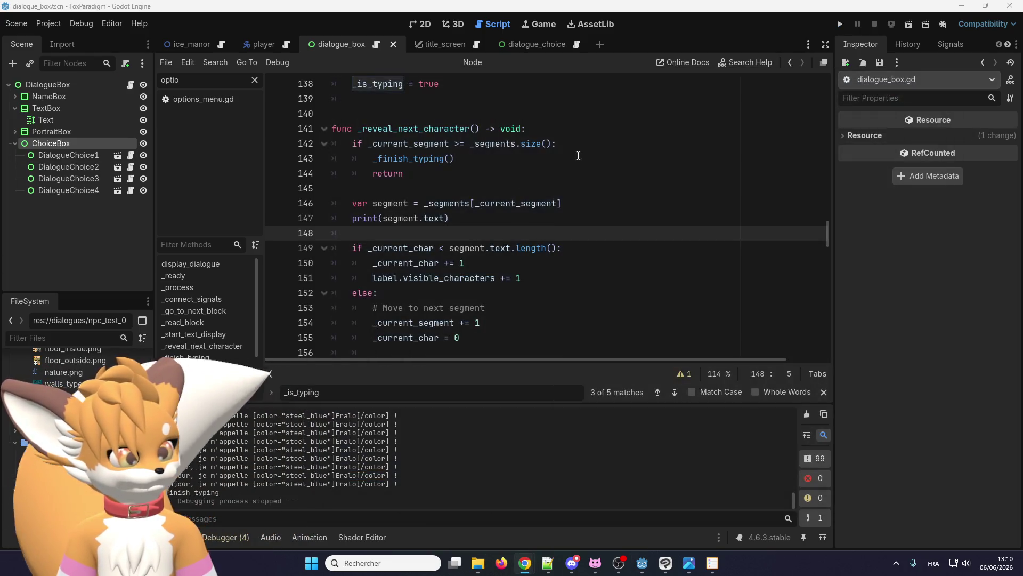
# Step: Delete the print(segment.text) line at 147, then switch to the browser
pyautogui.click(434, 278)
pyautogui.tripleClick(448, 223)
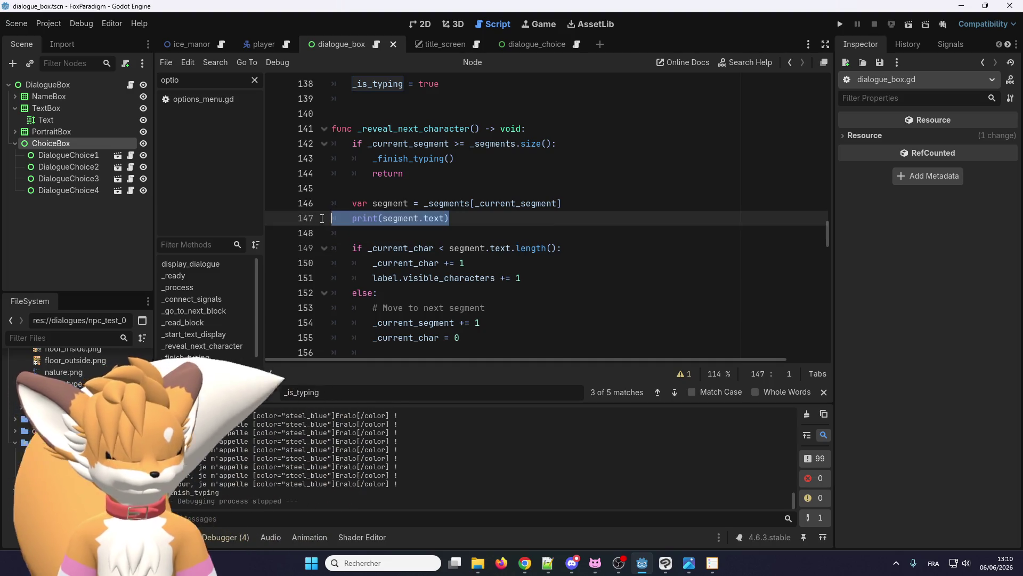
pyautogui.press('BackSpace')
pyautogui.press('BackSpace')
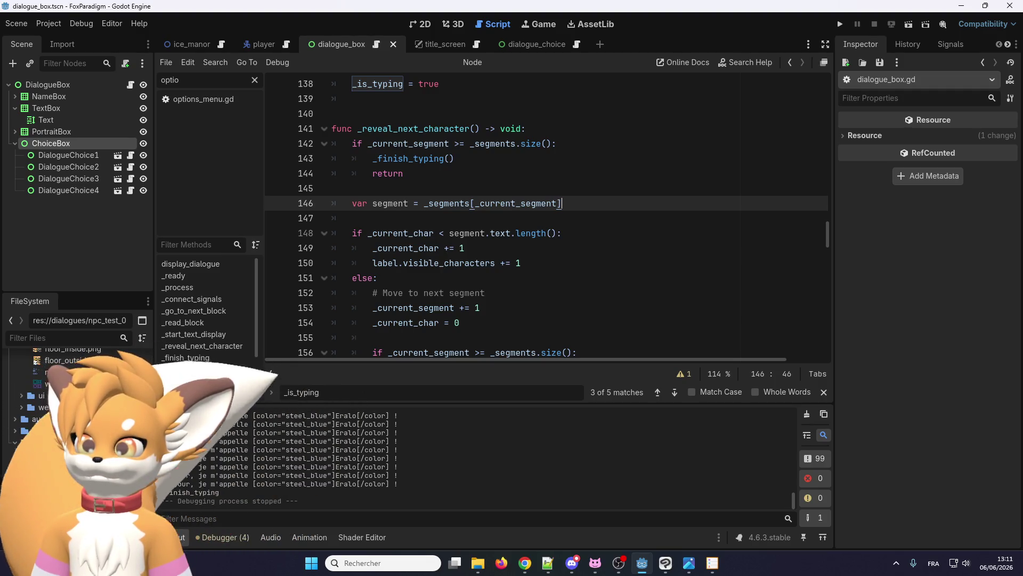
pyautogui.hotkey('alt', 'Tab')
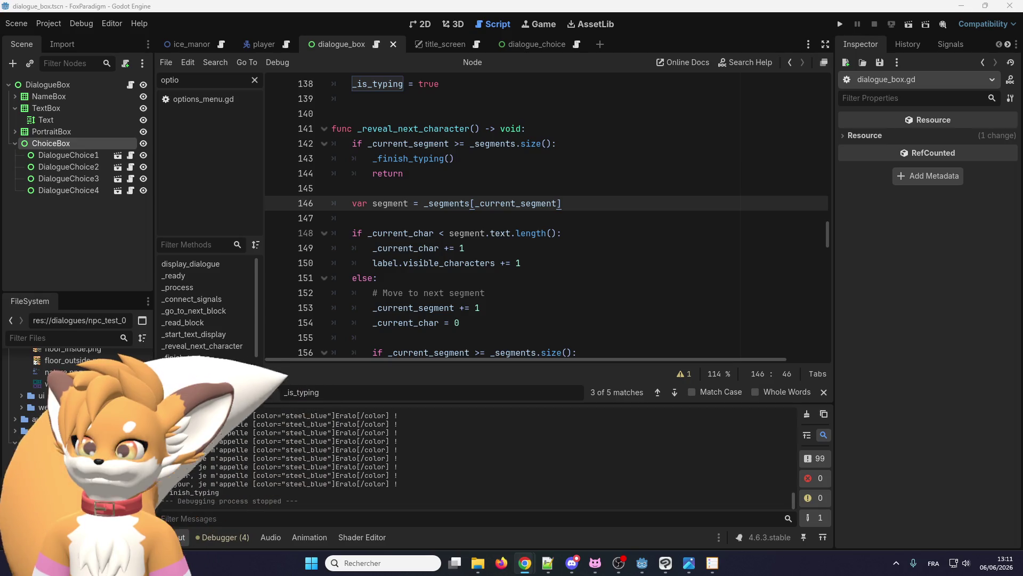
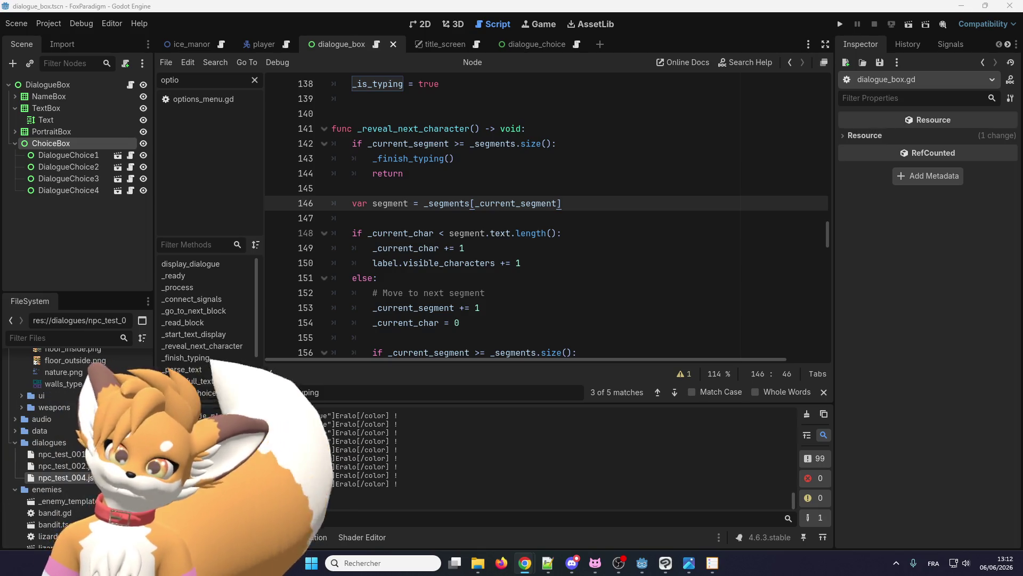
# Step: Review how _segments, _current_segment, _current_char and the speed field on line 160 are used
pyautogui.scroll(-2, 413, 239)
pyautogui.scroll(2, 414, 239)
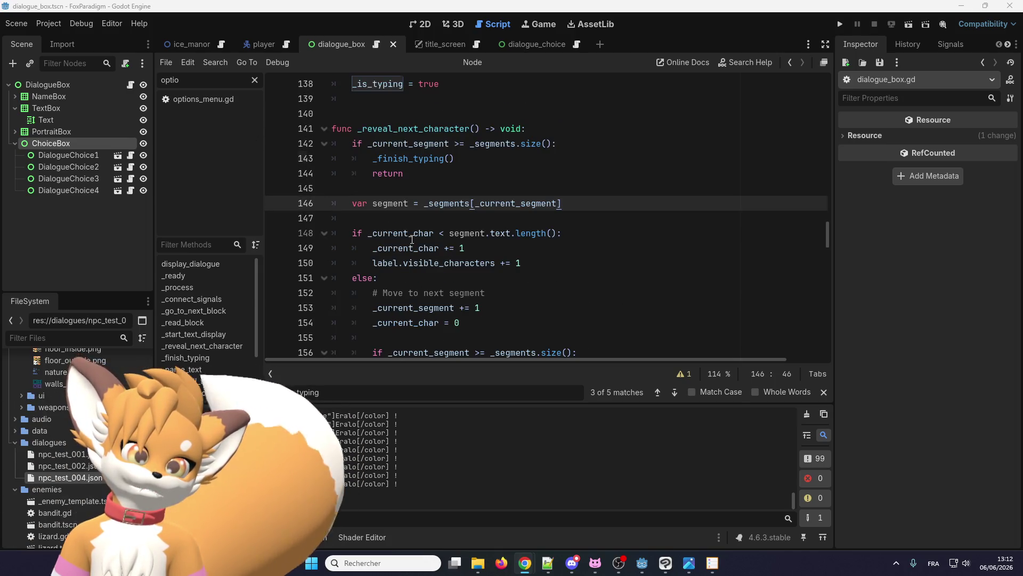
pyautogui.scroll(-2, 412, 239)
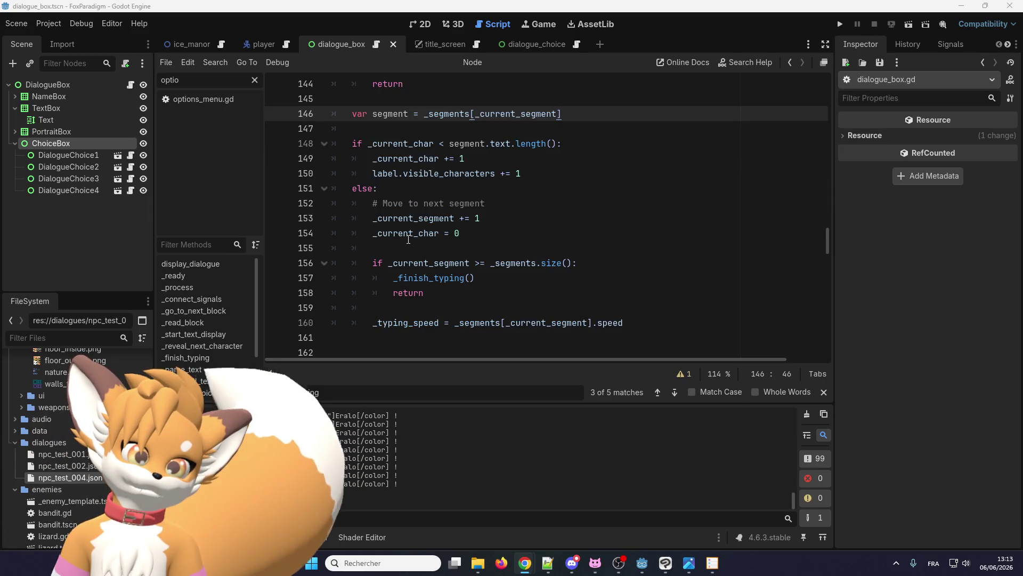
pyautogui.moveTo(405, 239)
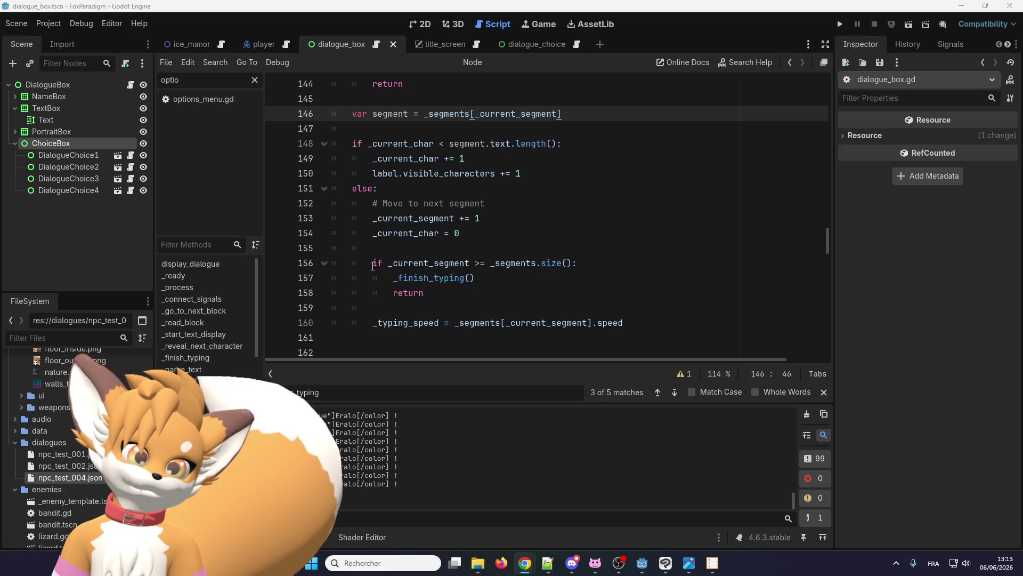
pyautogui.scroll(3, 373, 263)
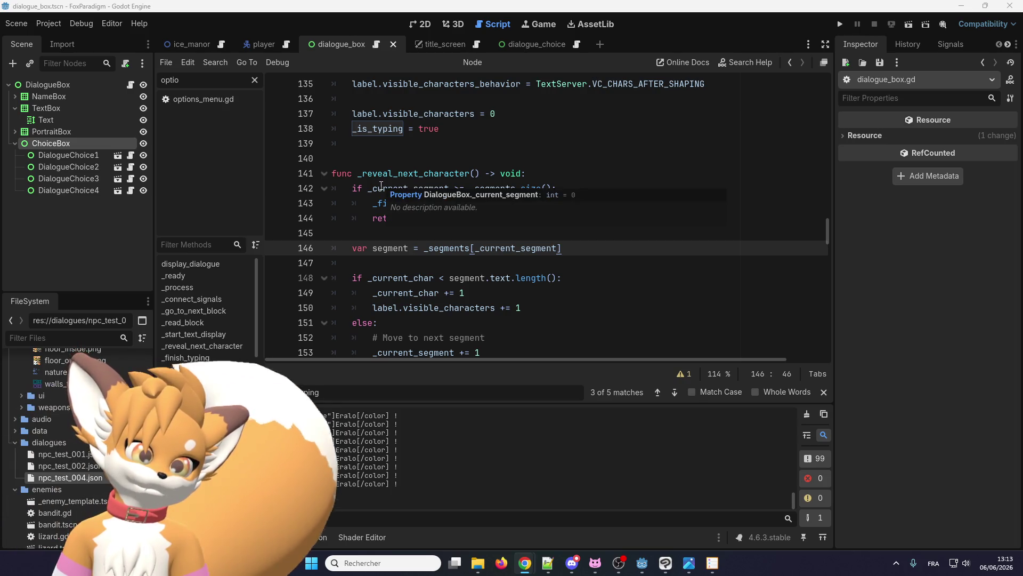
pyautogui.doubleClick(481, 183)
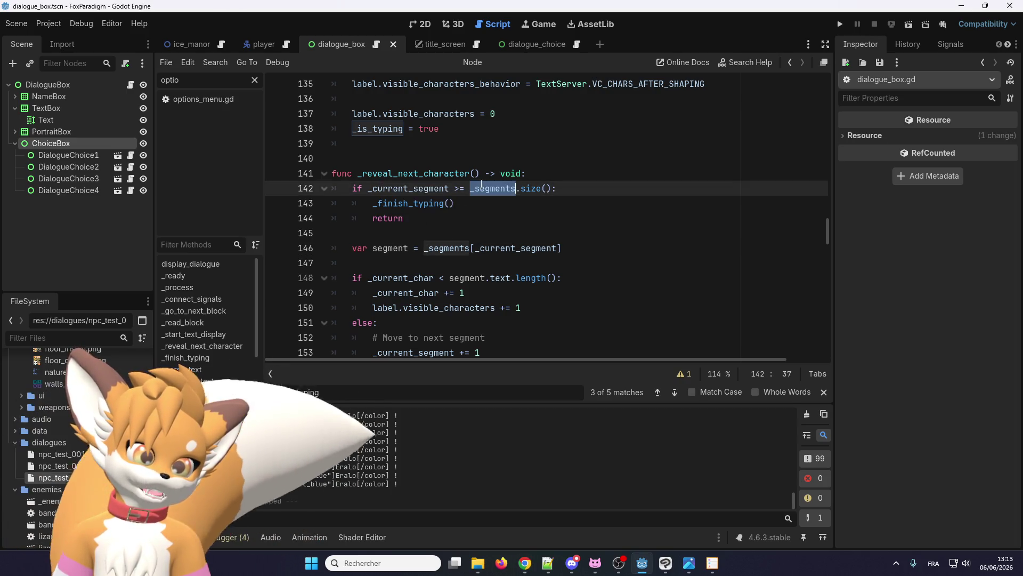
pyautogui.doubleClick(419, 190)
pyautogui.scroll(-2, 419, 193)
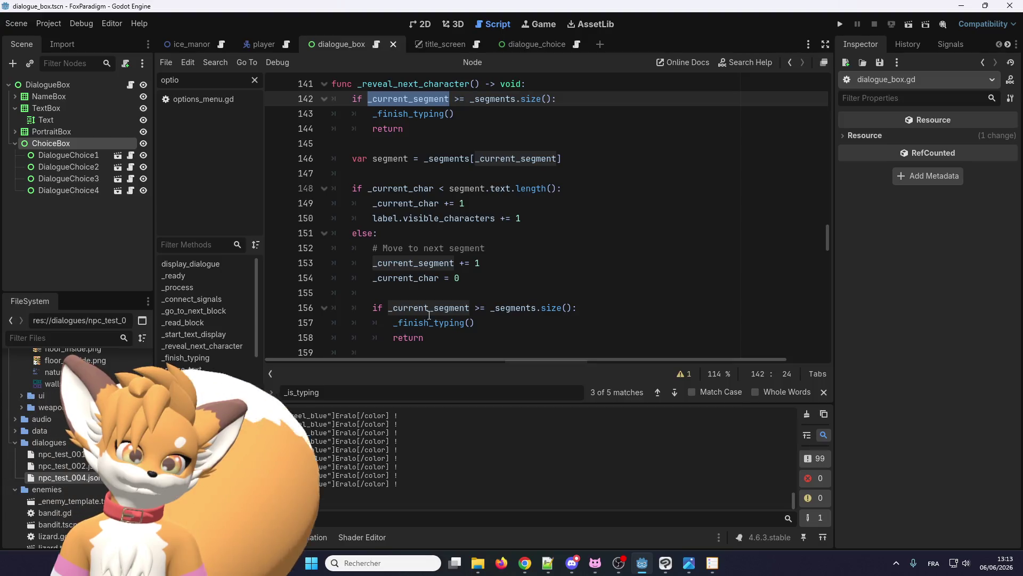
pyautogui.doubleClick(404, 203)
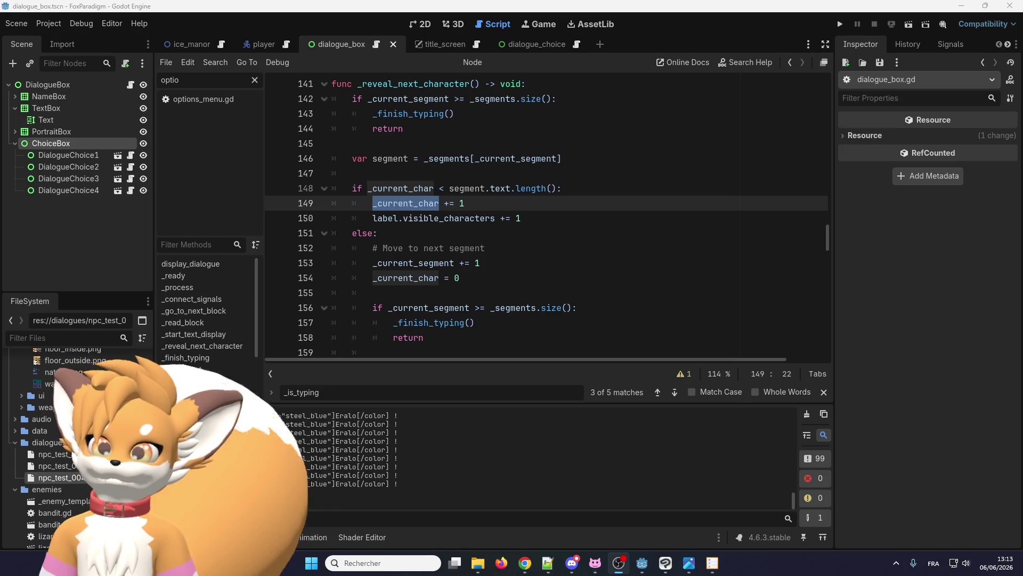
pyautogui.click(487, 274)
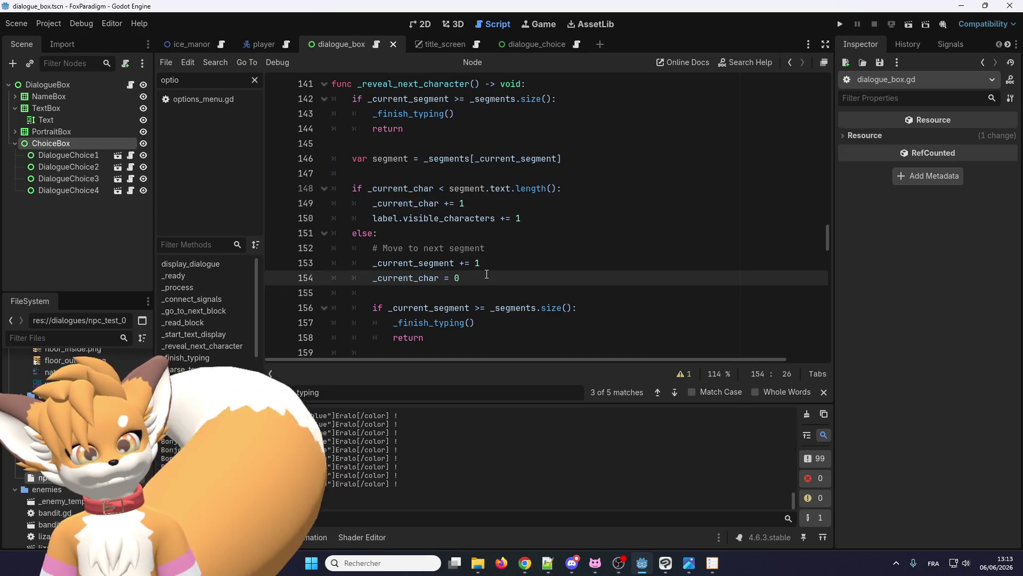
pyautogui.scroll(-1, 465, 292)
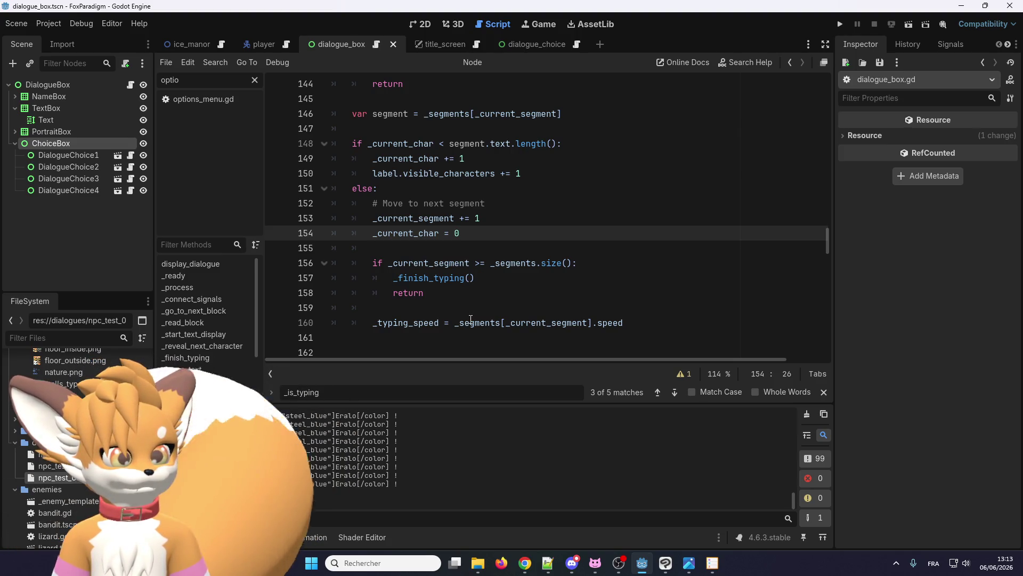
pyautogui.doubleClick(607, 323)
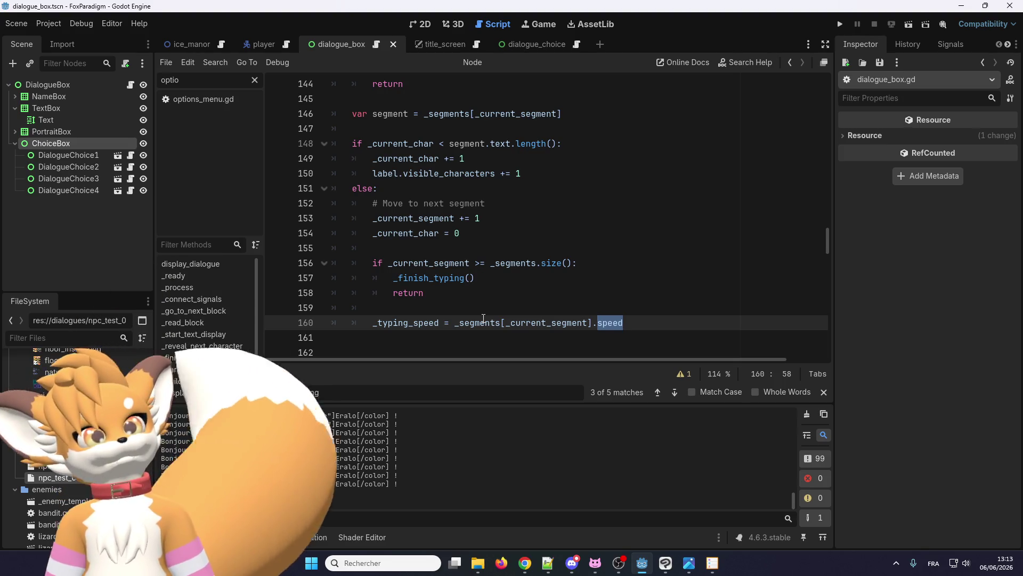
# Step: Paste the strip_bbcode(source) function from the browser after line 161, followed by a new line
pyautogui.hotkey('alt', 'Tab')
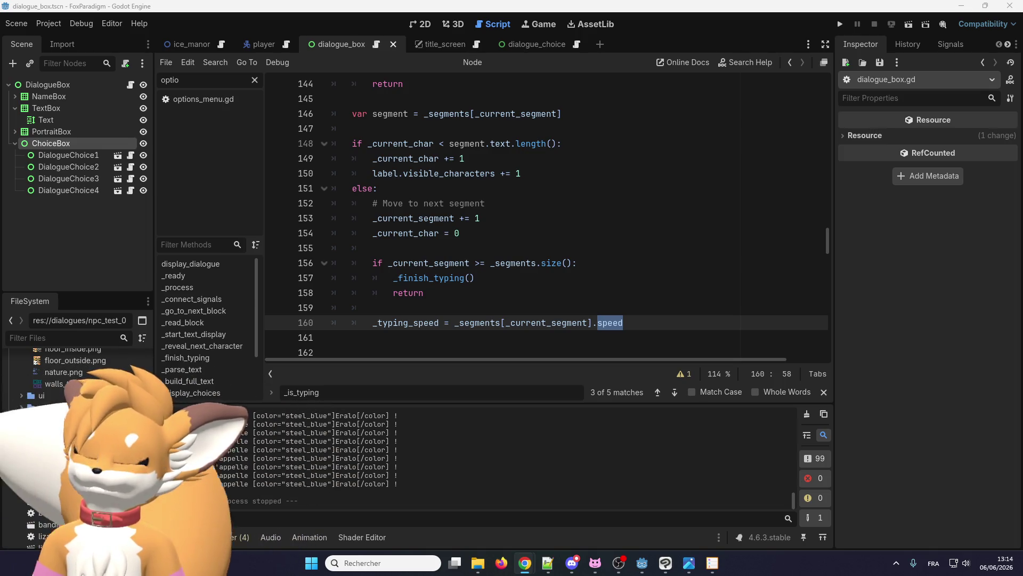
pyautogui.scroll(-2, 547, 214)
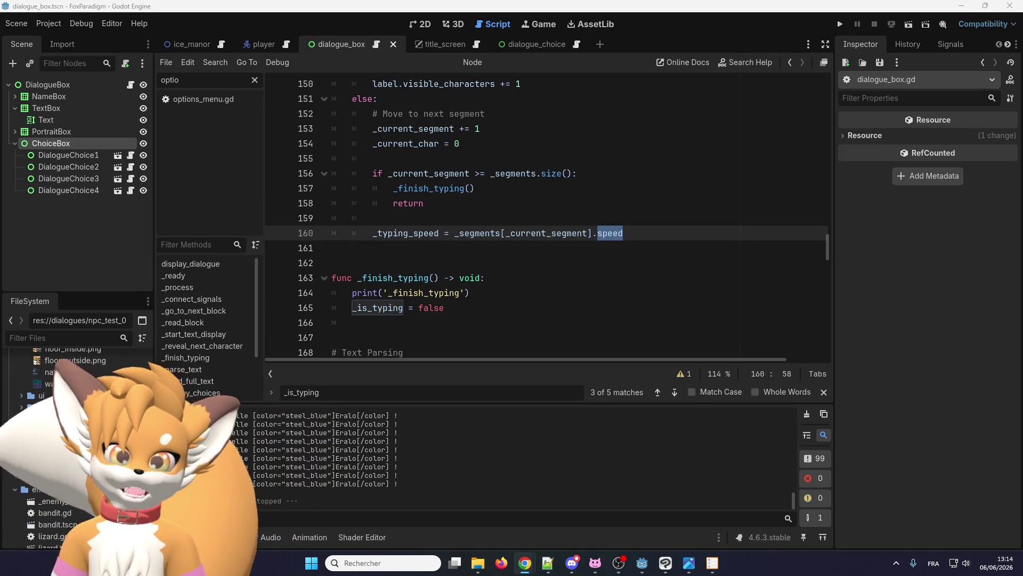
pyautogui.click(458, 250)
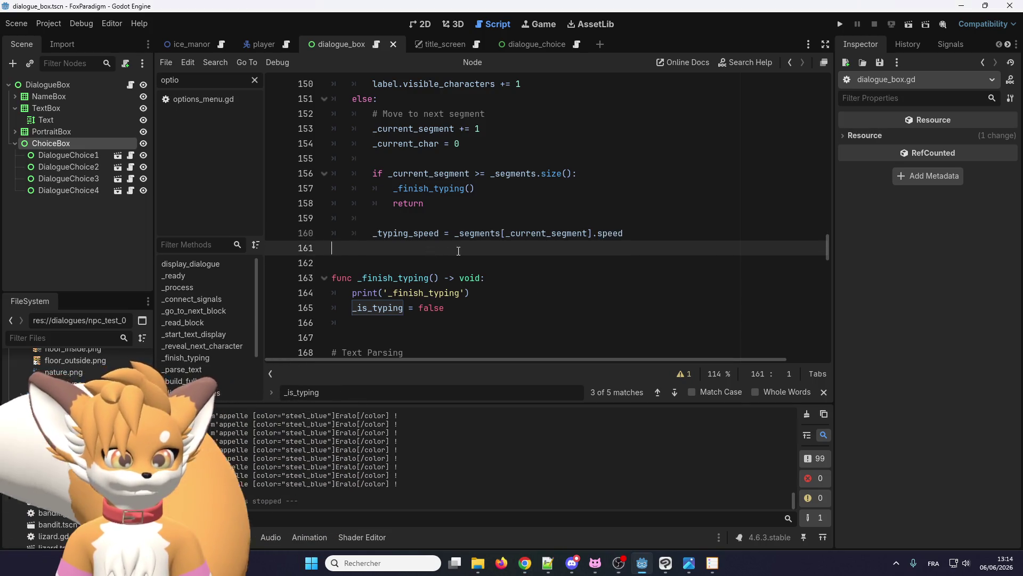
pyautogui.write('func strip_bbcode(source:String) -> String: \tvar regex = RegEx.new() \tregex.compile("\\\\[.+?\\\\]") \treturn regex.sub(source, "", true)')
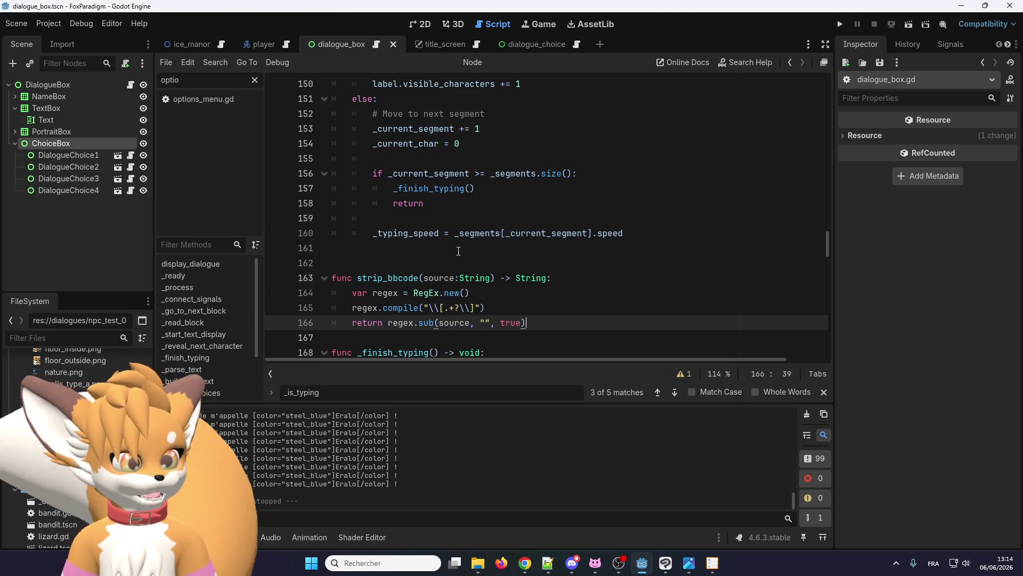
pyautogui.press('Return')
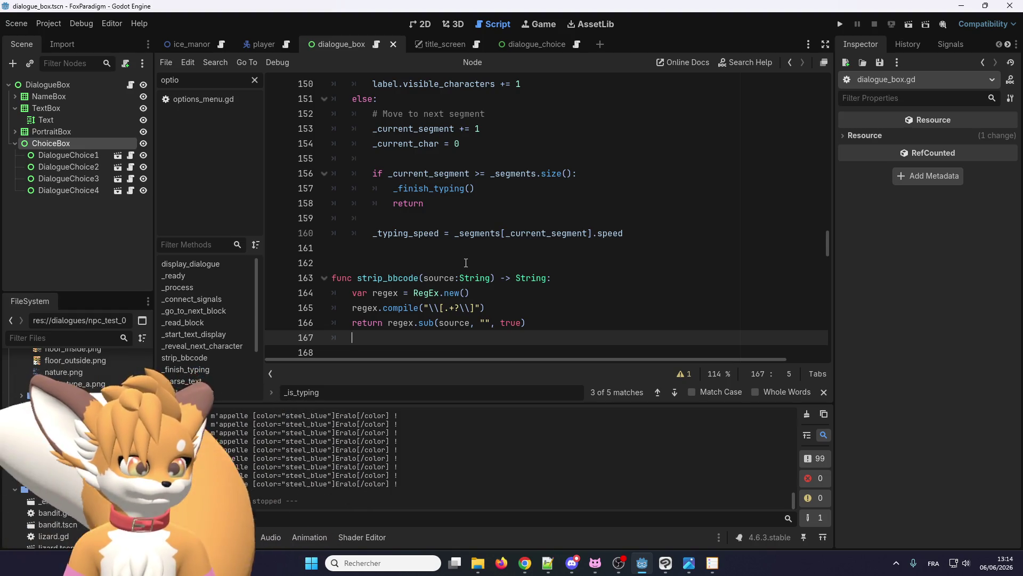
# Step: Inspect the pasted strip_bbcode name, its source argument and the \[.+?\] regex pattern
pyautogui.doubleClick(390, 277)
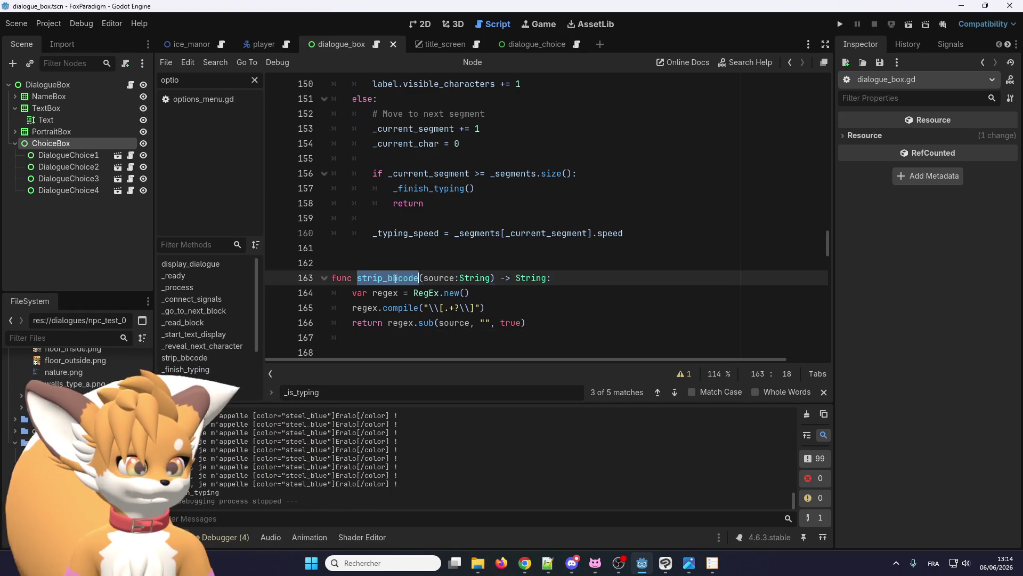
pyautogui.click(468, 323)
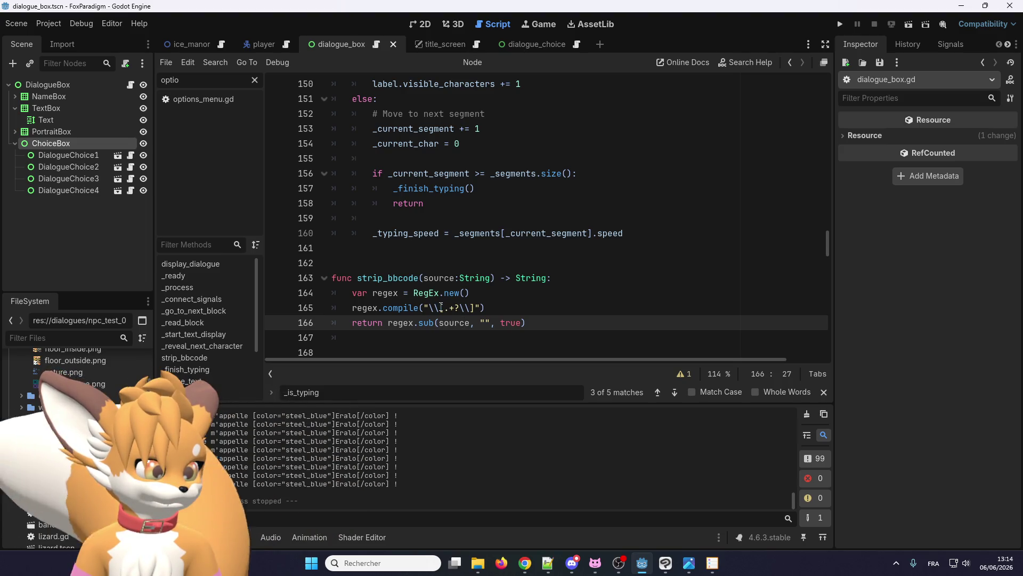
pyautogui.click(502, 307)
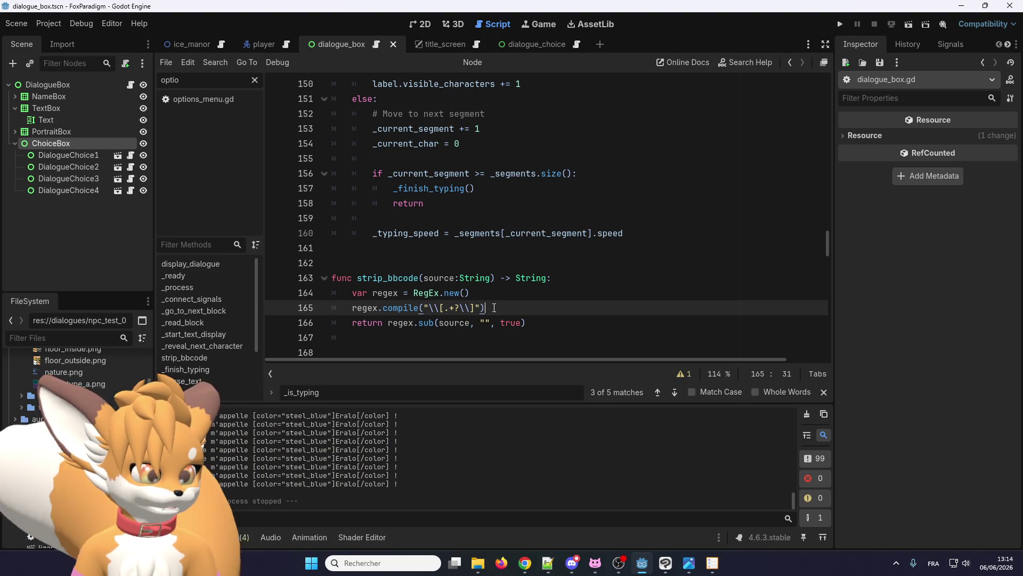
pyautogui.scroll(3, 640, 267)
pyautogui.scroll(-4, 809, 227)
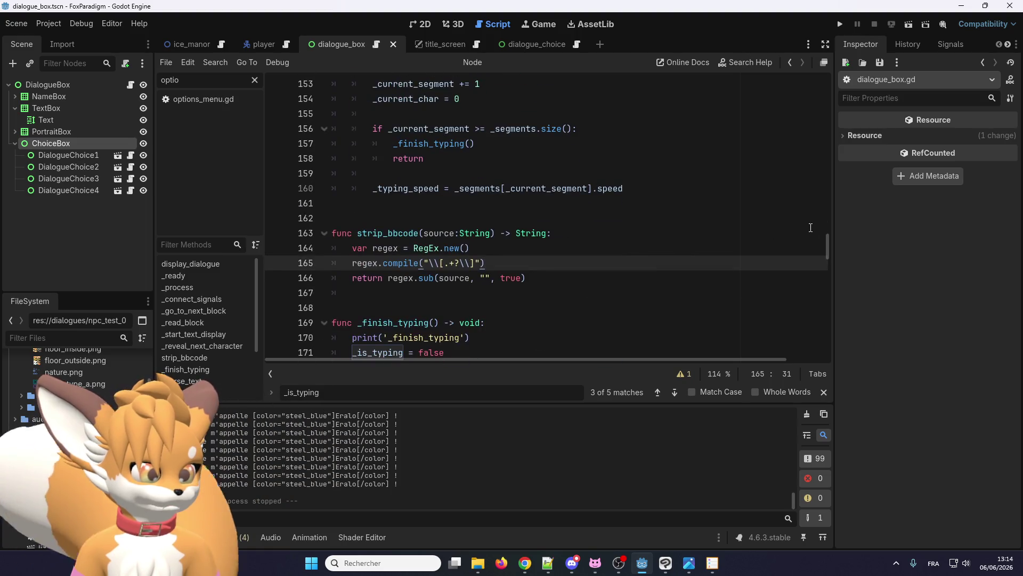
pyautogui.moveTo(828, 245); pyautogui.dragTo(843, 91)
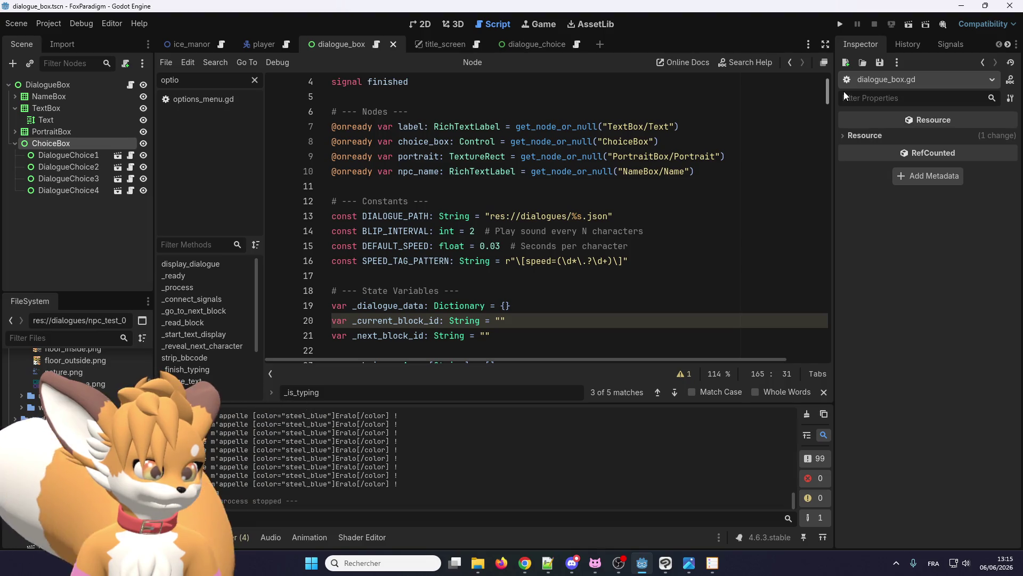
pyautogui.moveTo(843, 91)
pyautogui.mouseDown()
pyautogui.moveTo(830, 181)
pyautogui.moveTo(839, 229)
pyautogui.moveTo(838, 183)
pyautogui.mouseUp()
pyautogui.scroll(-15, 533, 213)
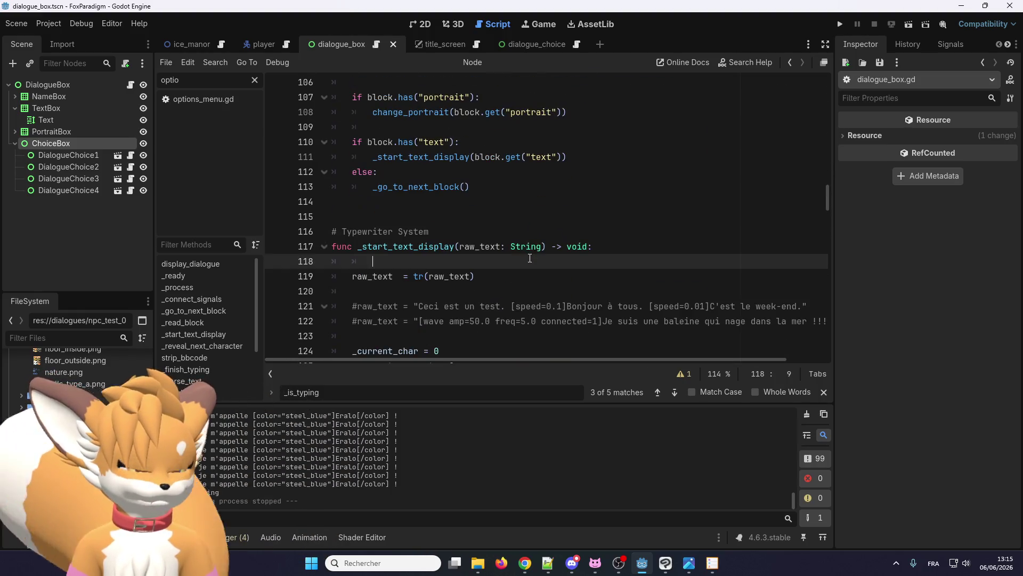
pyautogui.click(529, 346)
pyautogui.press('Return')
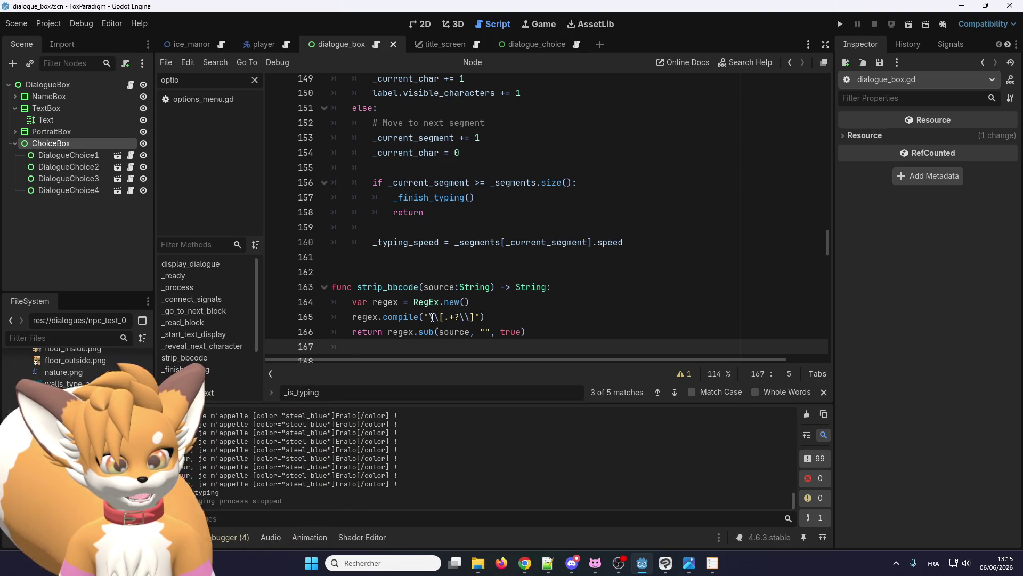
pyautogui.scroll(20, 478, 277)
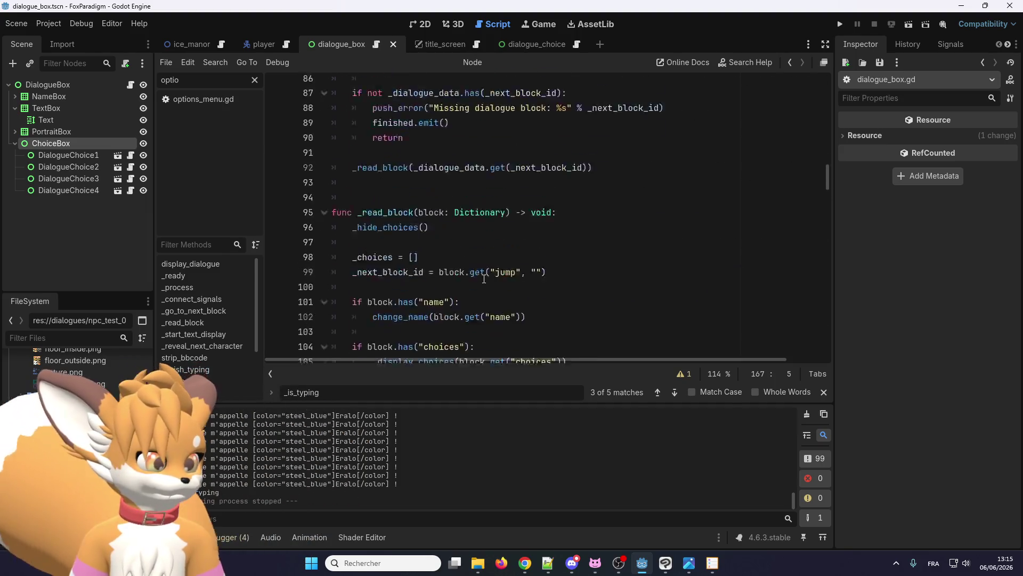
pyautogui.scroll(12, 489, 272)
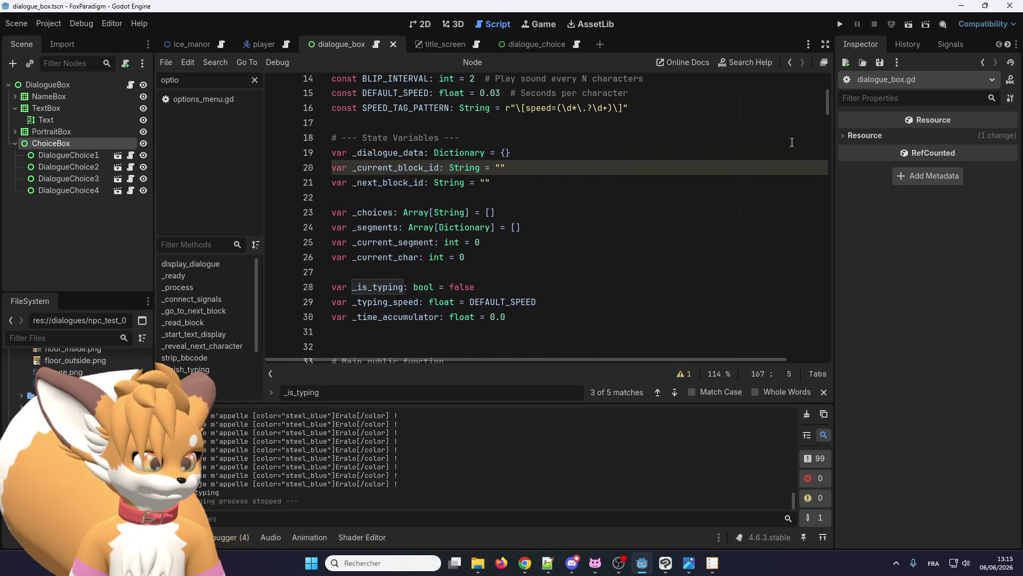
pyautogui.moveTo(830, 99); pyautogui.dragTo(833, 267)
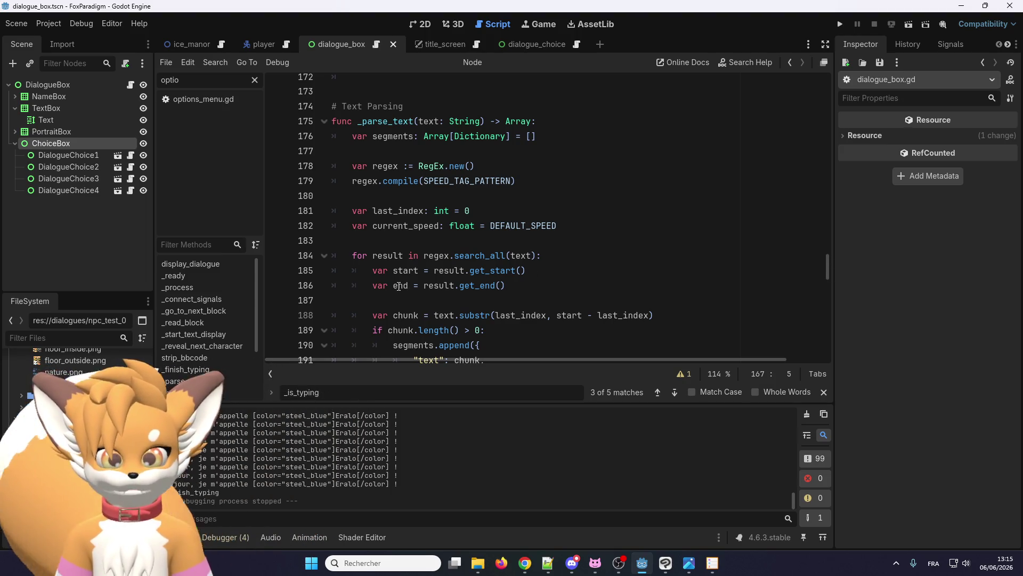
pyautogui.scroll(-8, 435, 275)
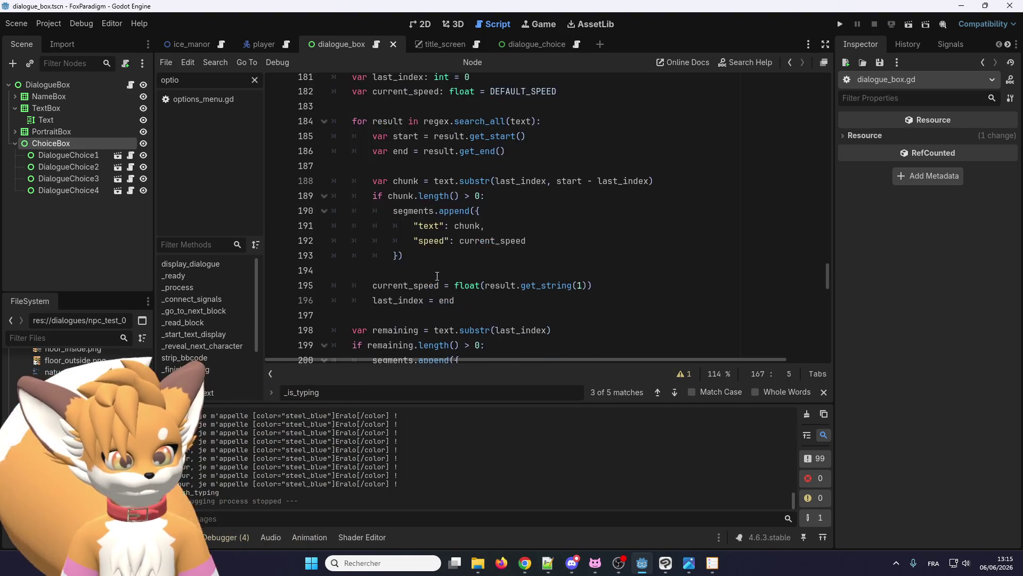
pyautogui.scroll(14, 434, 274)
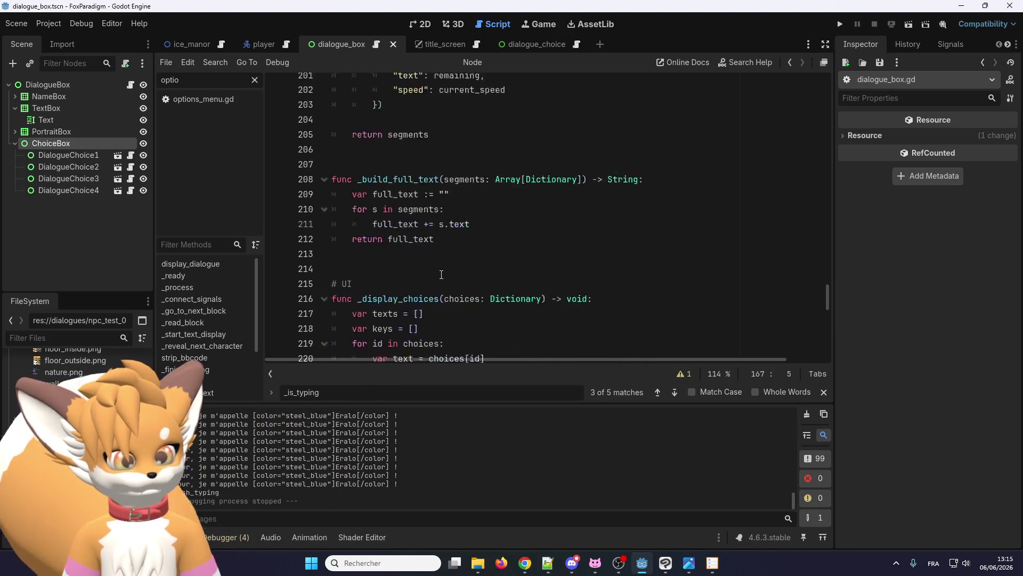
pyautogui.scroll(4, 432, 273)
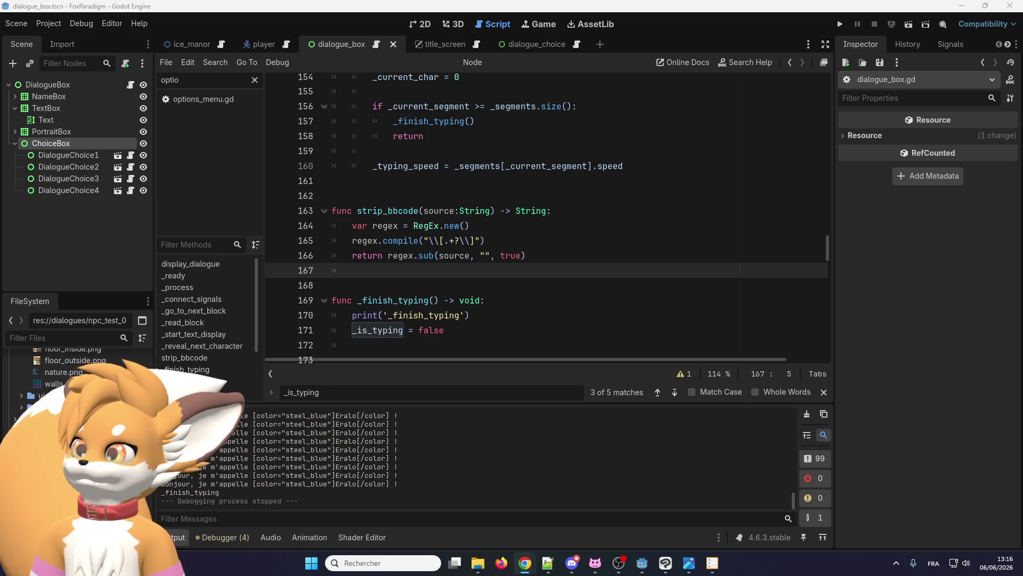
# Step: Bring Chrome forward, maximize it and scroll through the Regular expression article
pyautogui.hotkey('alt', 'Tab')
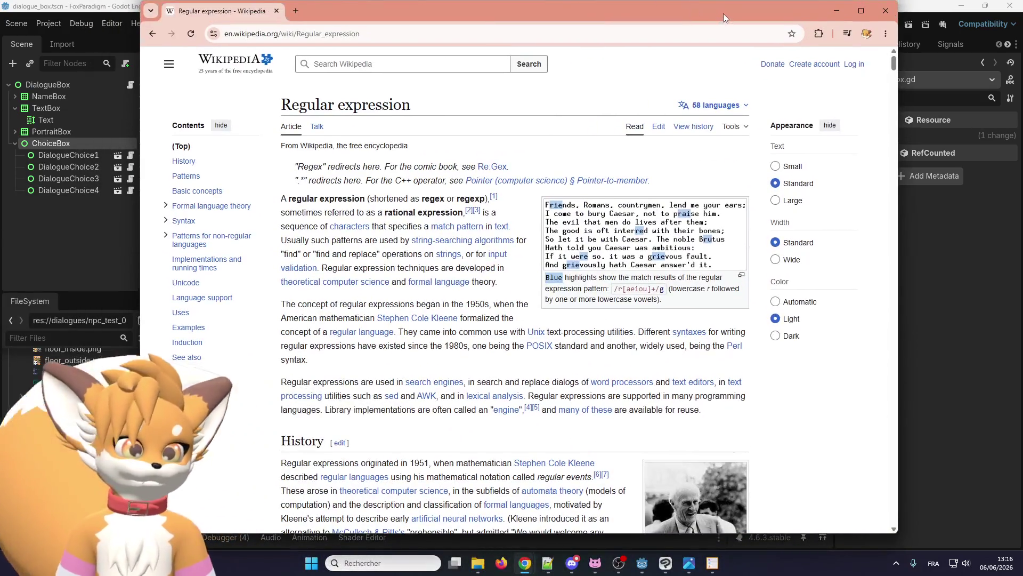
pyautogui.doubleClick(724, 14)
pyautogui.hotkey('alt', 'Tab')
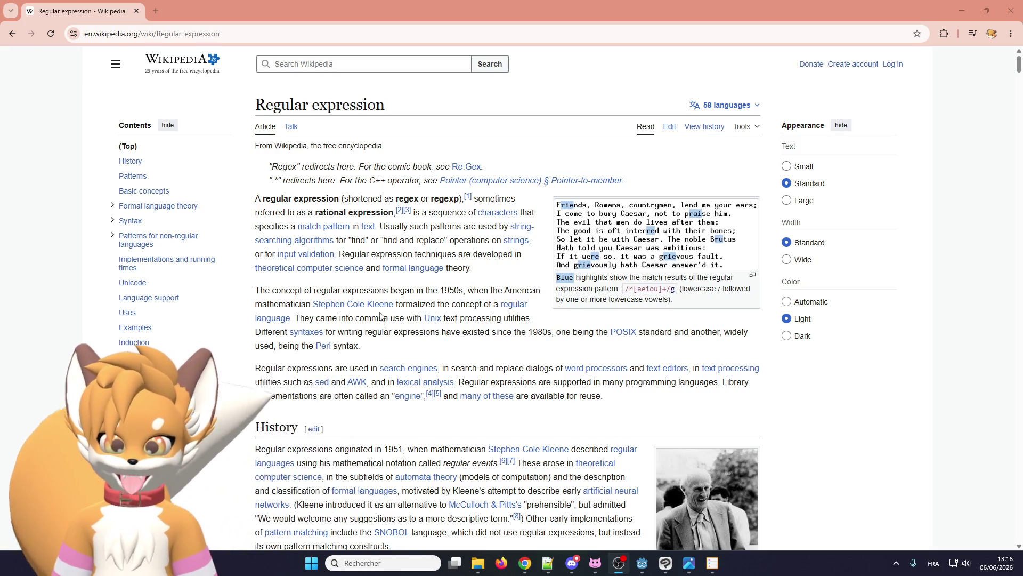
pyautogui.scroll(-3, 460, 335)
pyautogui.scroll(-20, 460, 336)
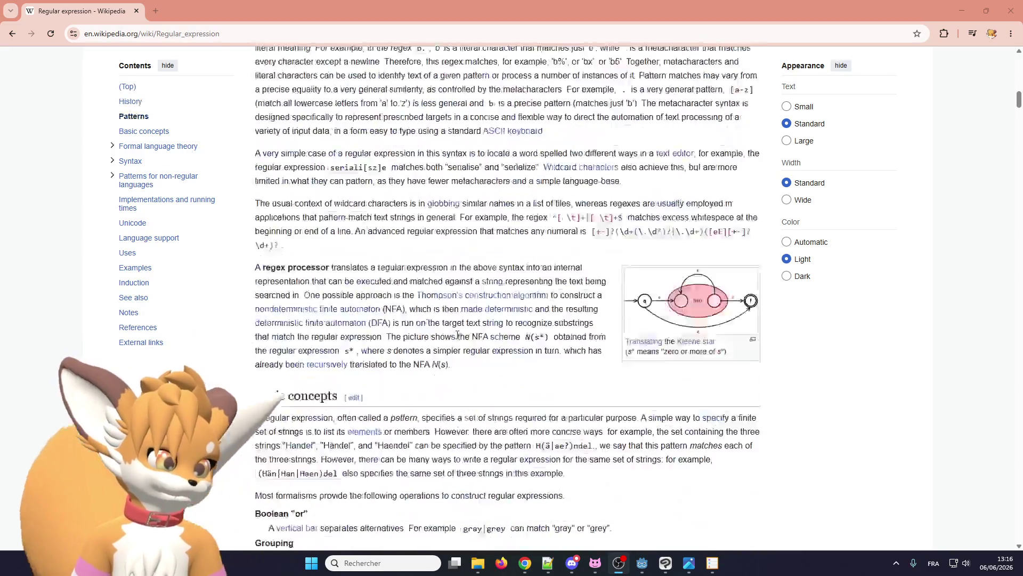
pyautogui.scroll(10, 464, 322)
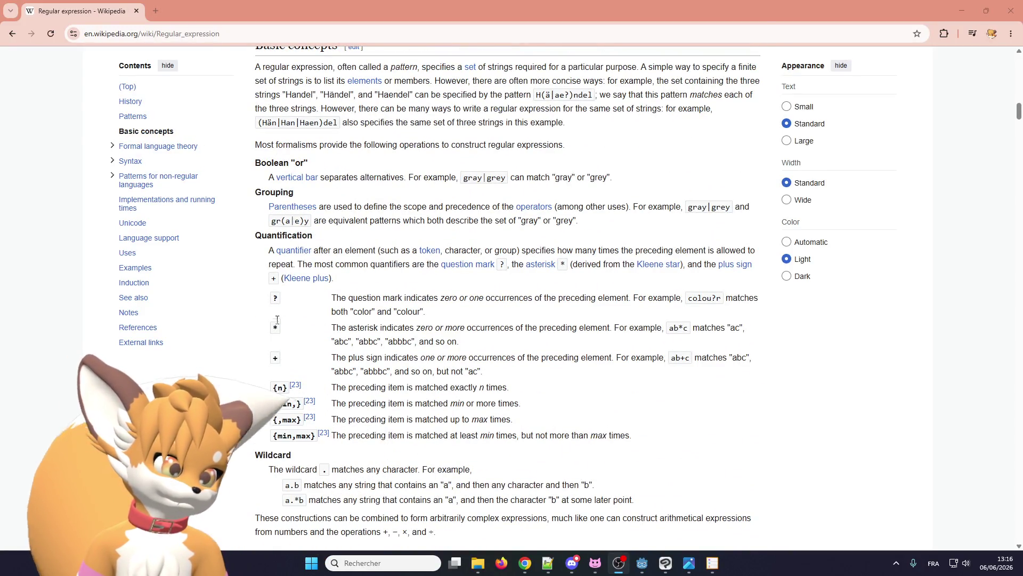
pyautogui.scroll(-20, 281, 286)
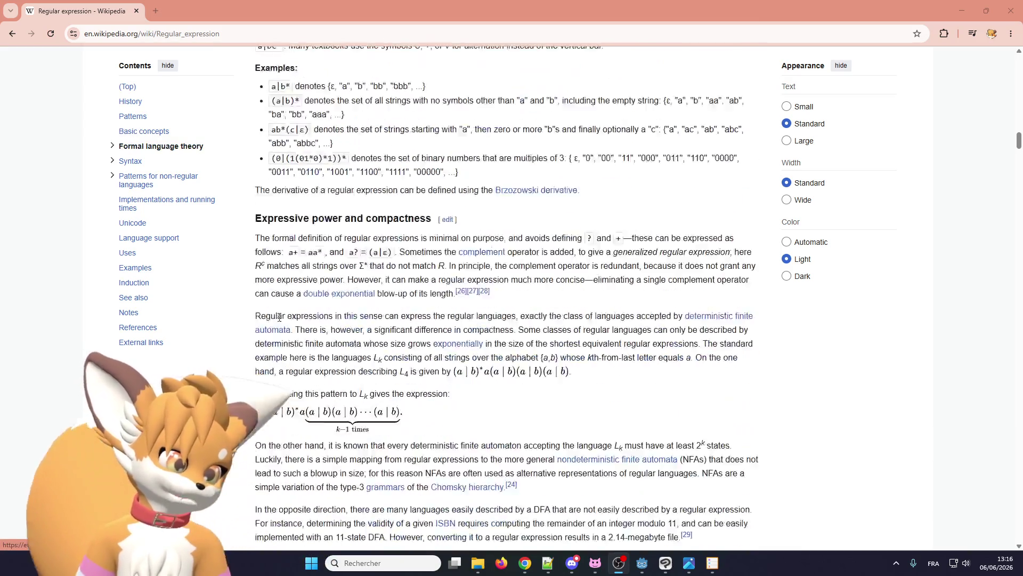
pyautogui.scroll(-15, 278, 320)
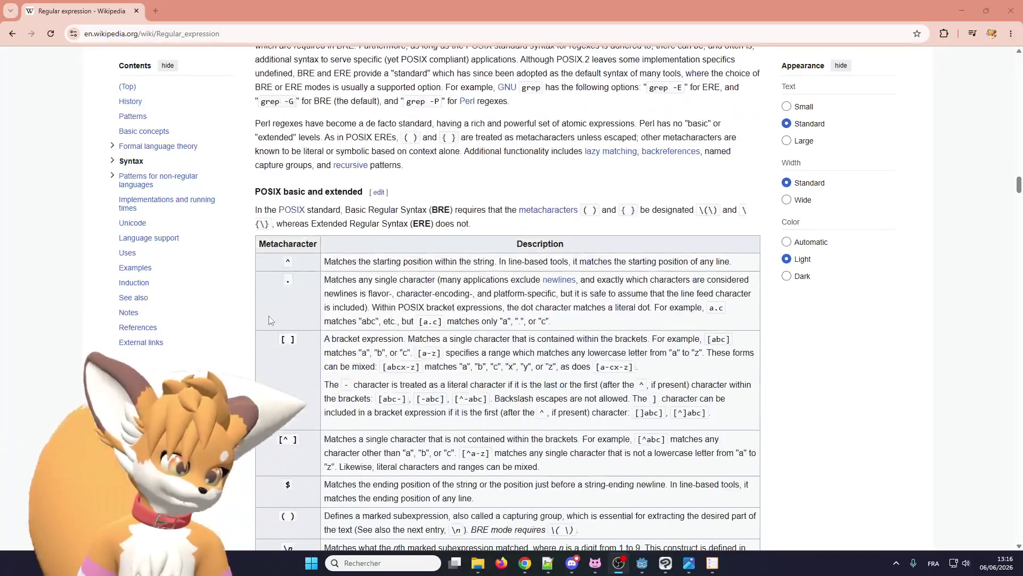
pyautogui.scroll(-5, 269, 315)
pyautogui.scroll(5, 269, 315)
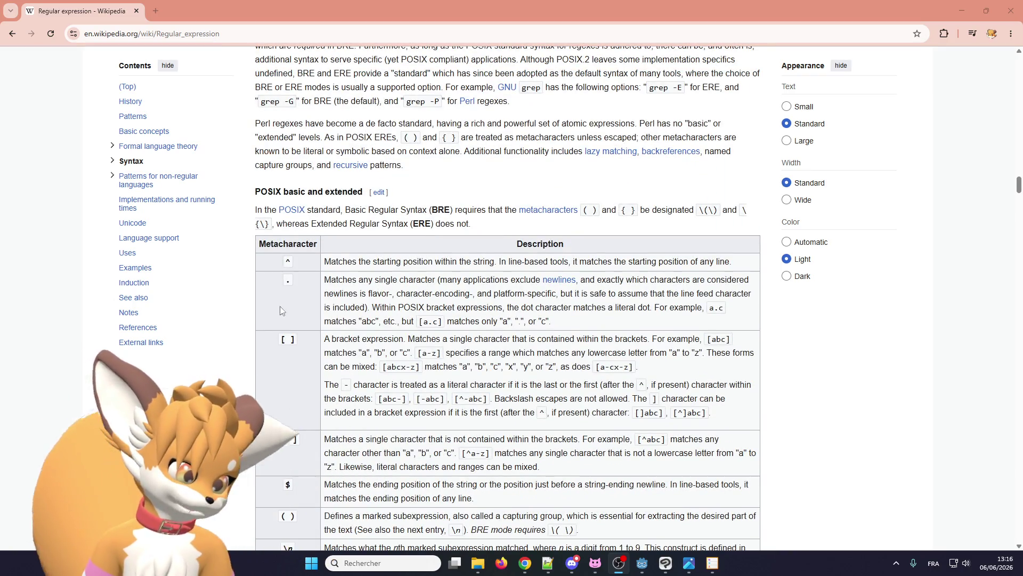
# Step: Jump to the article's top and scroll to the POSIX basic and extended metacharacter table
pyautogui.click(293, 318)
pyautogui.press('Home')
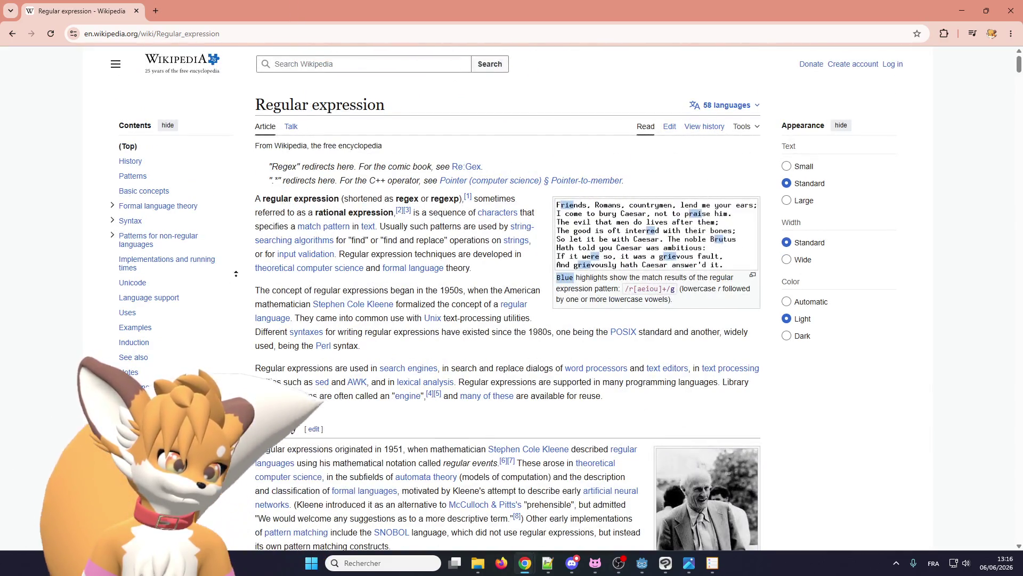
pyautogui.scroll(-20, 239, 269)
pyautogui.scroll(-13, 507, 298)
pyautogui.scroll(7, 507, 298)
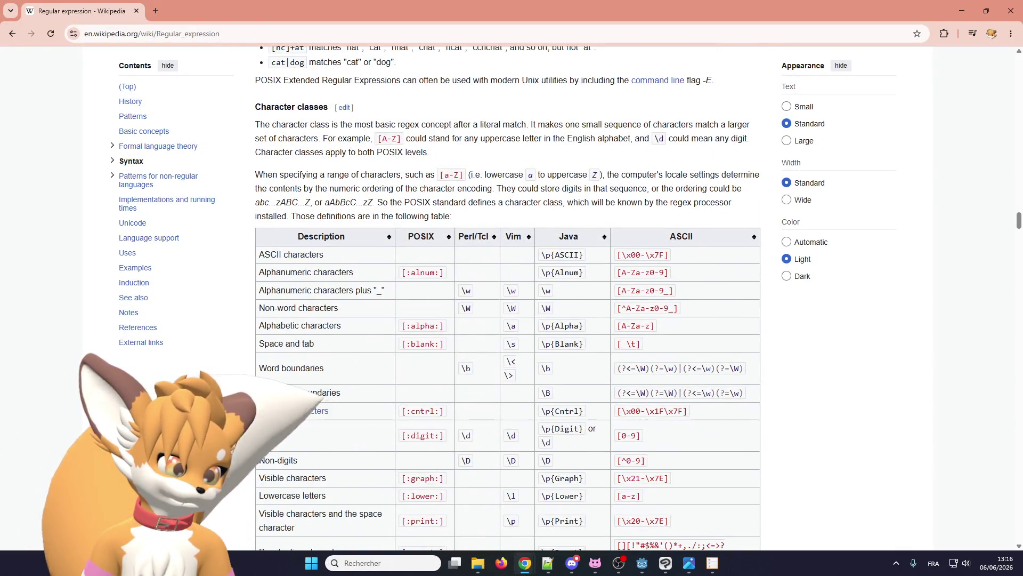
pyautogui.scroll(-9, 331, 399)
pyautogui.scroll(16, 347, 391)
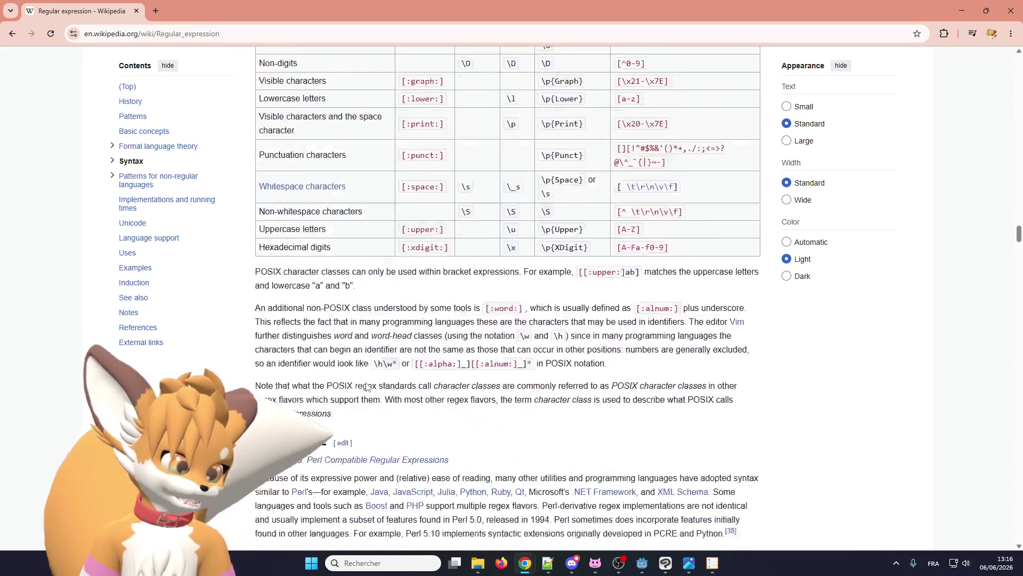
pyautogui.scroll(5, 366, 384)
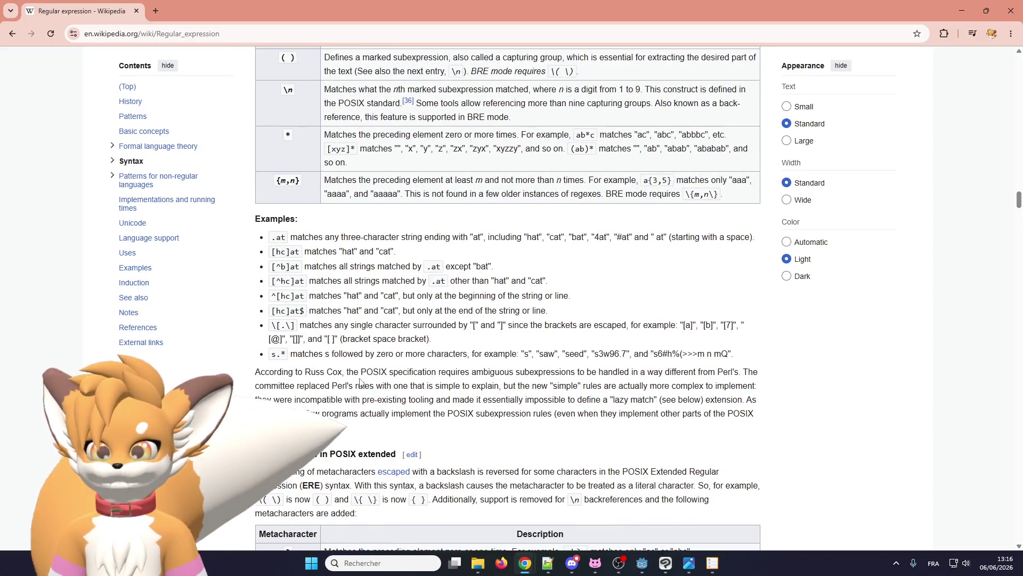
pyautogui.scroll(3, 361, 381)
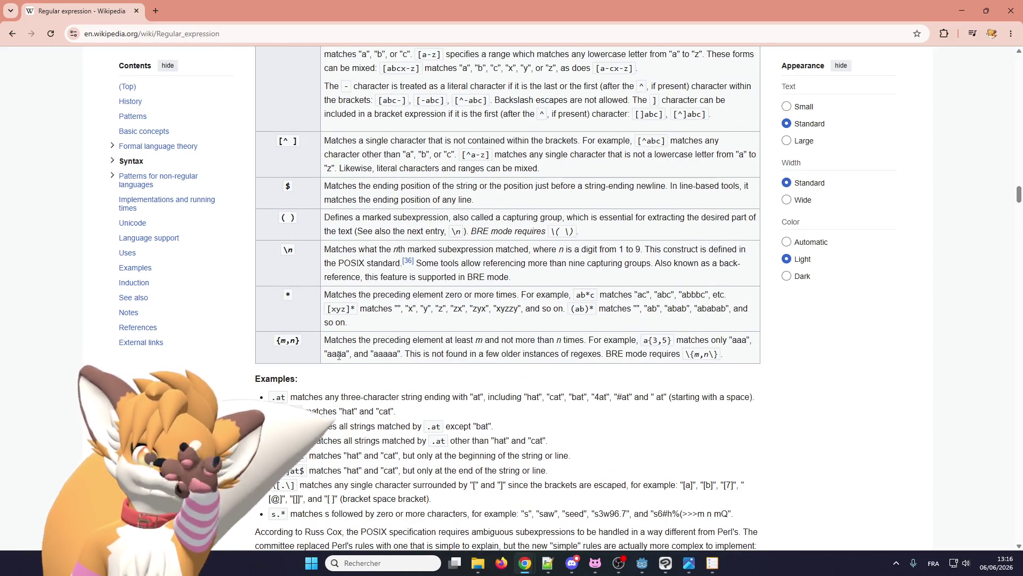
pyautogui.scroll(5, 362, 396)
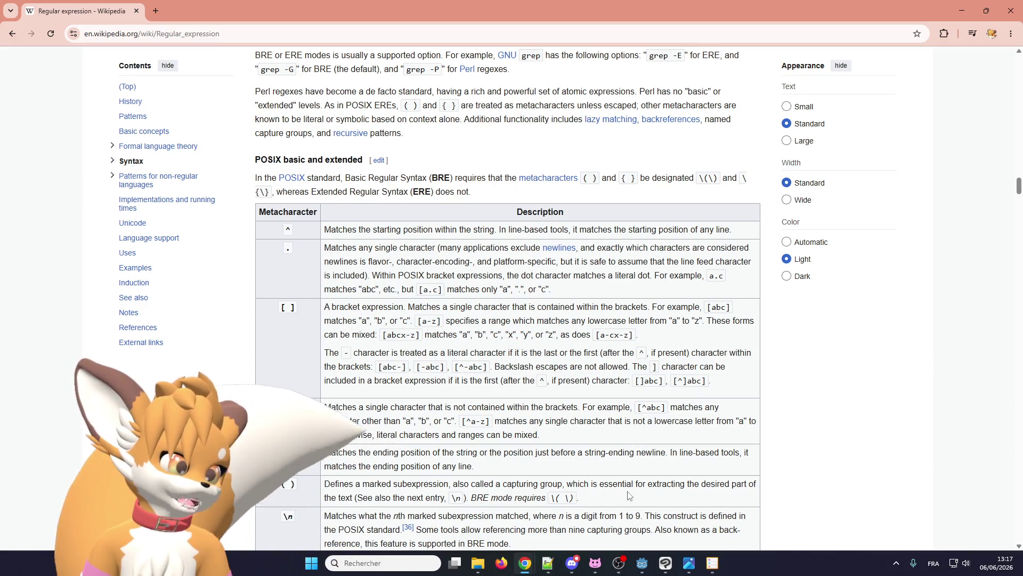
pyautogui.click(640, 570)
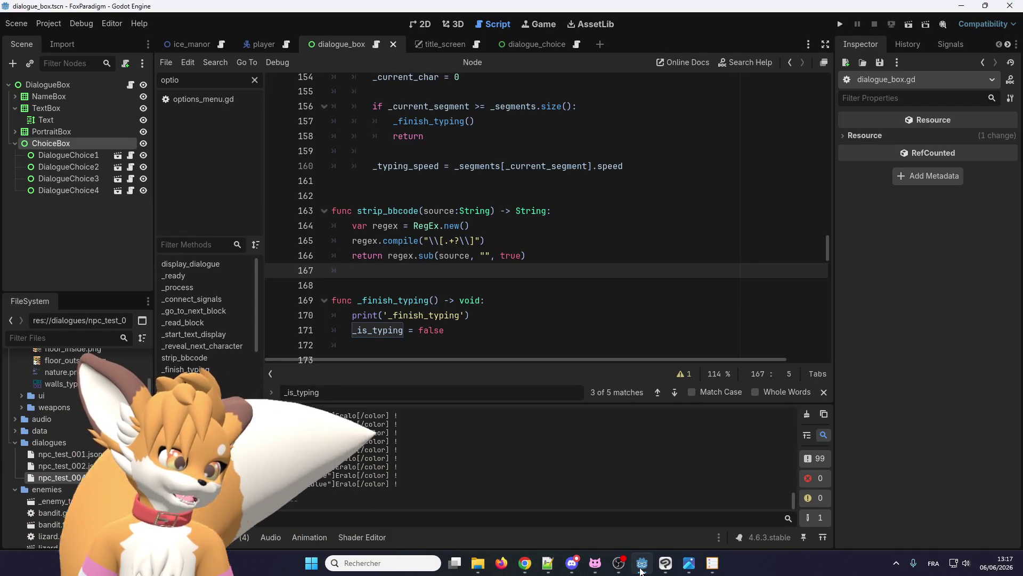
pyautogui.click(640, 570)
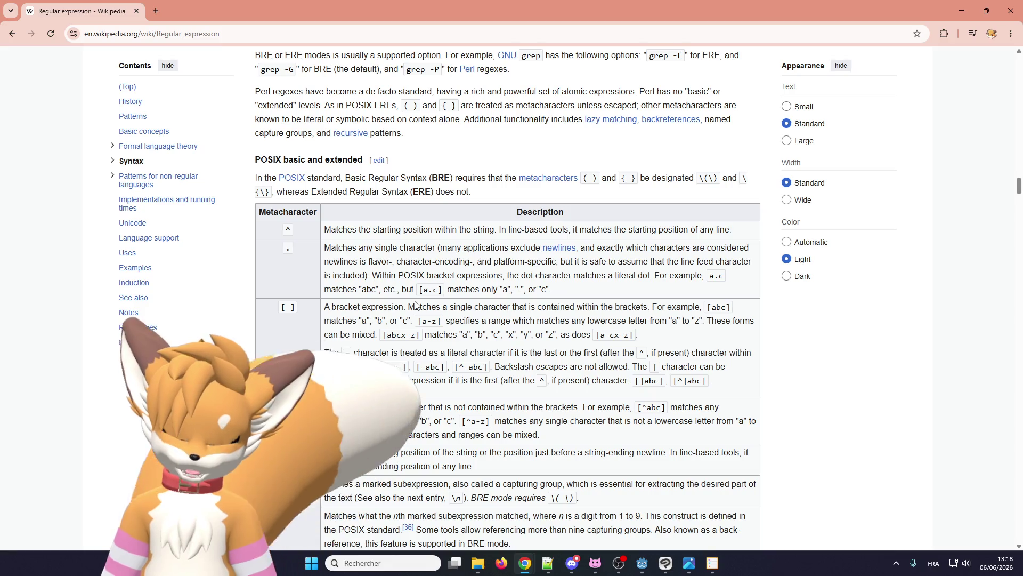
# Step: Scroll the regex article up from the POSIX table to Basic concepts on alternation, grouping and quantifiers
pyautogui.scroll(-3, 416, 304)
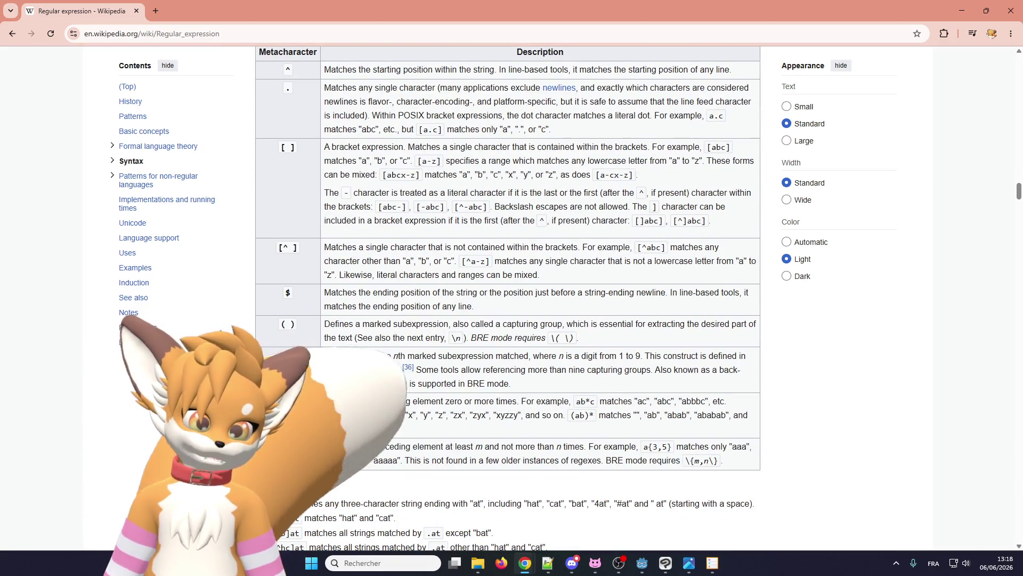
pyautogui.scroll(1, 353, 355)
pyautogui.scroll(1, 353, 355)
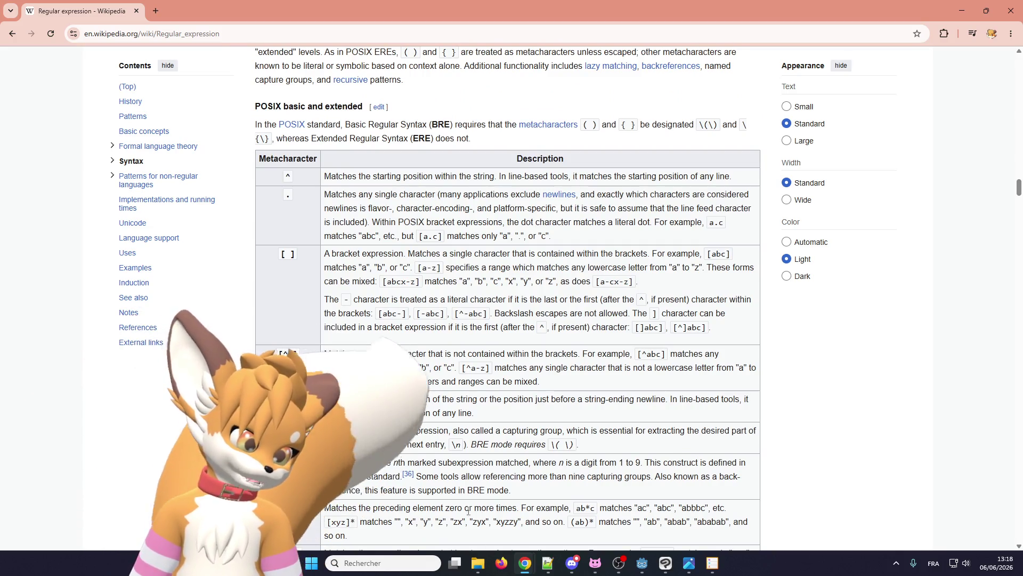
pyautogui.scroll(-2, 341, 402)
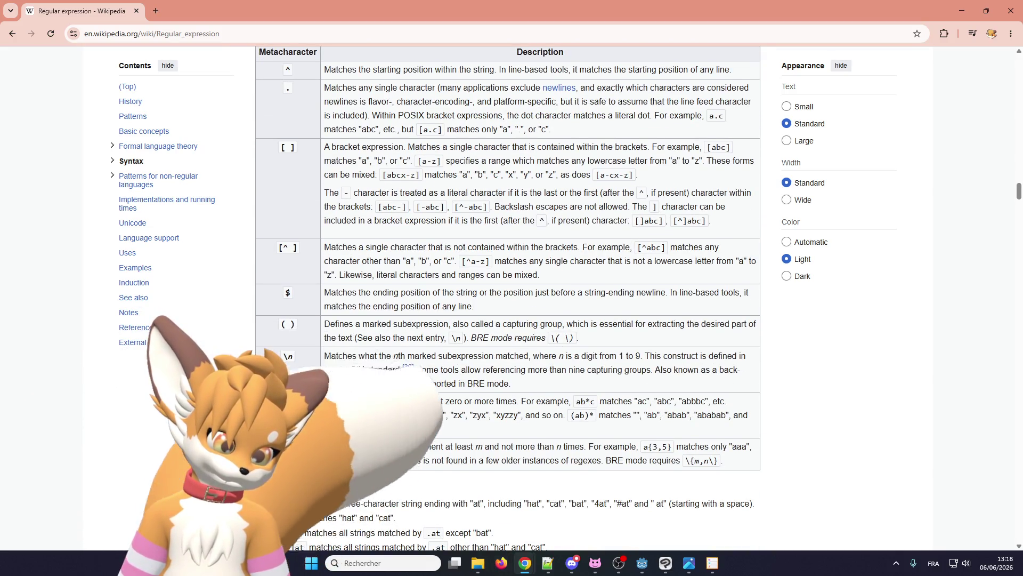
pyautogui.scroll(1, 341, 402)
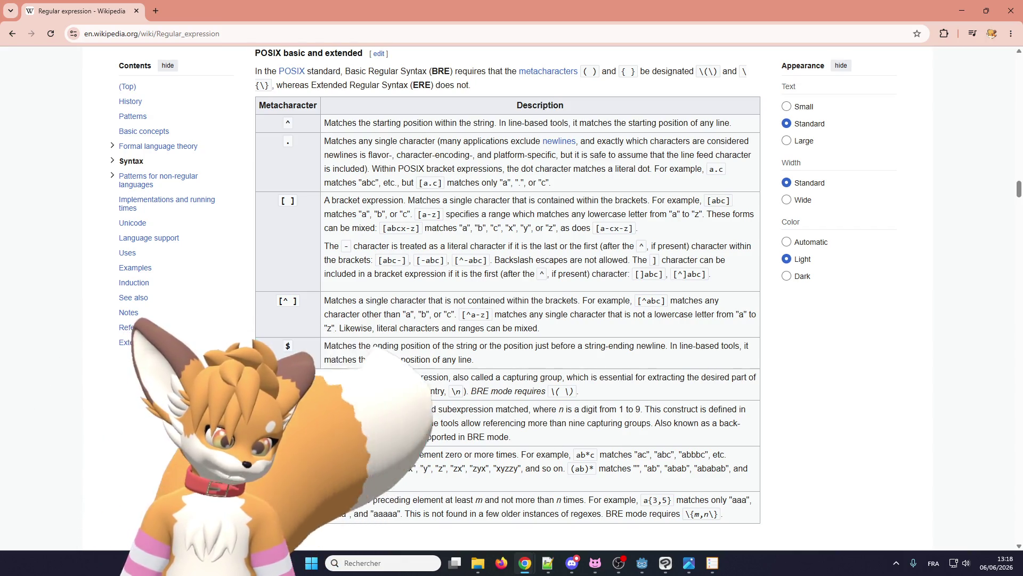
pyautogui.scroll(1, 367, 409)
pyautogui.scroll(3, 332, 288)
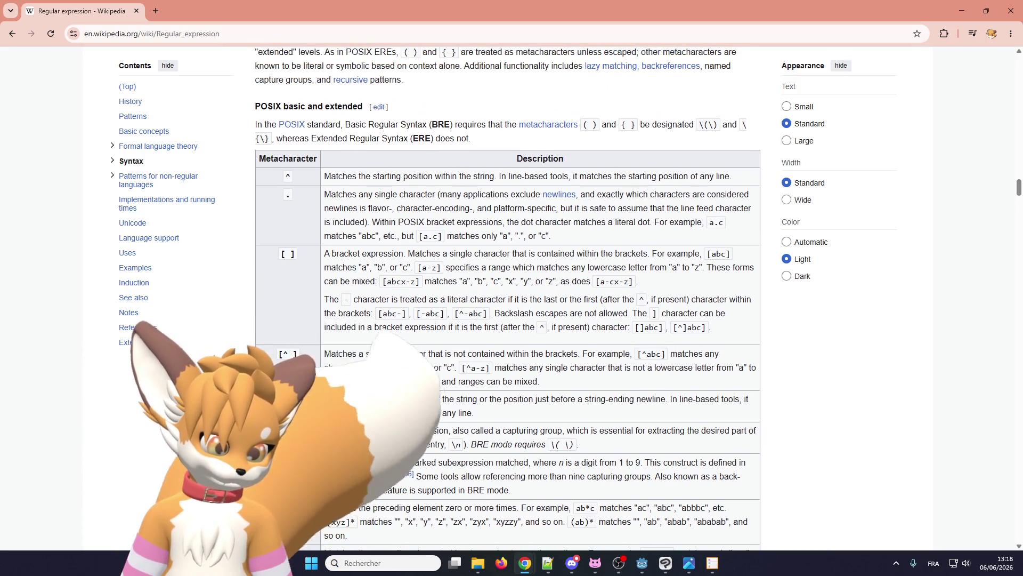
pyautogui.scroll(-5, 332, 287)
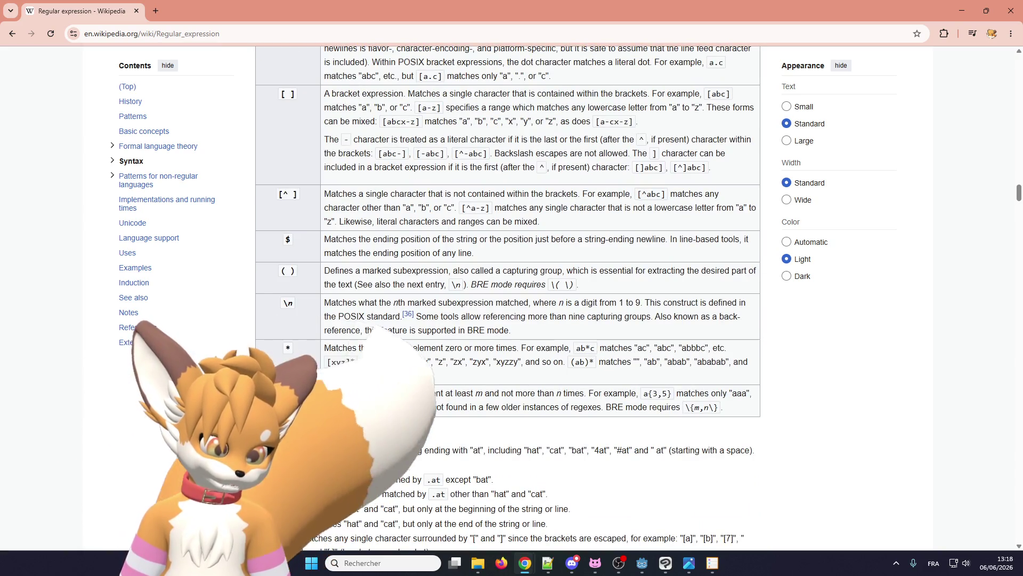
pyautogui.scroll(10, 332, 288)
pyautogui.scroll(15, 289, 363)
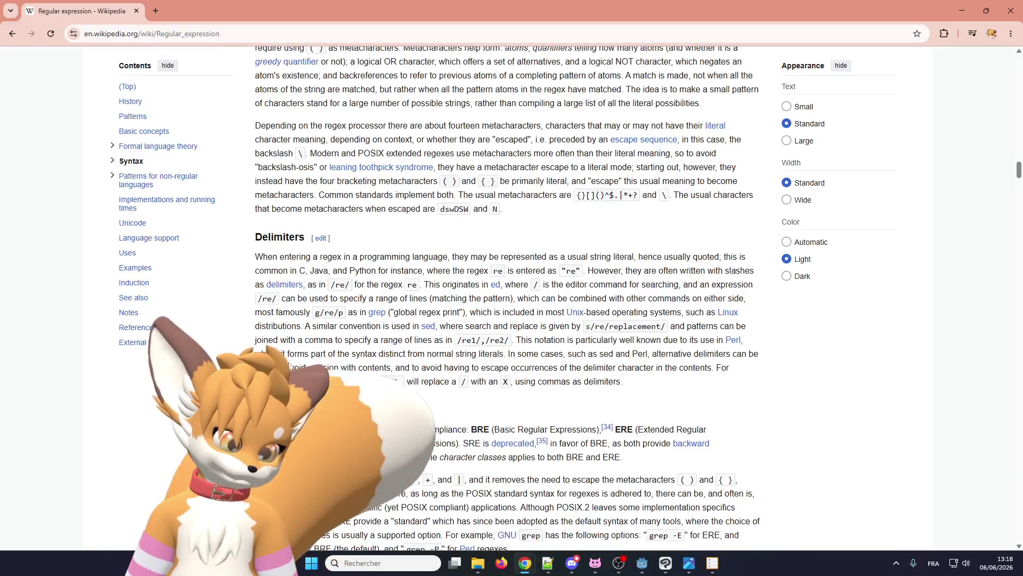
pyautogui.scroll(20, 507, 298)
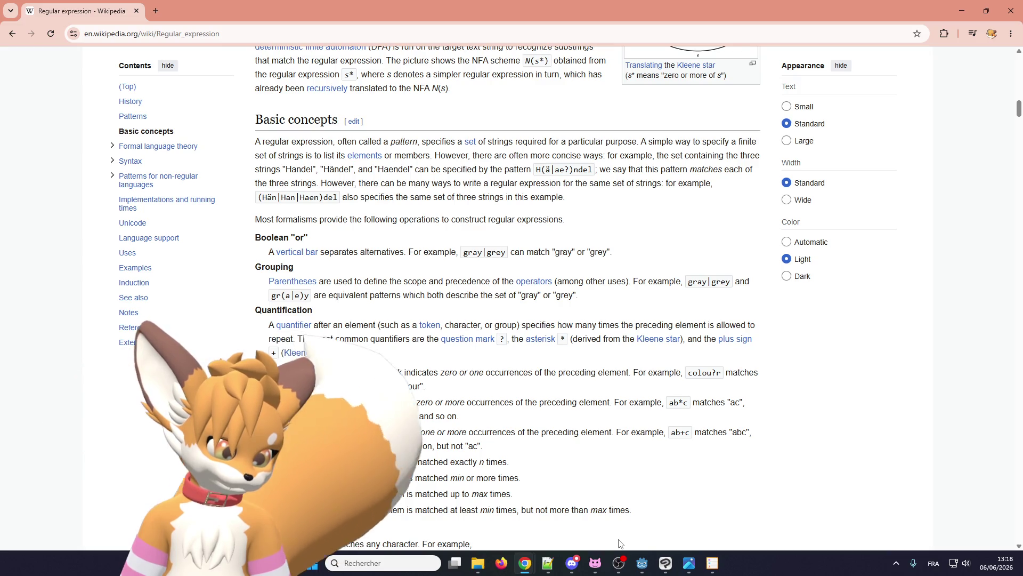
pyautogui.click(642, 563)
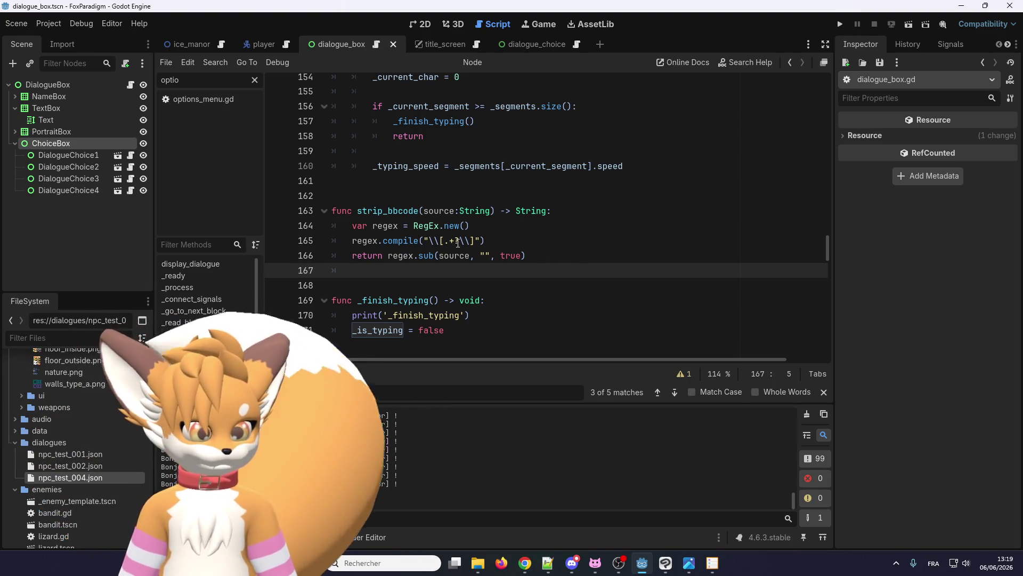
pyautogui.click(421, 241)
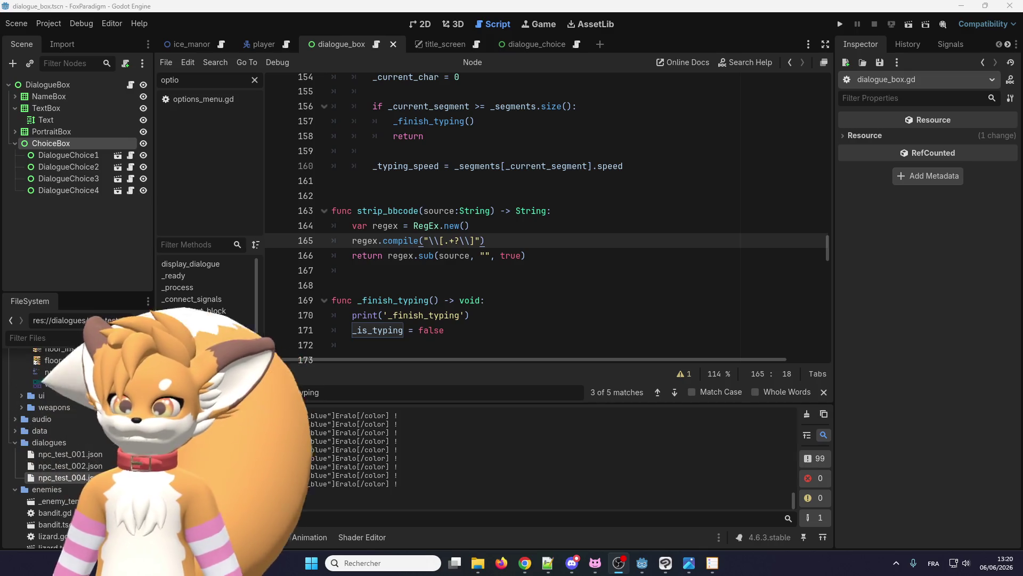
pyautogui.click(427, 271)
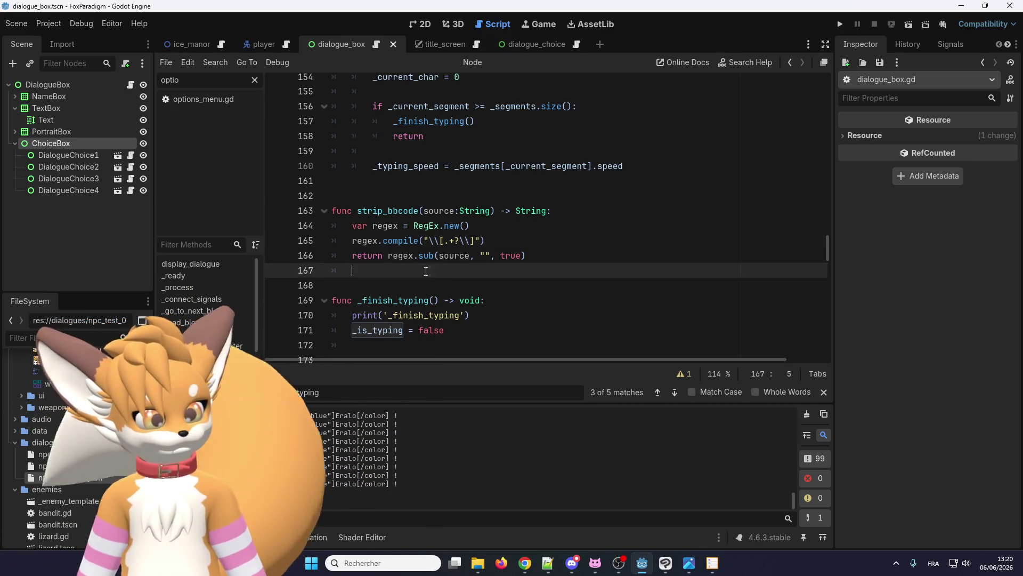
# Step: Put an underscore before strip_bbcode on line 163, renaming it _strip_bbcode
pyautogui.scroll(2, 416, 256)
pyautogui.scroll(-2, 405, 234)
pyautogui.doubleClick(390, 210)
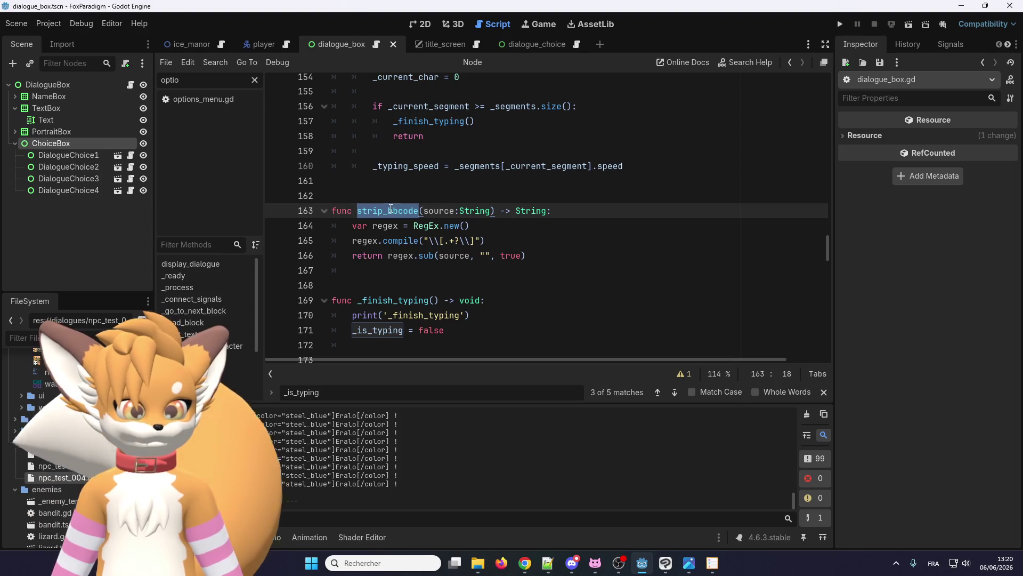
pyautogui.scroll(2, 408, 235)
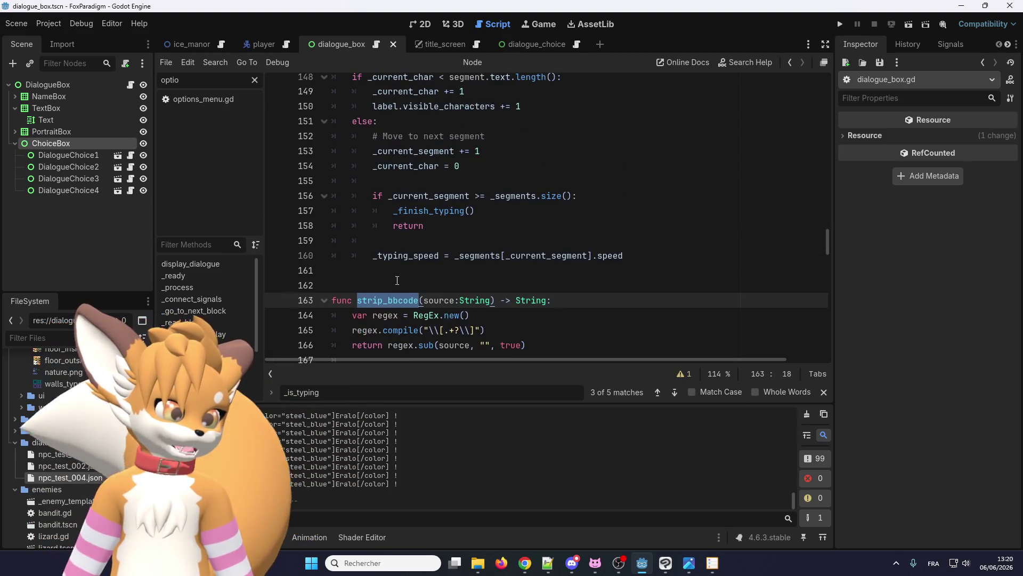
pyautogui.press('Up')
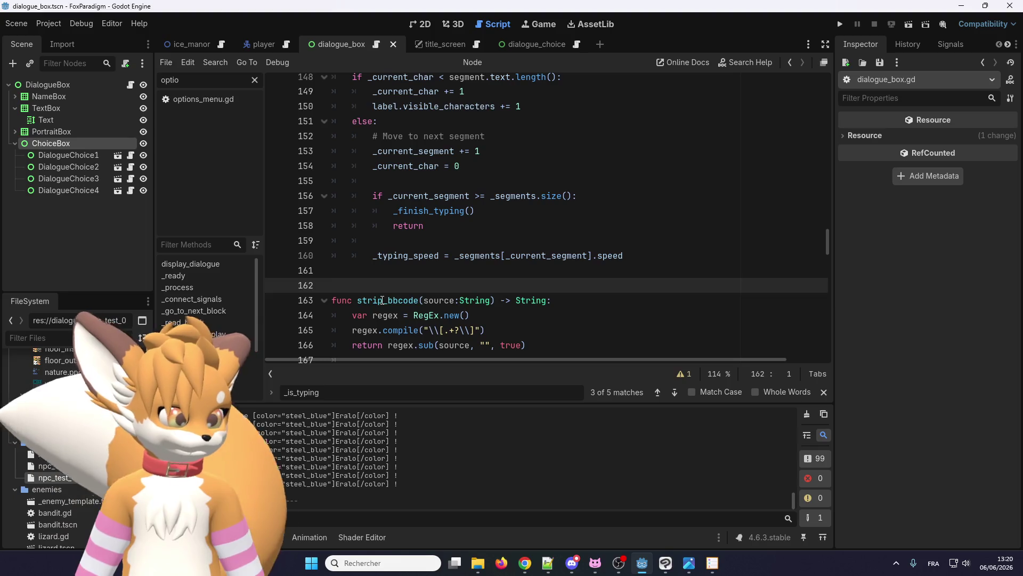
pyautogui.doubleClick(382, 300)
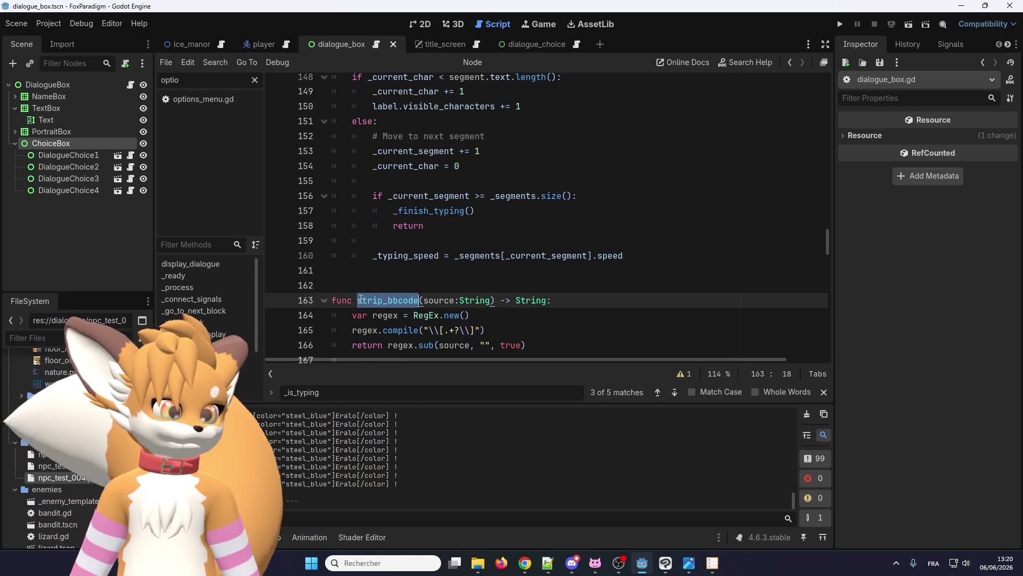
pyautogui.write('_')
pyautogui.click(359, 300)
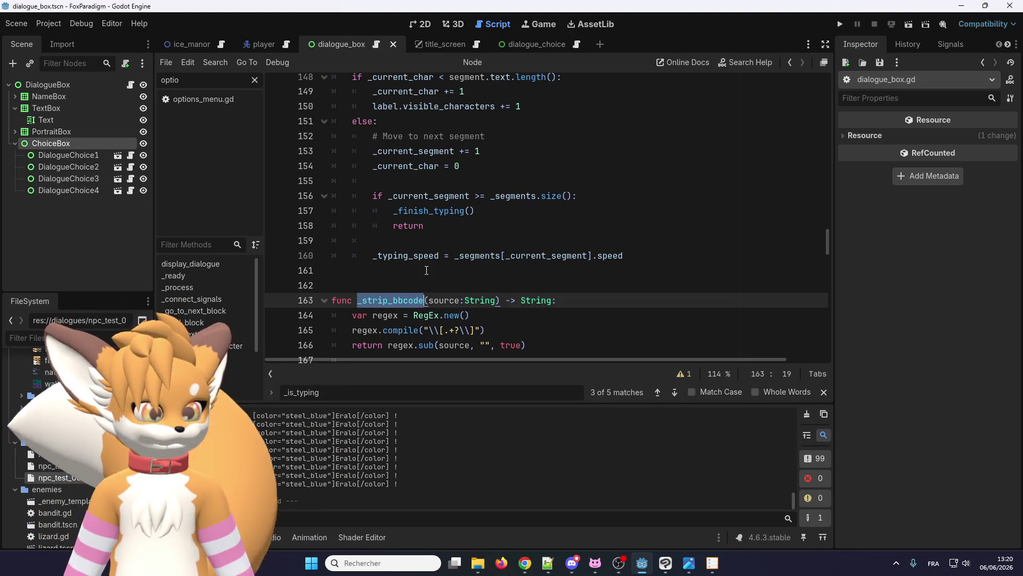
# Step: Check where segment is used in _reveal_next_character and place the caret on blank line 147
pyautogui.scroll(10, 426, 270)
pyautogui.scroll(-6, 420, 256)
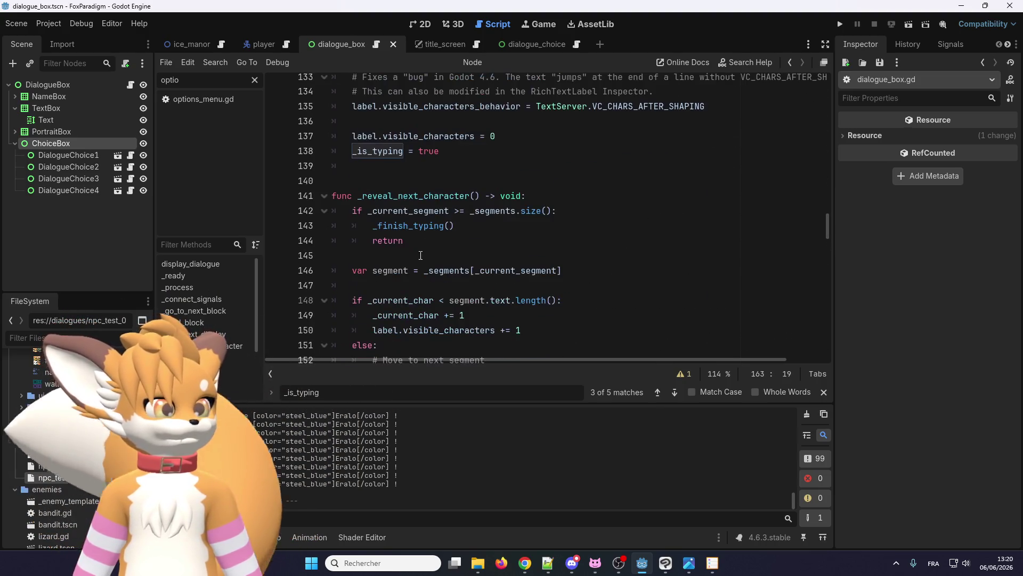
pyautogui.scroll(-1, 426, 249)
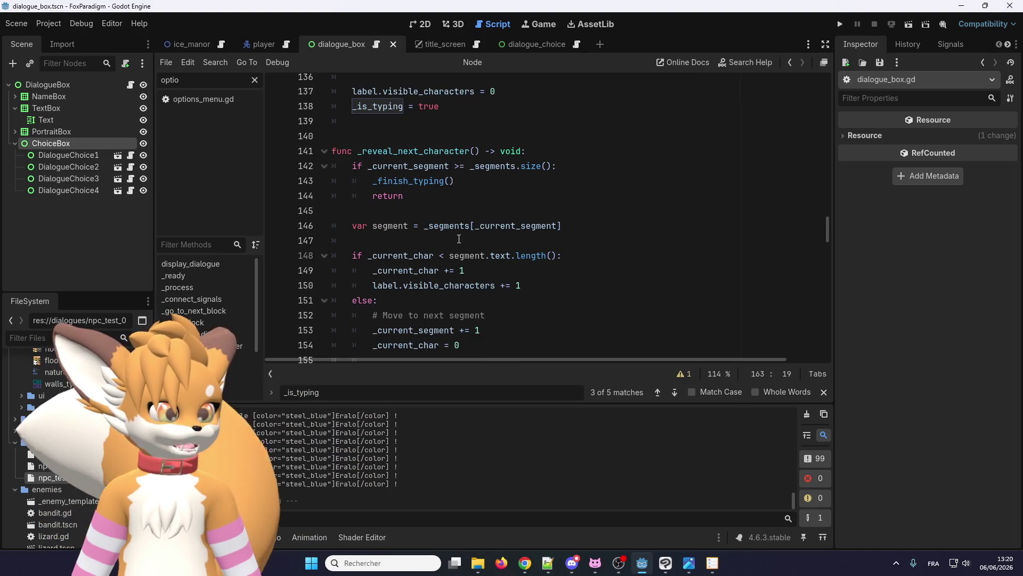
pyautogui.doubleClick(479, 254)
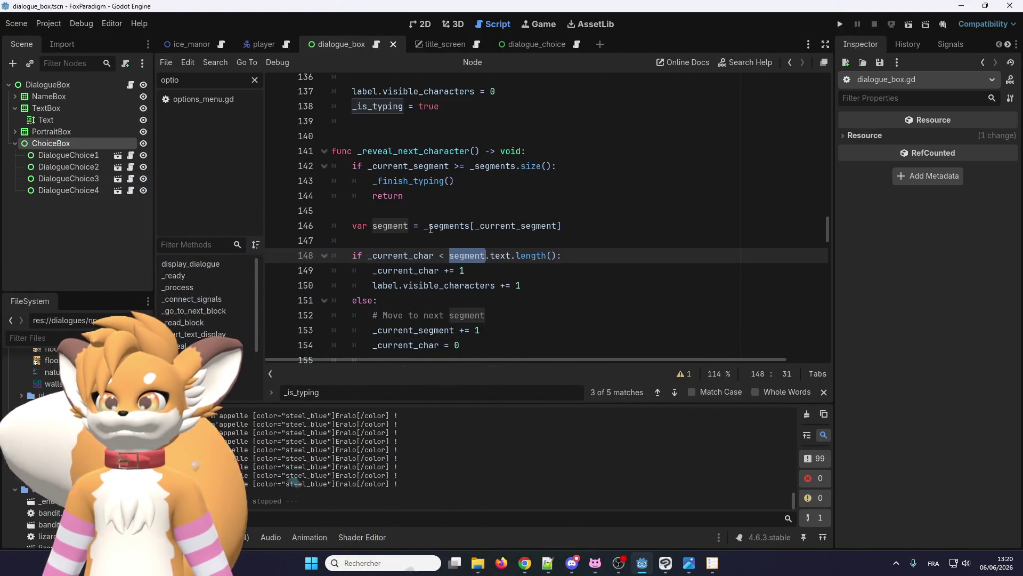
pyautogui.click(420, 242)
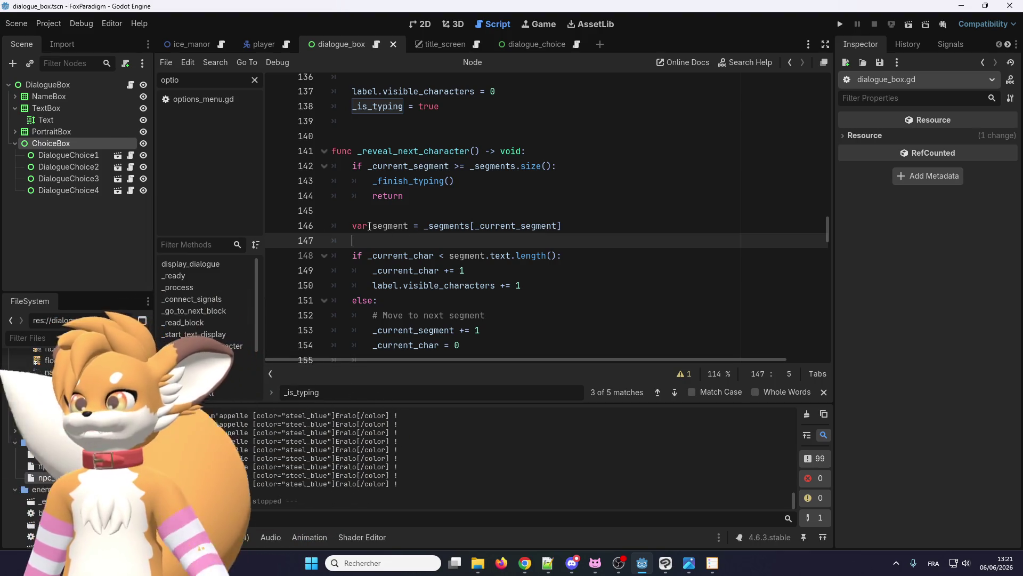
# Step: Close the running game and begin 'var text =' on line 147
pyautogui.hotkey('alt', 'Tab')
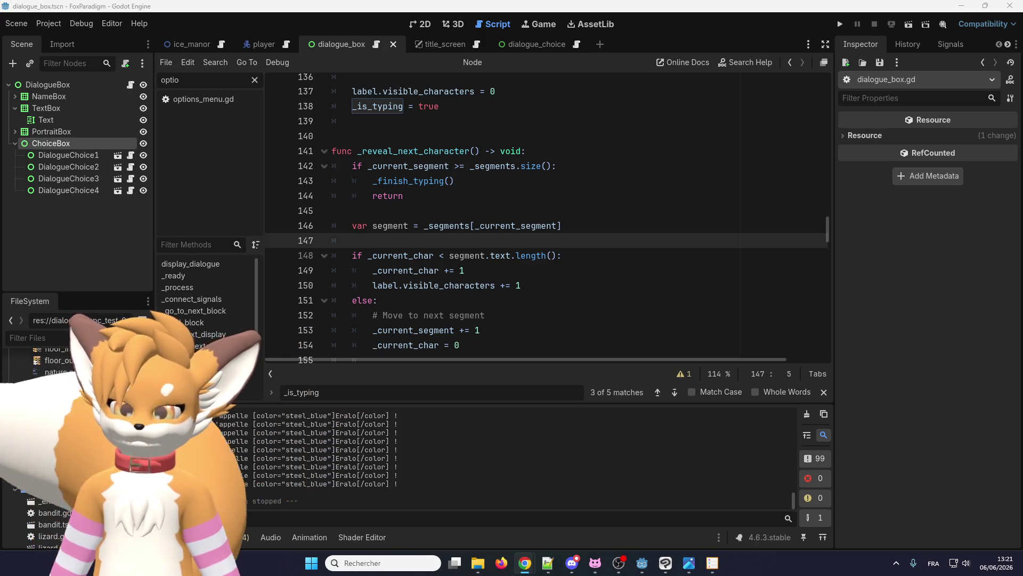
pyautogui.hotkey('alt', 'Tab')
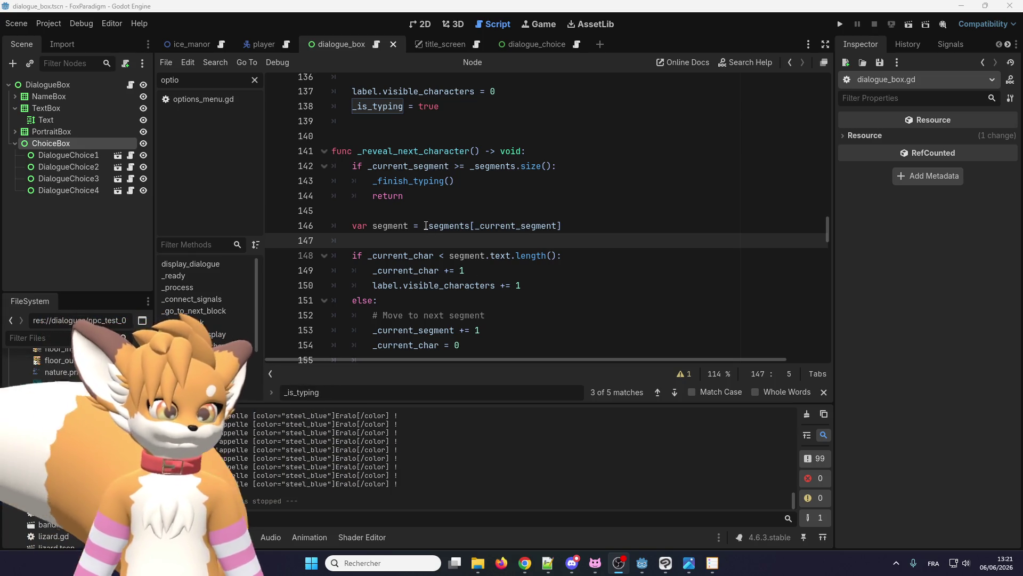
pyautogui.hotkey('alt', 'F4')
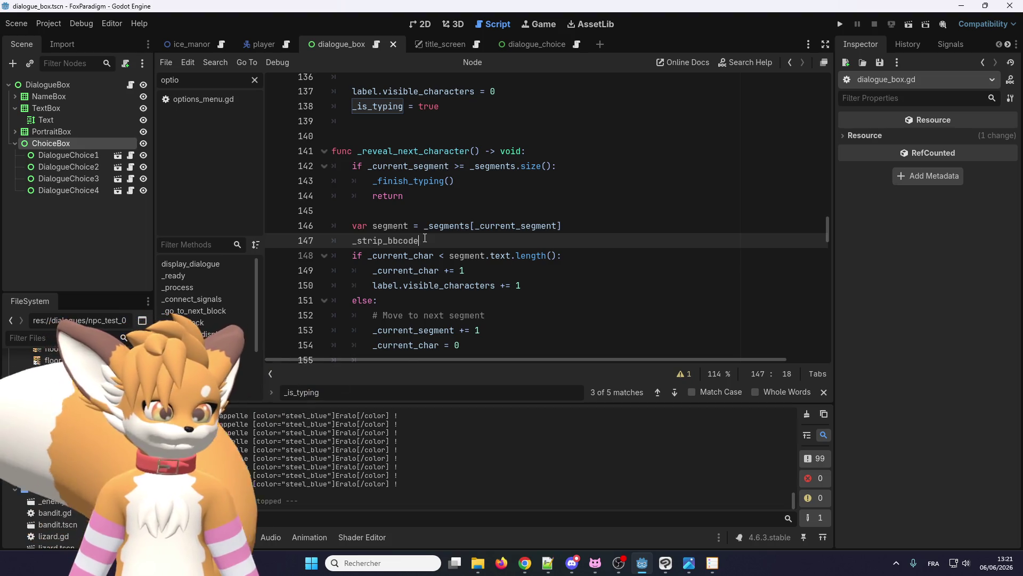
pyautogui.press('Return')
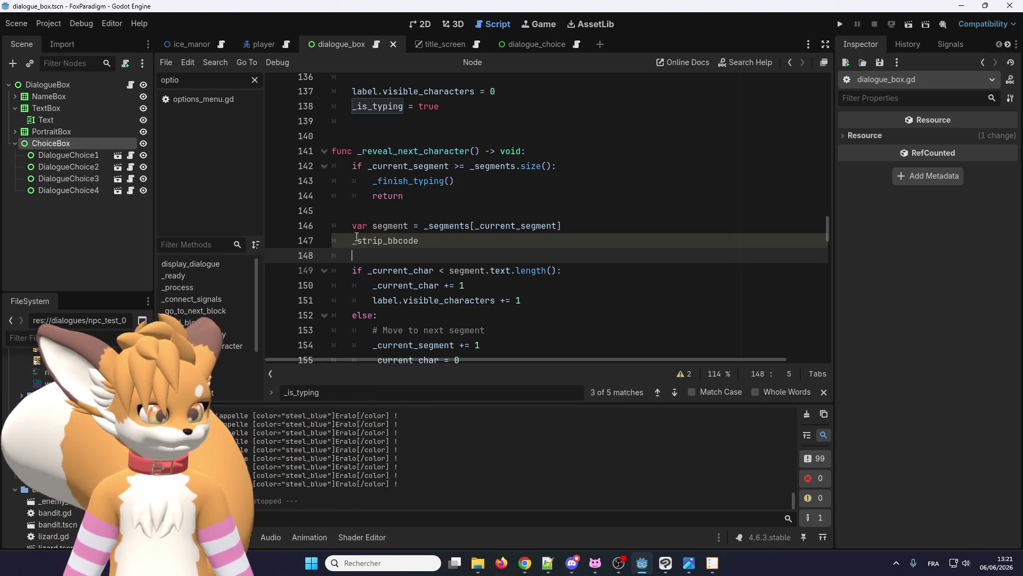
pyautogui.press('Up')
pyautogui.write('var ')
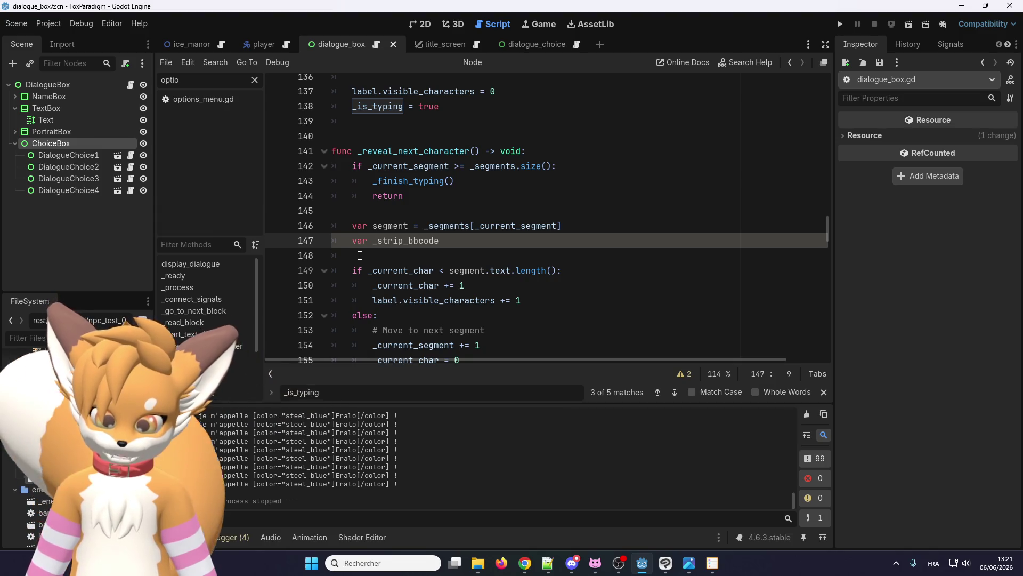
pyautogui.write('text =')
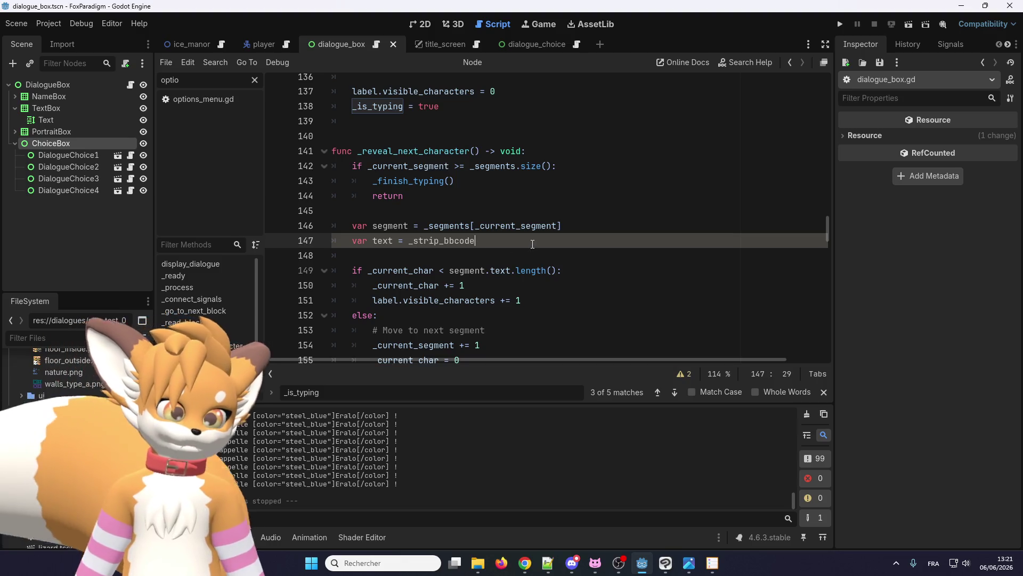
# Step: Build the _strip_bbcode() call for the text variable and remove the stray blank line
pyautogui.scroll(-2, 501, 230)
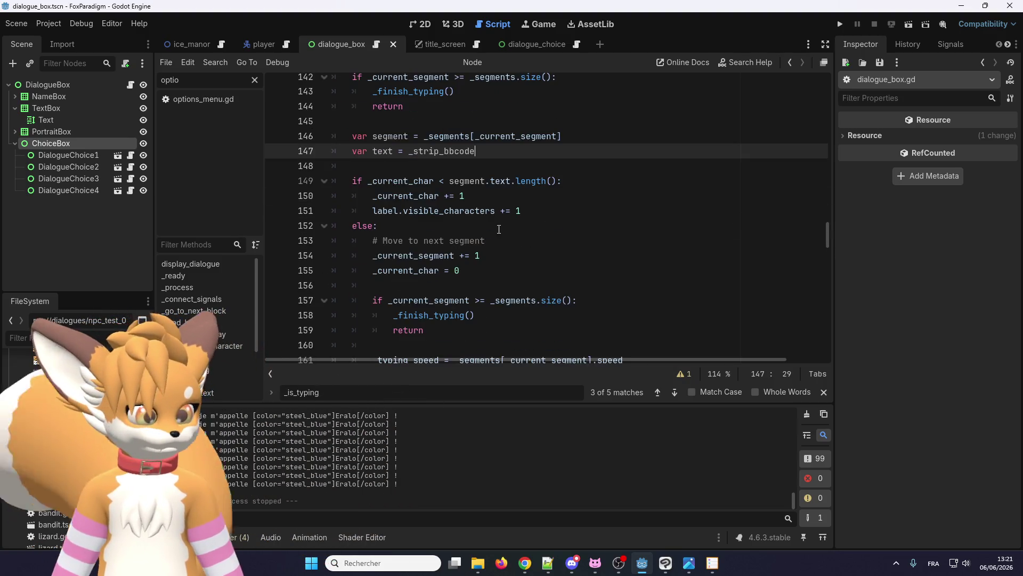
pyautogui.scroll(1, 443, 180)
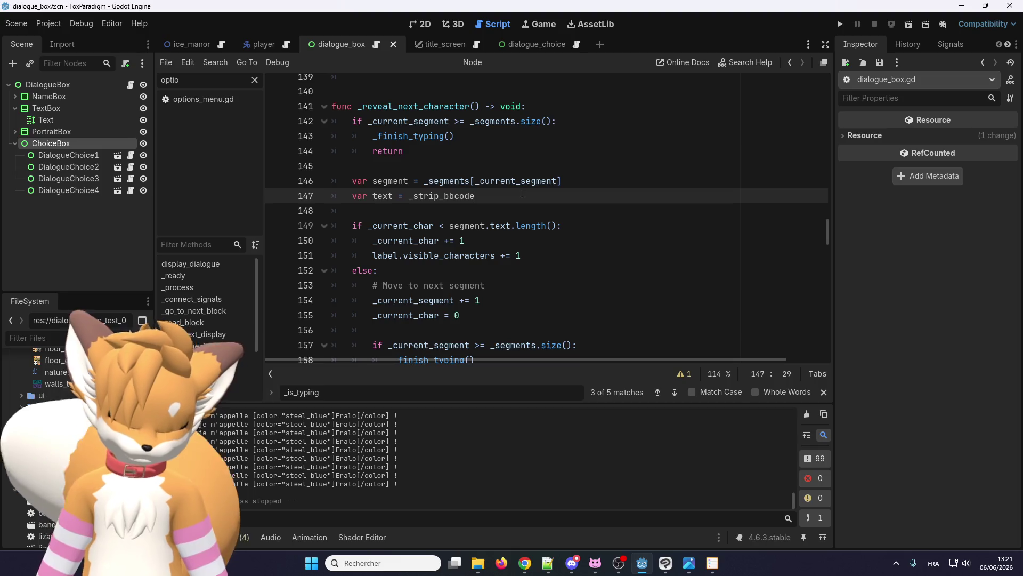
pyautogui.scroll(-1, 512, 197)
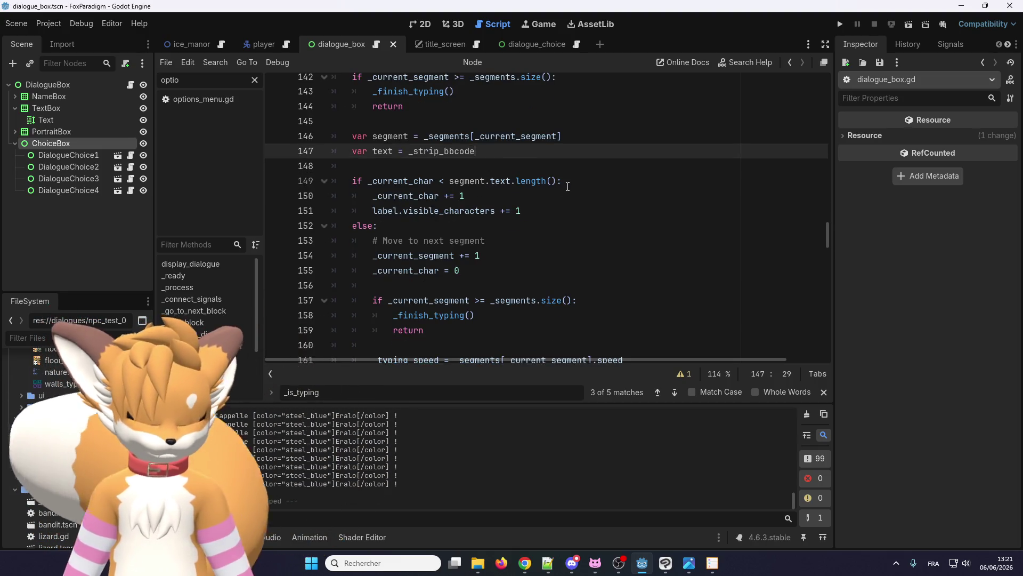
pyautogui.write('()')
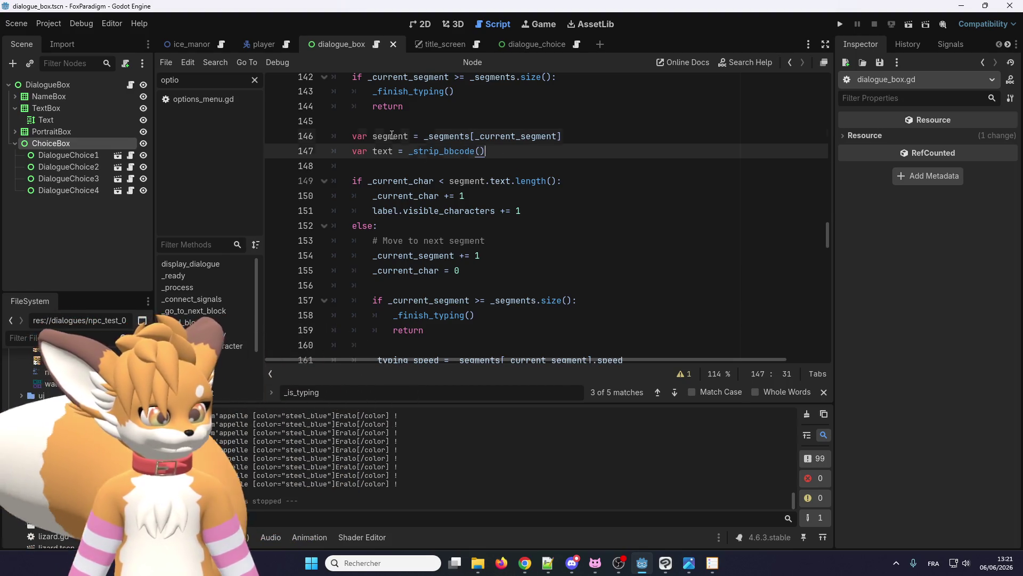
pyautogui.press('Left')
pyautogui.hotkey('alt', 'Down')
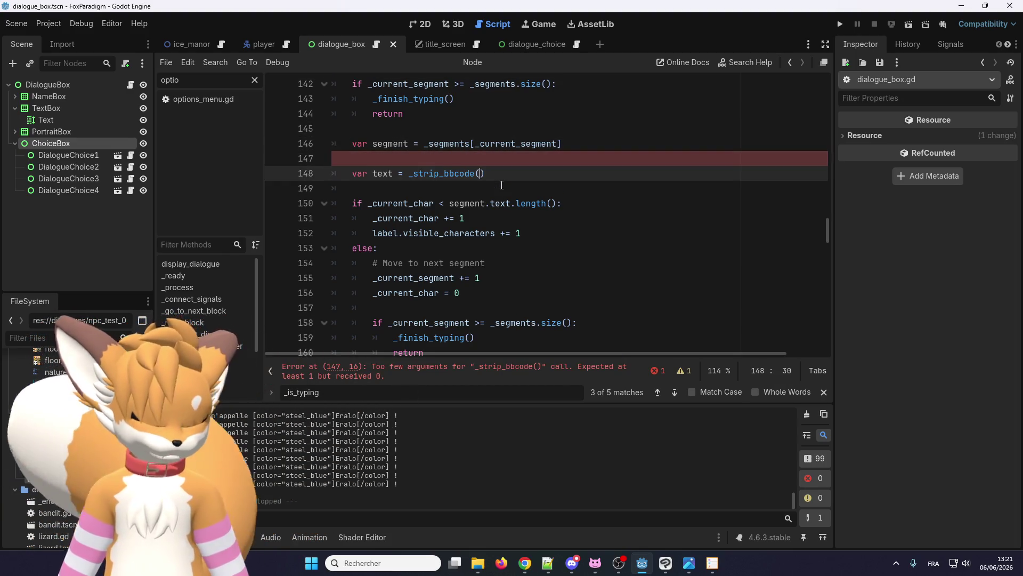
pyautogui.write('.text')
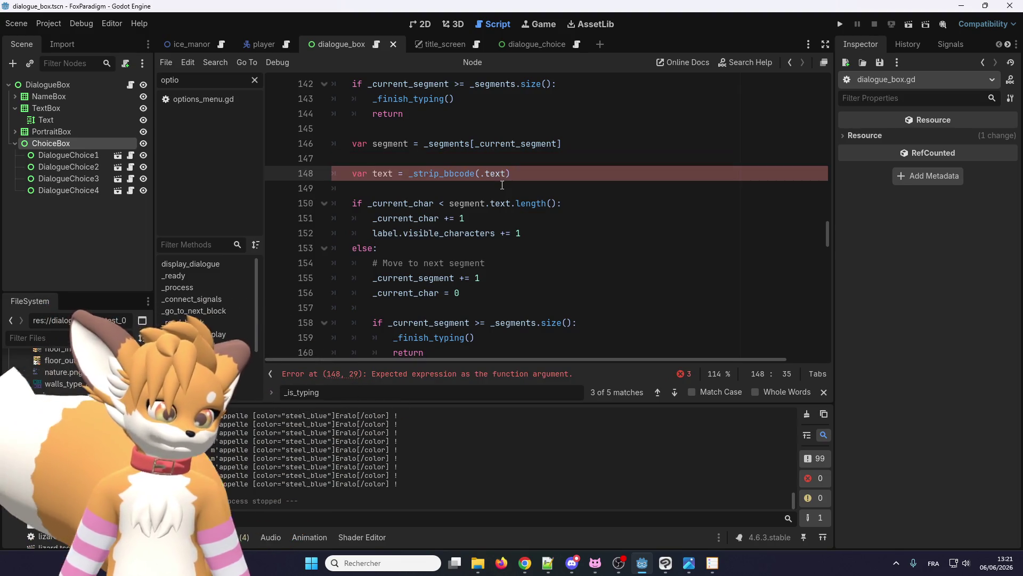
pyautogui.hotkey('ctrl', 'z')
pyautogui.hotkey('ctrl', 'z')
pyautogui.hotkey('ctrl', 'z')
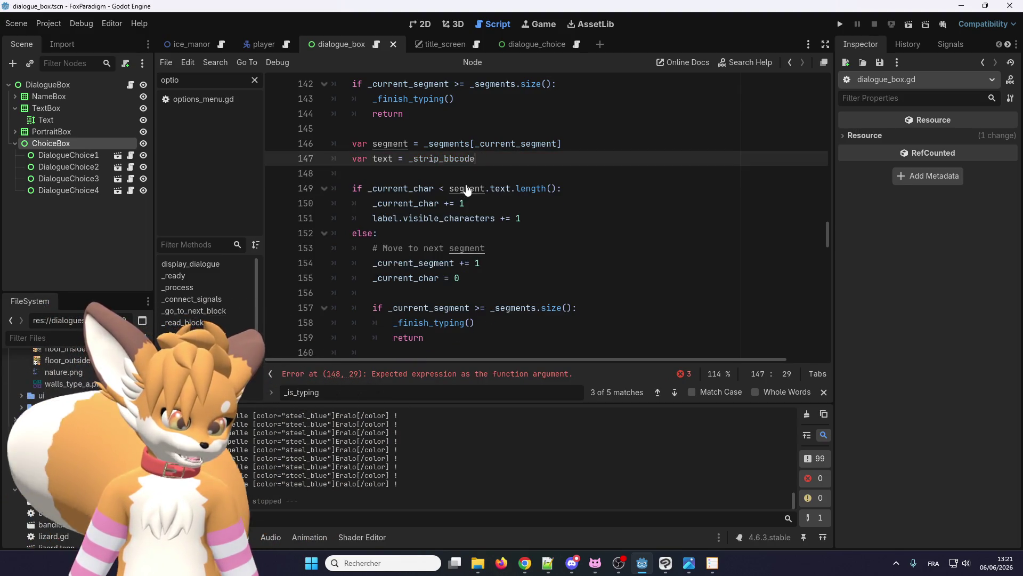
pyautogui.hotkey('ctrl', 'y')
pyautogui.hotkey('ctrl', 'y')
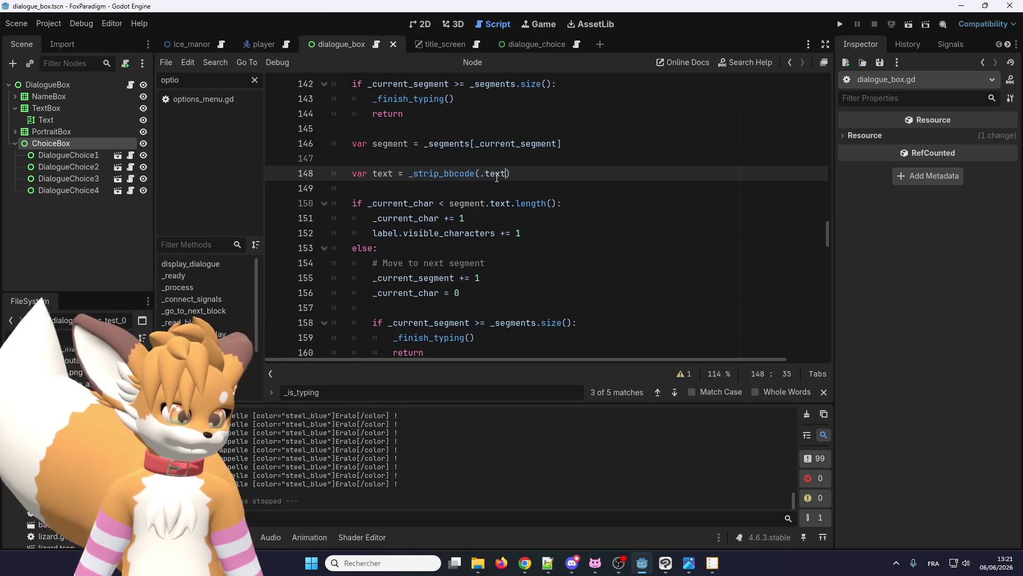
pyautogui.click(455, 159)
pyautogui.press('BackSpace')
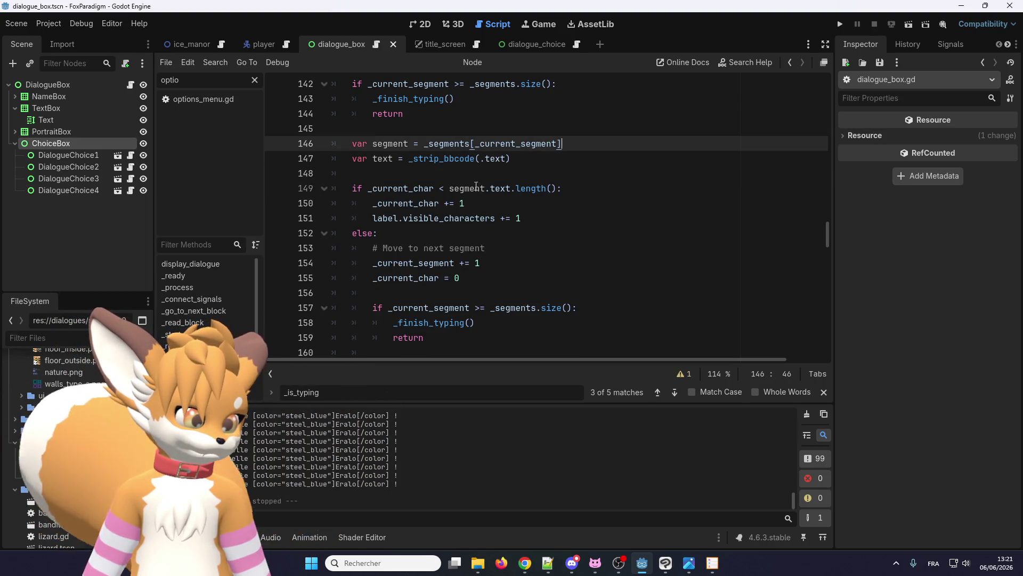
# Step: Pass segment.text into the call and change line 149's length check to text.length()
pyautogui.doubleClick(481, 188)
pyautogui.click(479, 159)
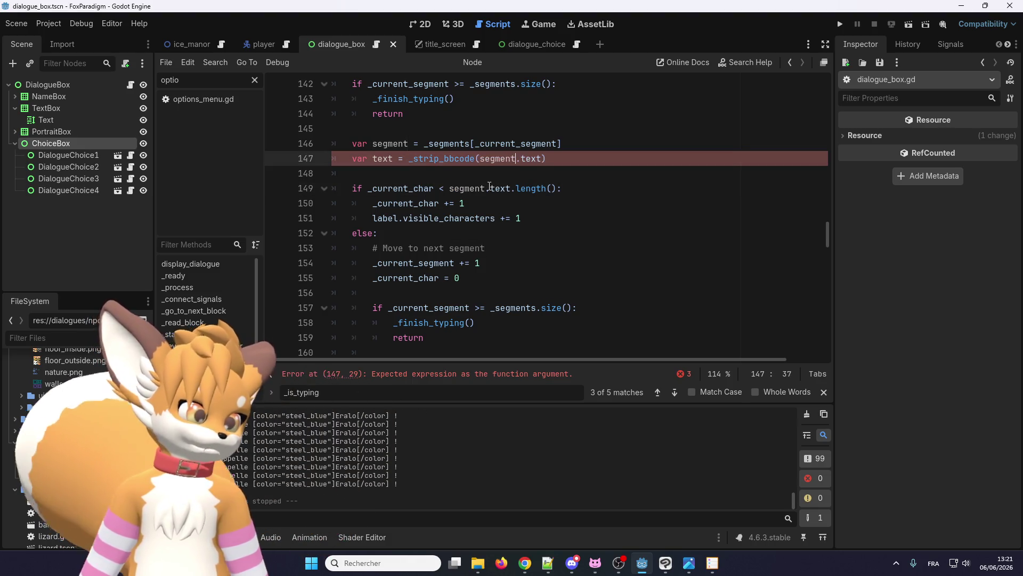
pyautogui.click(388, 159)
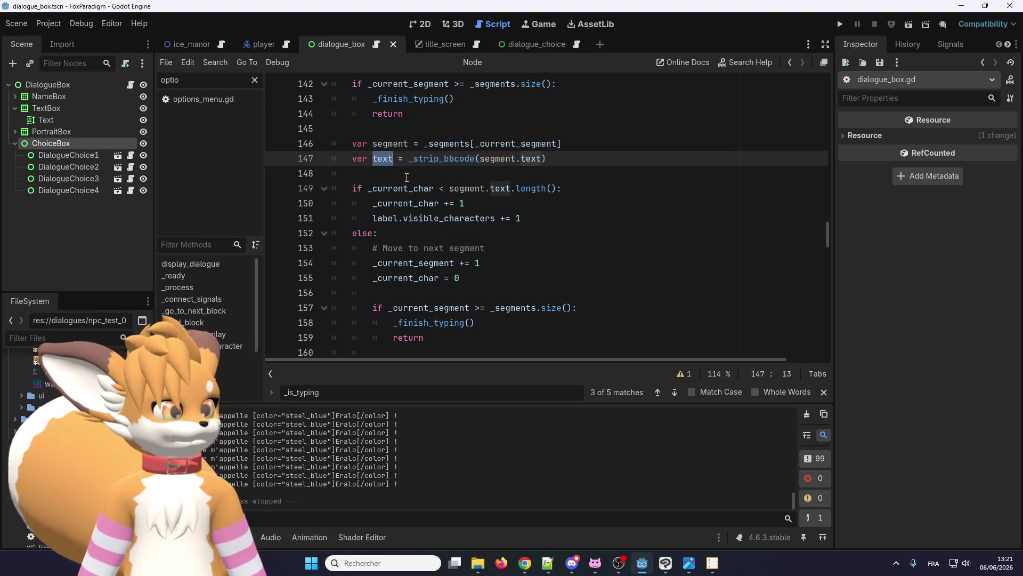
pyautogui.scroll(-3, 406, 177)
pyautogui.scroll(3, 520, 195)
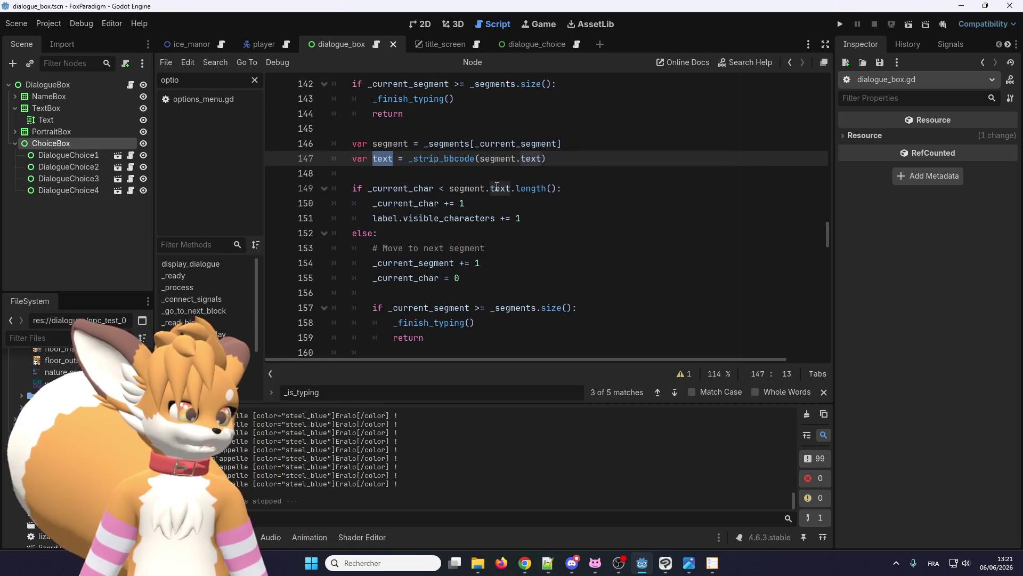
pyautogui.doubleClick(468, 188)
pyautogui.press('BackSpace')
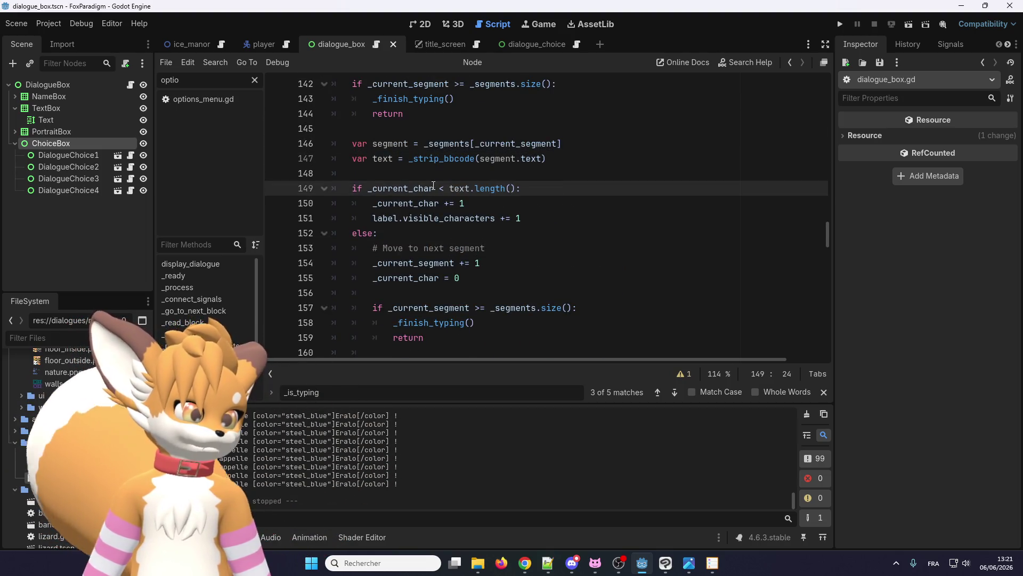
pyautogui.doubleClick(384, 158)
pyautogui.scroll(-3, 493, 233)
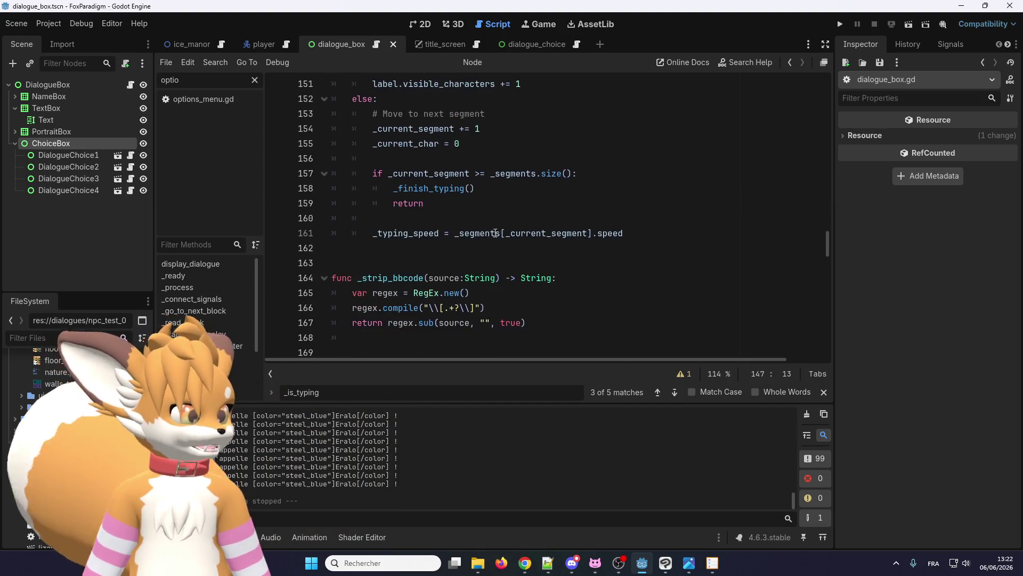
pyautogui.scroll(-1, 482, 213)
pyautogui.scroll(3, 412, 211)
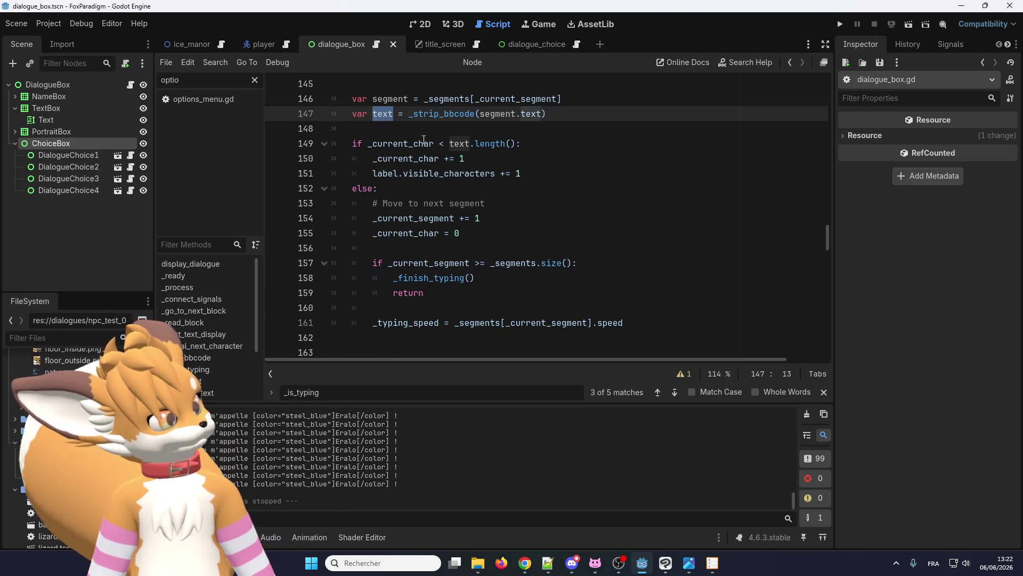
# Step: Add print(text) on line 148 after the text variable and run the game with F5
pyautogui.scroll(1, 416, 167)
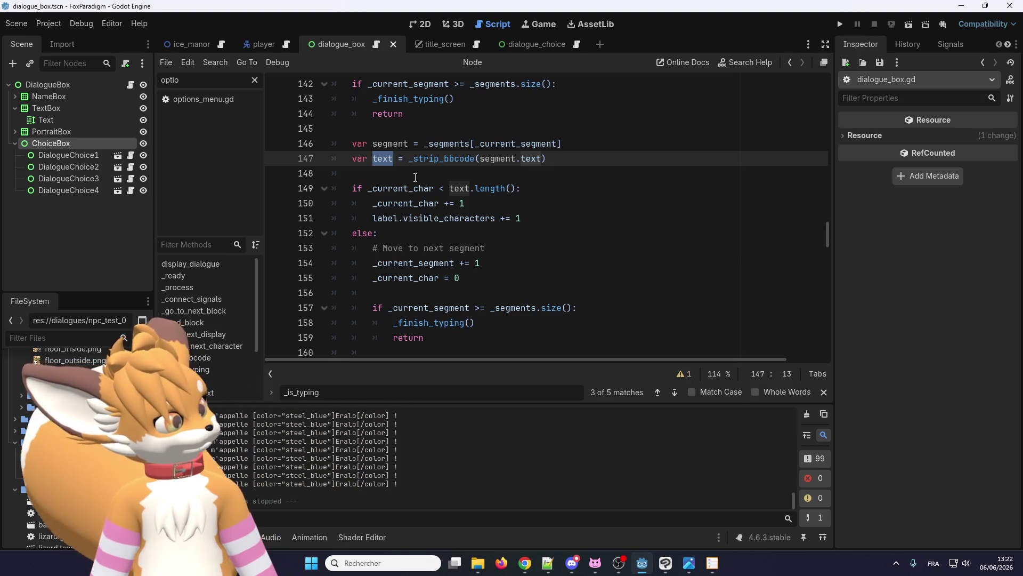
pyautogui.scroll(2, 415, 177)
pyautogui.scroll(-2, 482, 154)
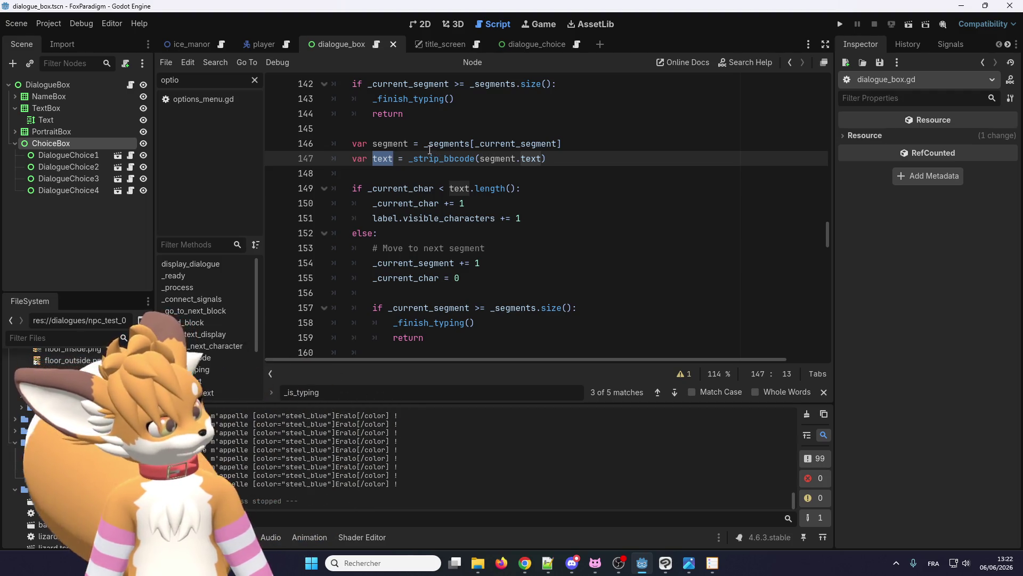
pyautogui.click(405, 167)
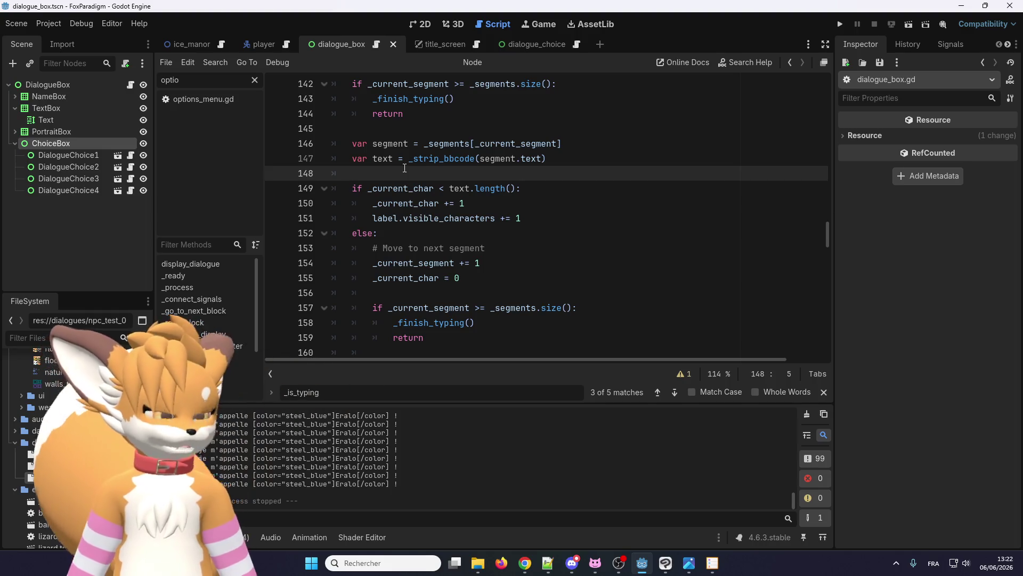
pyautogui.write('print(')
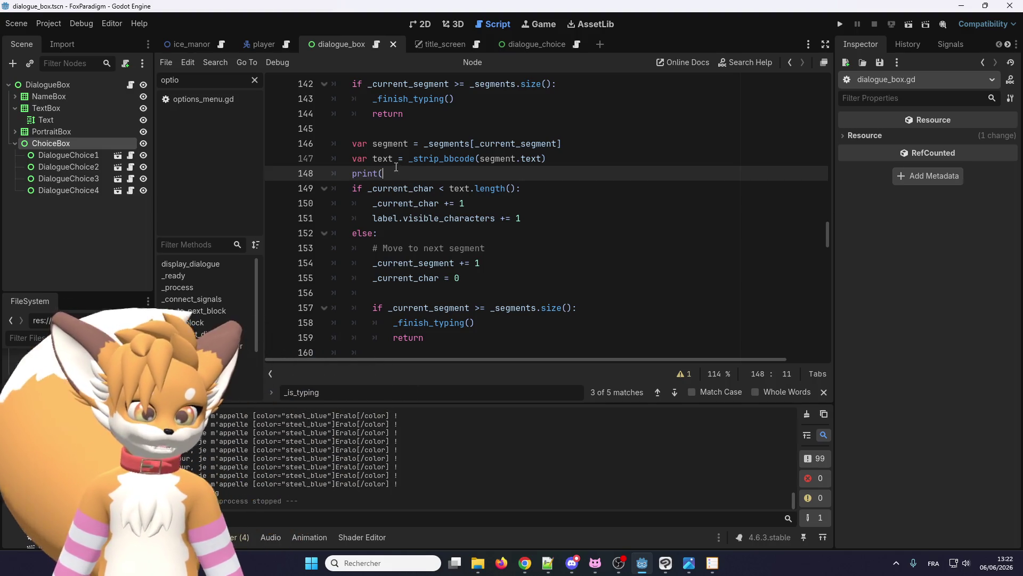
pyautogui.doubleClick(382, 159)
pyautogui.hotkey('ctrl', 'c')
pyautogui.click(408, 173)
pyautogui.hotkey('ctrl', 'v')
pyautogui.write(')')
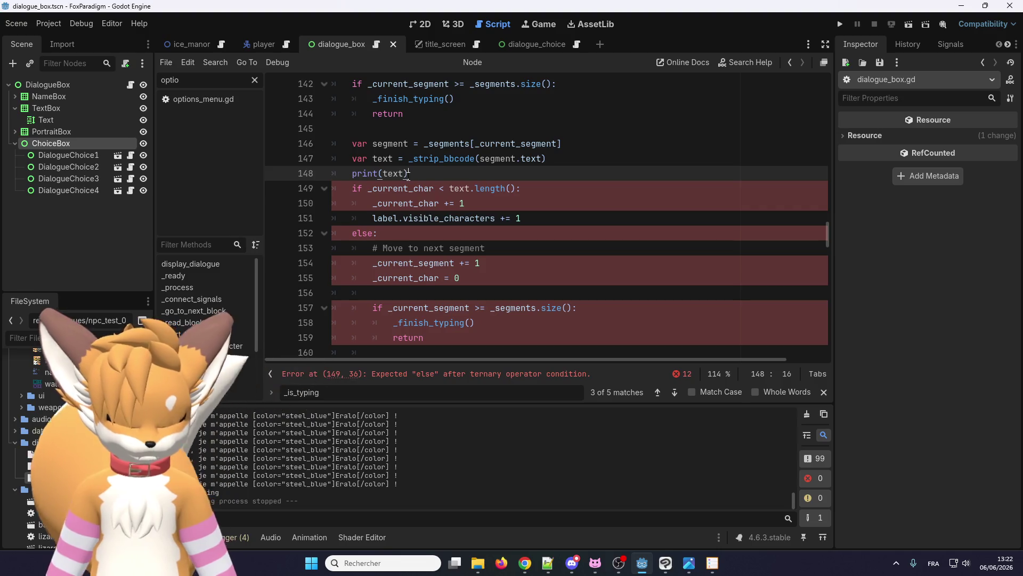
pyautogui.press('Return')
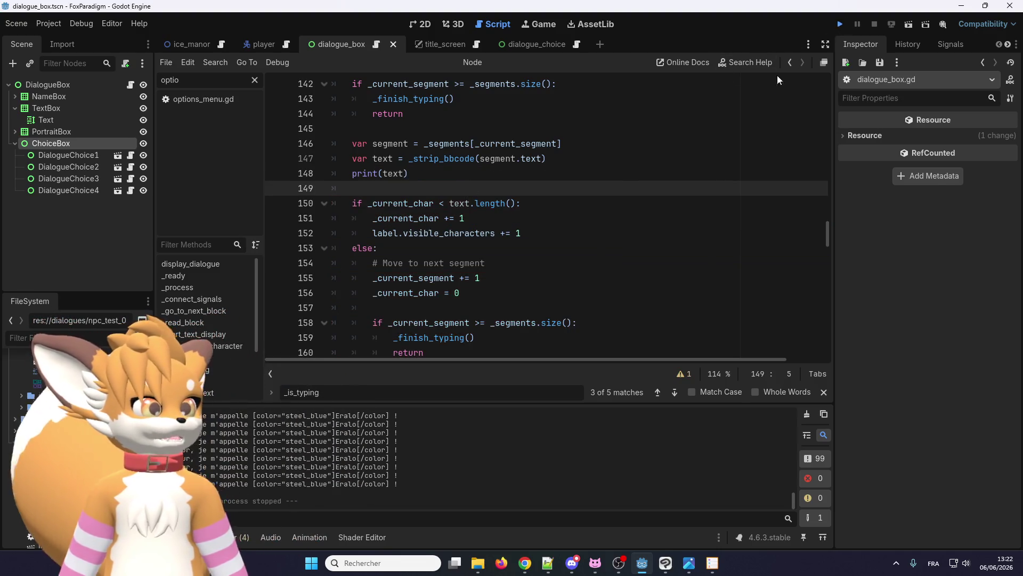
pyautogui.press('F5')
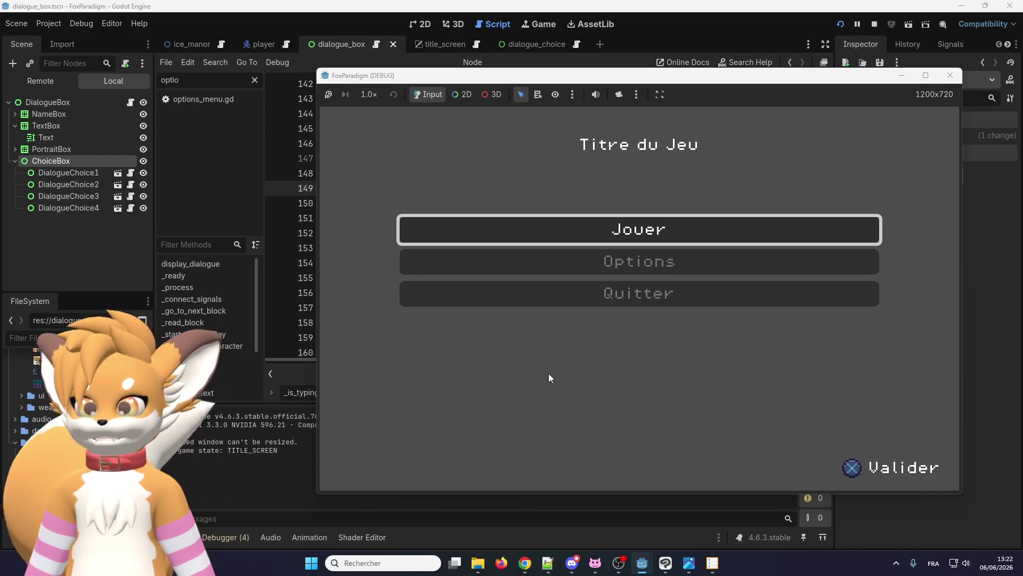
# Step: Start the game, walk to Eralo and talk through his dialogue to the farewell
pyautogui.press('Return')
pyautogui.press('Return')
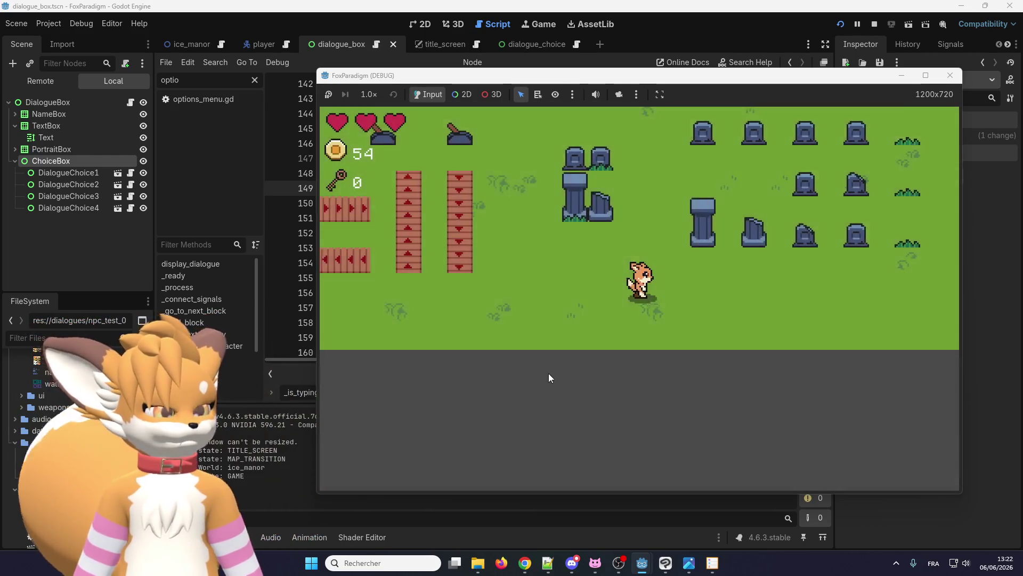
pyautogui.press('Up')
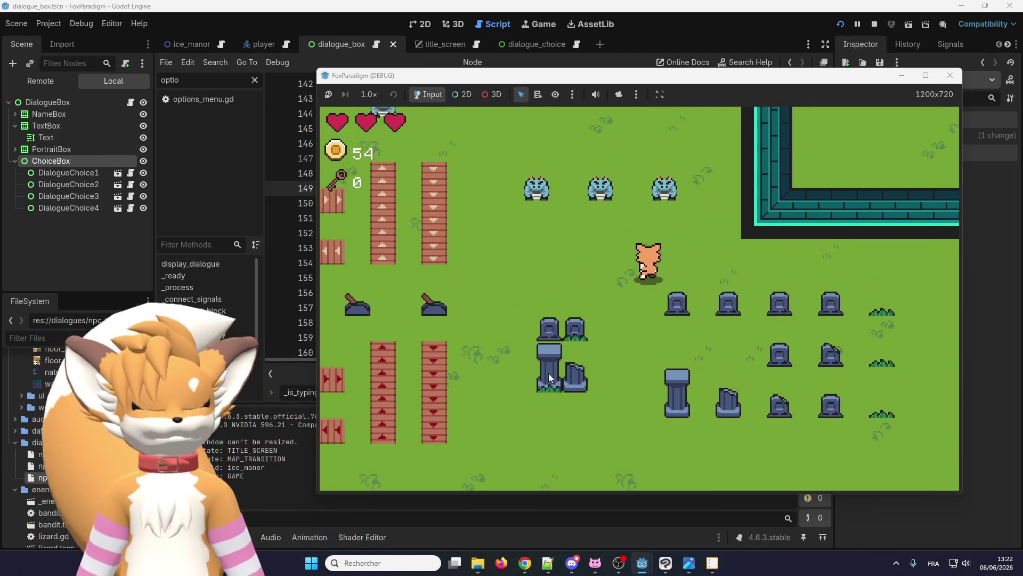
pyautogui.press('Left')
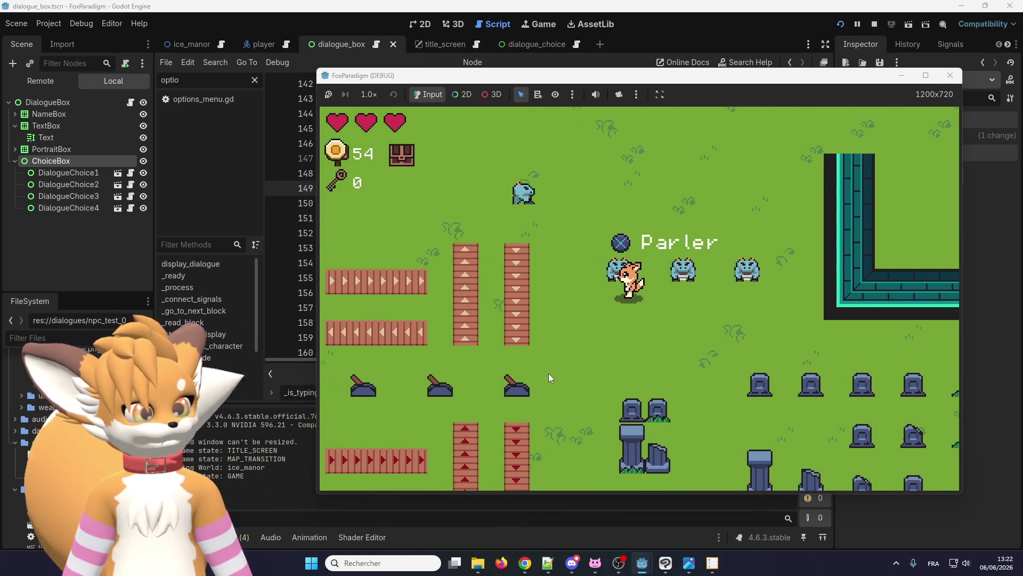
pyautogui.press('e')
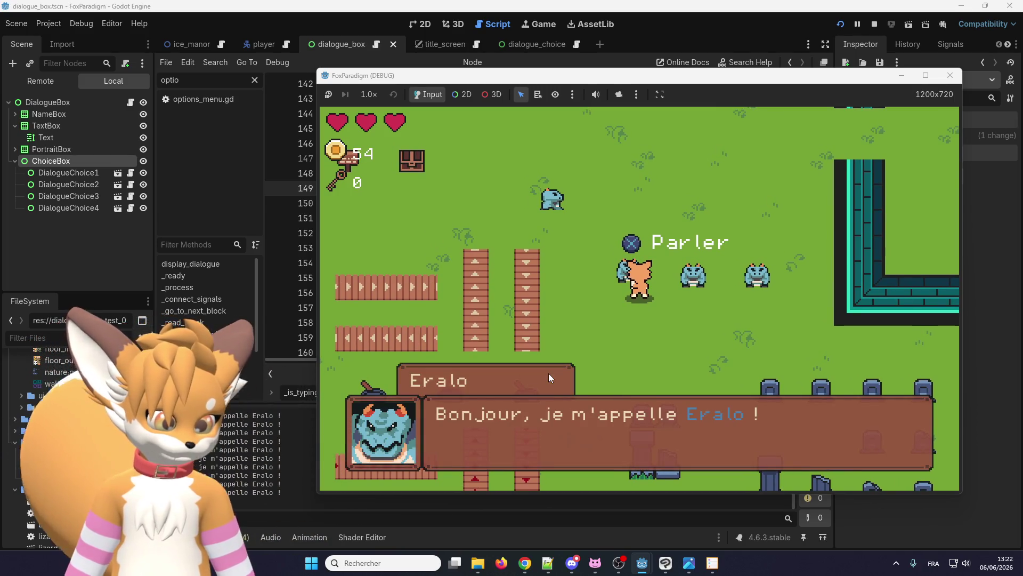
pyautogui.press('e')
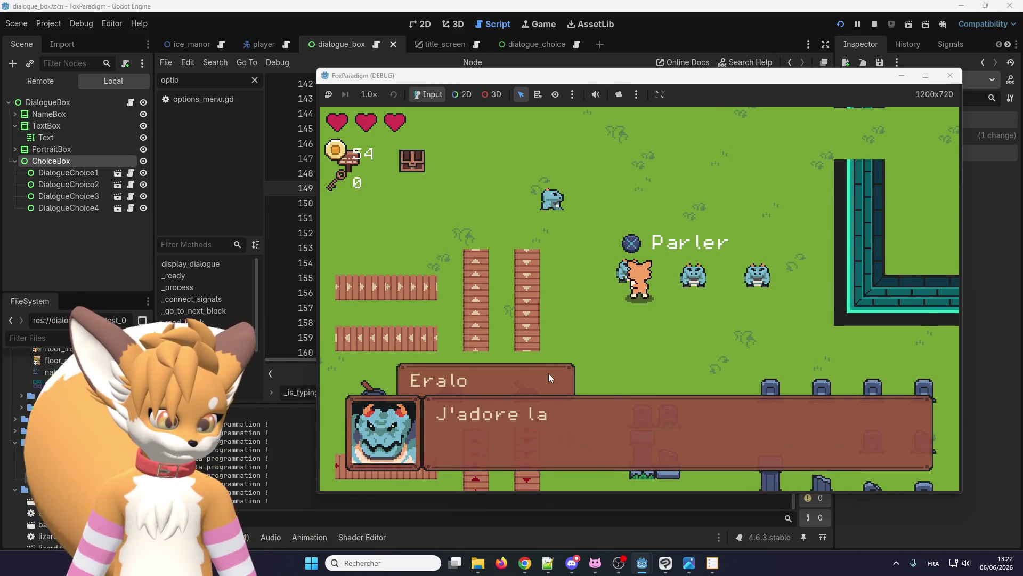
pyautogui.press('e')
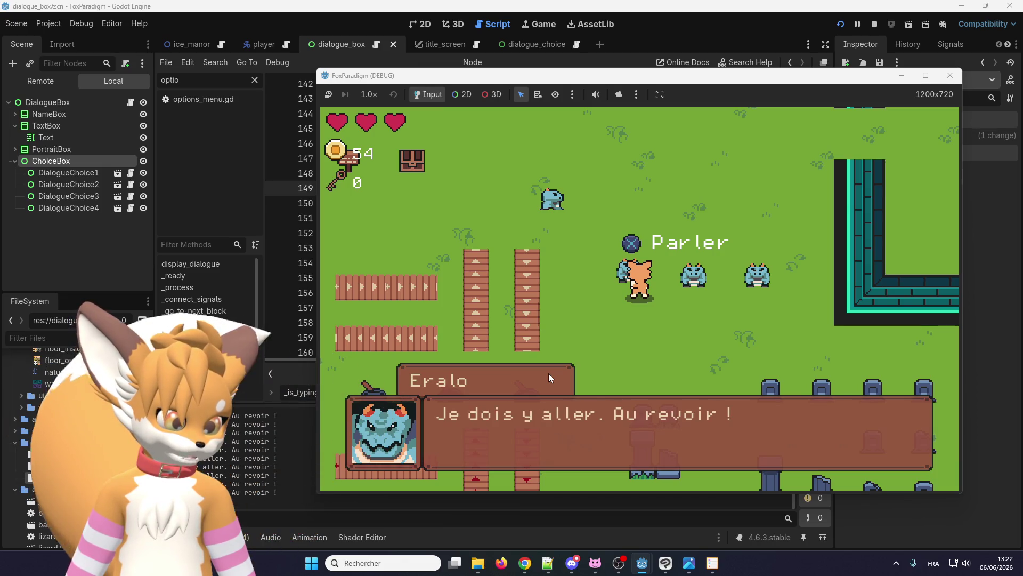
pyautogui.press('e')
# Step: Talk to Eralo again through 'J'adore la Programmation !' and choose 'Ça va bien.'
pyautogui.press('d')
pyautogui.press('s')
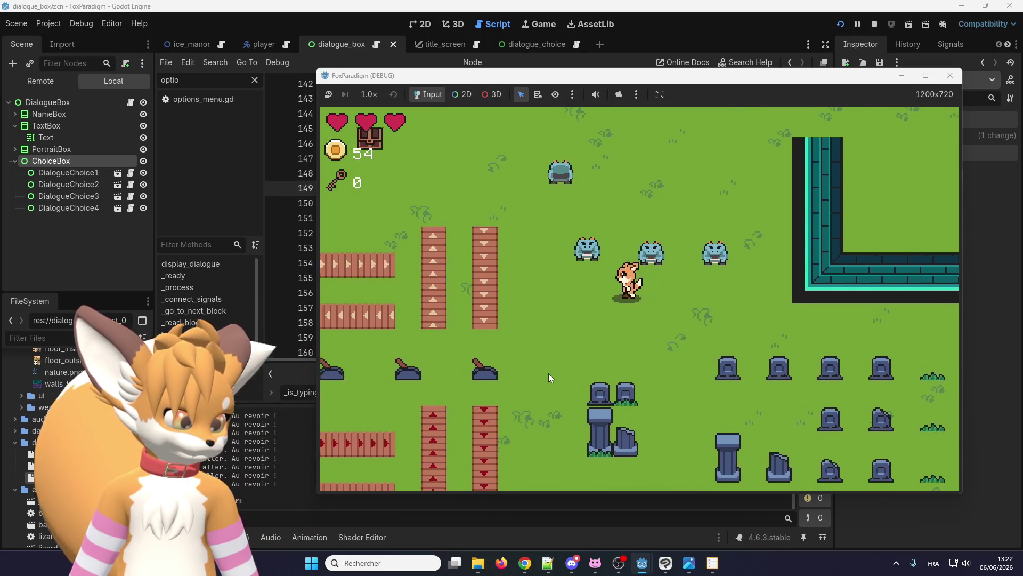
pyautogui.press('a')
pyautogui.press('w')
pyautogui.press('e')
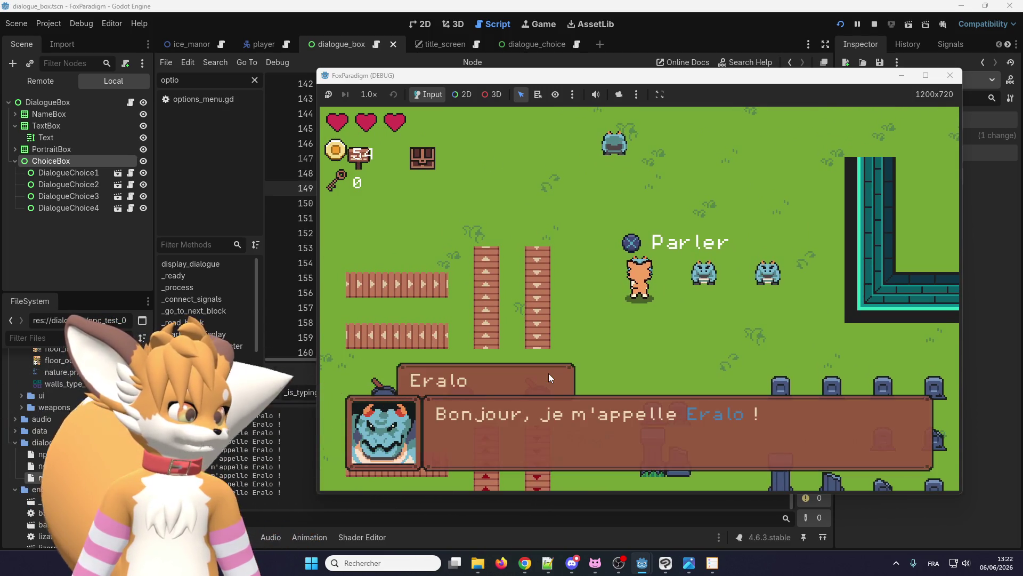
pyautogui.press('e')
pyautogui.press('e')
pyautogui.press('e')
pyautogui.press('e')
pyautogui.press('e')
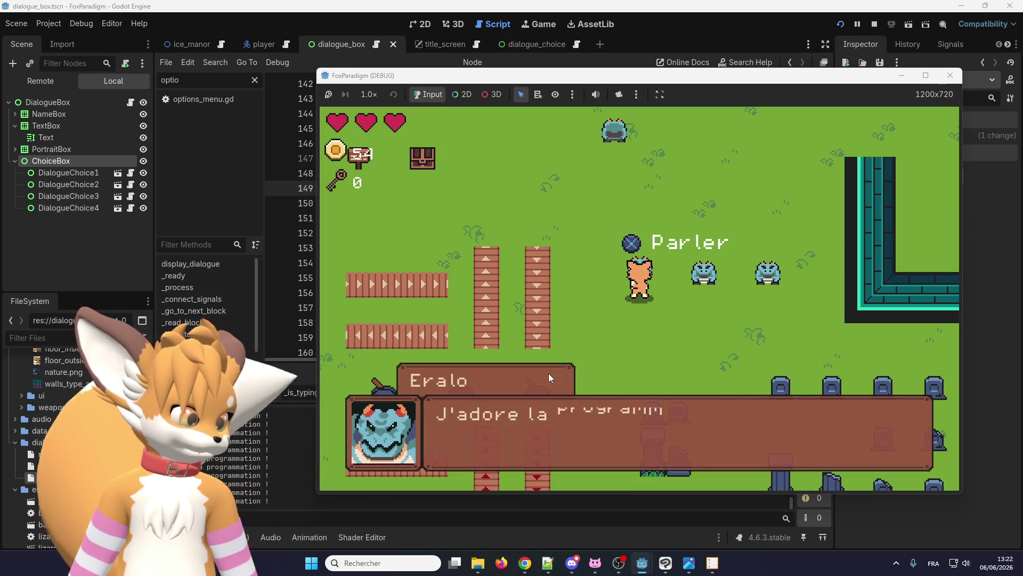
pyautogui.press('e')
pyautogui.press('e')
pyautogui.press('e')
pyautogui.press('e')
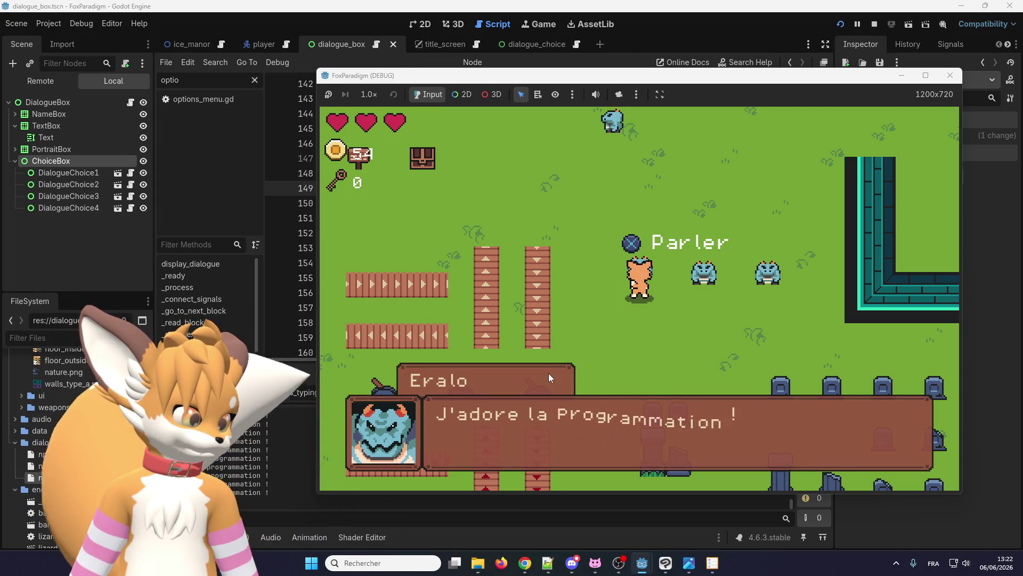
pyautogui.press('e')
pyautogui.press('e')
pyautogui.press('Right')
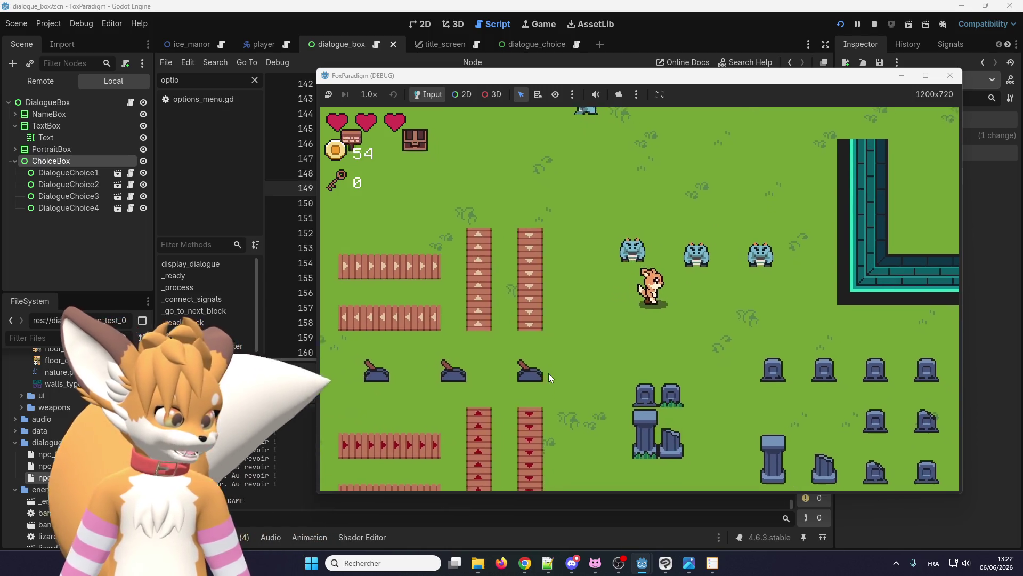
pyautogui.press('Up')
pyautogui.press('e')
pyautogui.press('e')
pyautogui.press('e')
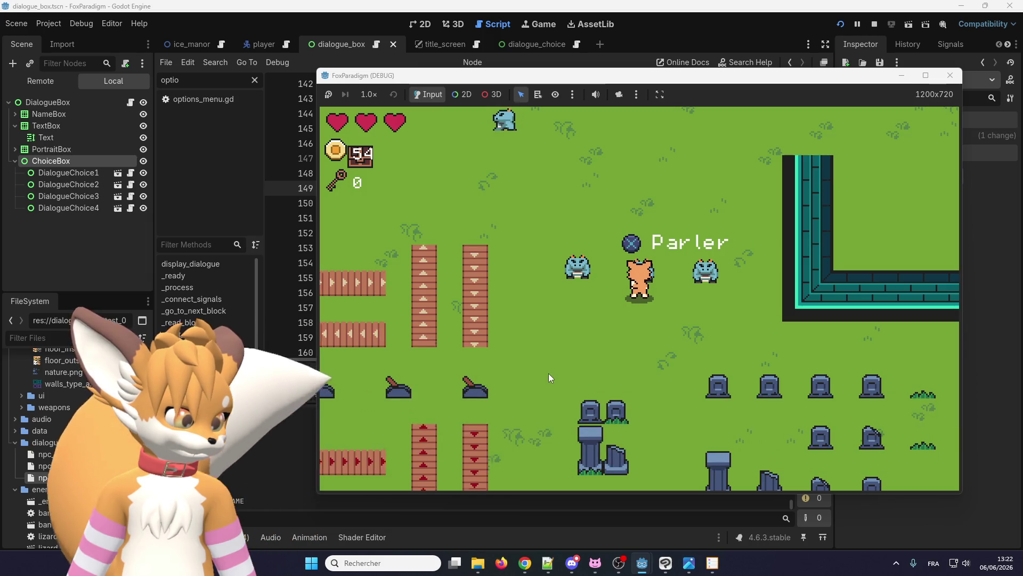
pyautogui.press('Right')
# Step: Hold one more conversation answering 'Ça va bien.', then stop the game with F8
pyautogui.press('e')
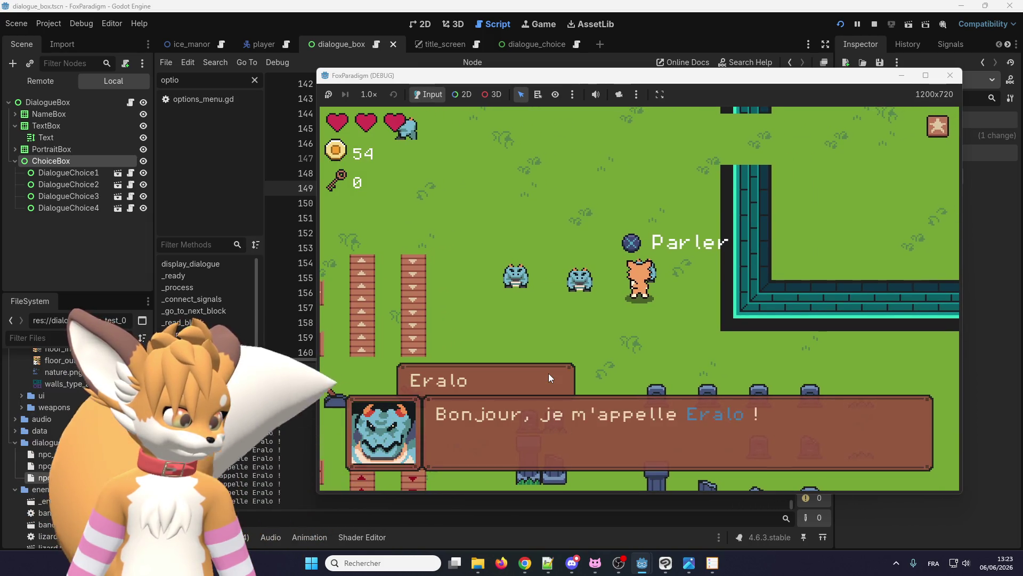
pyautogui.press('e')
pyautogui.press('e')
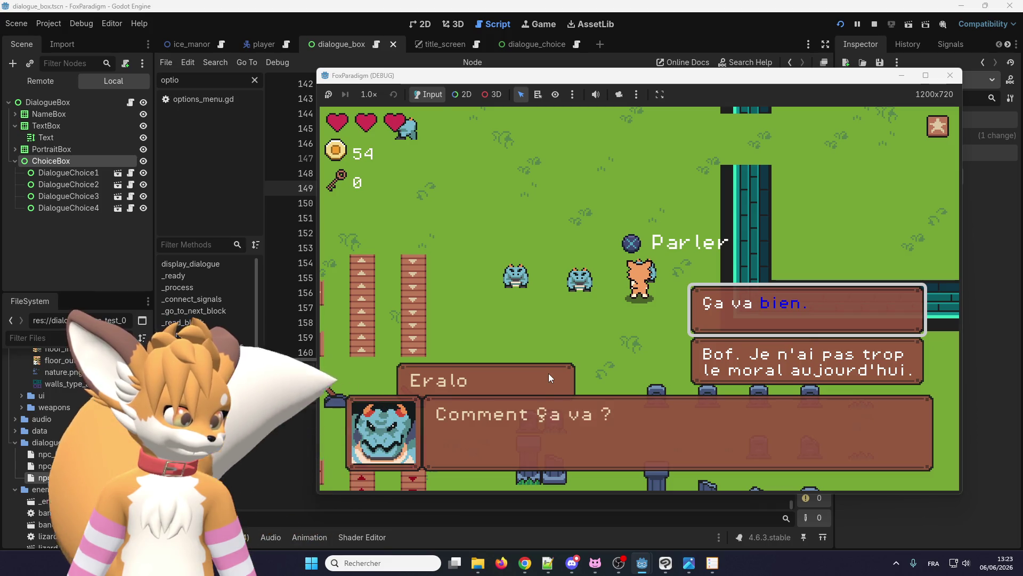
pyautogui.press('e')
pyautogui.press('e')
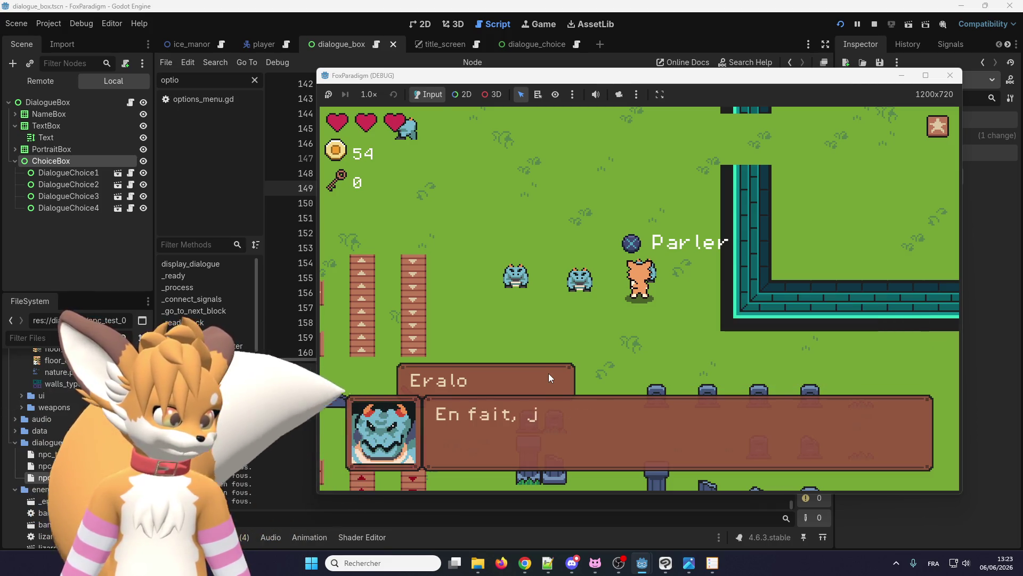
pyautogui.press('e')
pyautogui.press('Down')
pyautogui.press('Left')
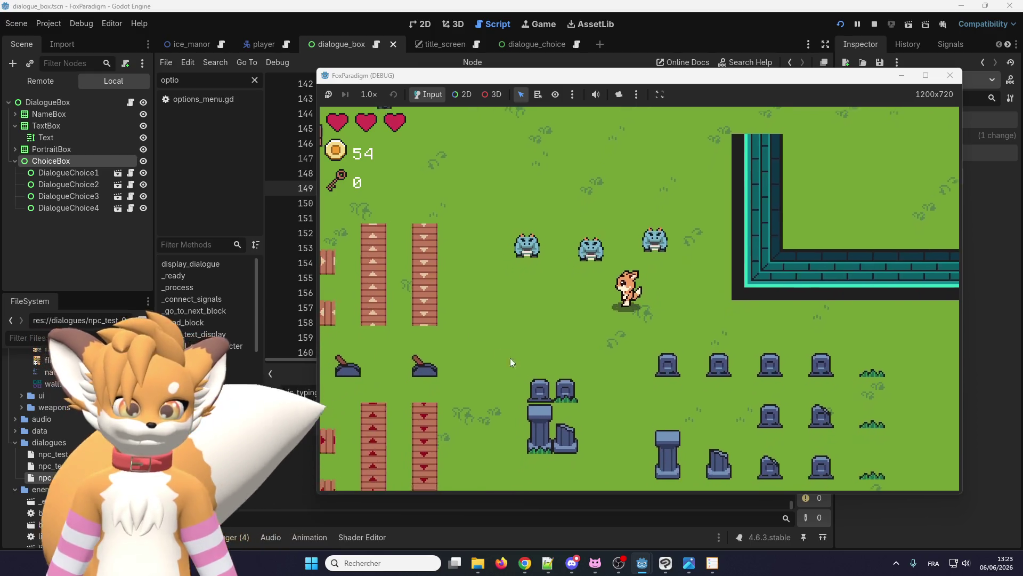
pyautogui.press('F8')
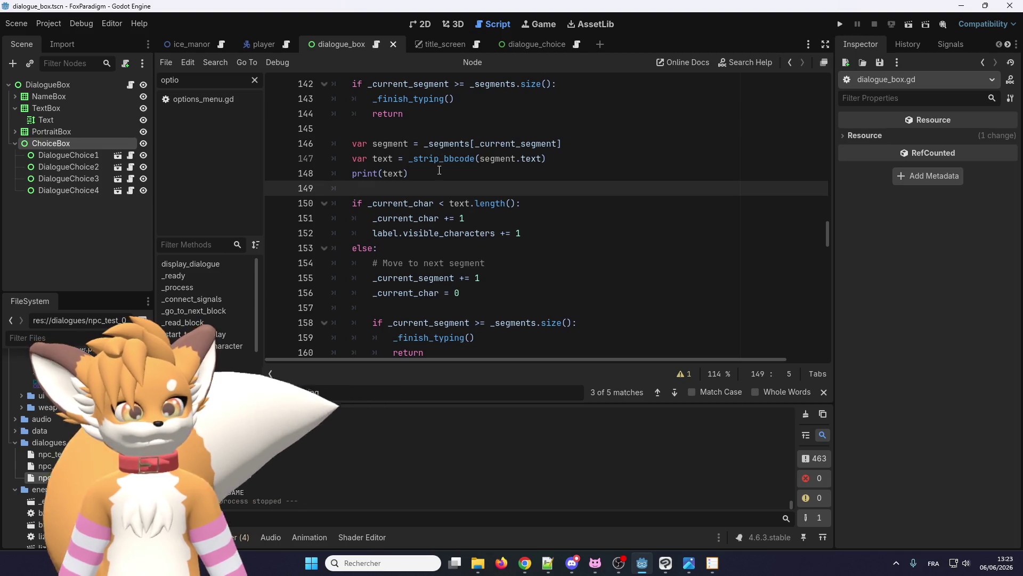
# Step: Change '+?' to '*' in line 167's regex so it reads \[.*\], then run the project
pyautogui.scroll(-10, 433, 178)
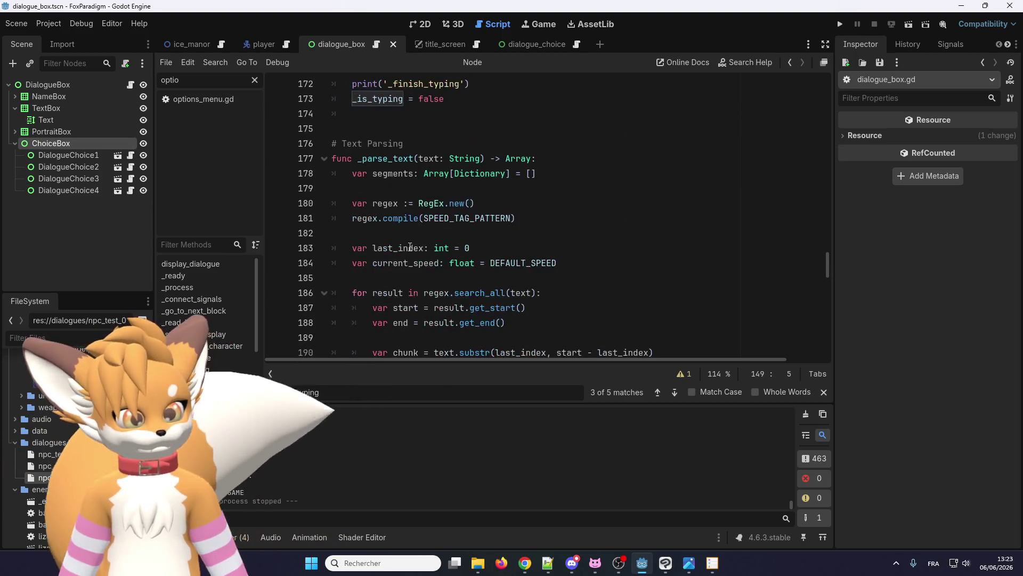
pyautogui.scroll(4, 469, 242)
pyautogui.click(465, 187)
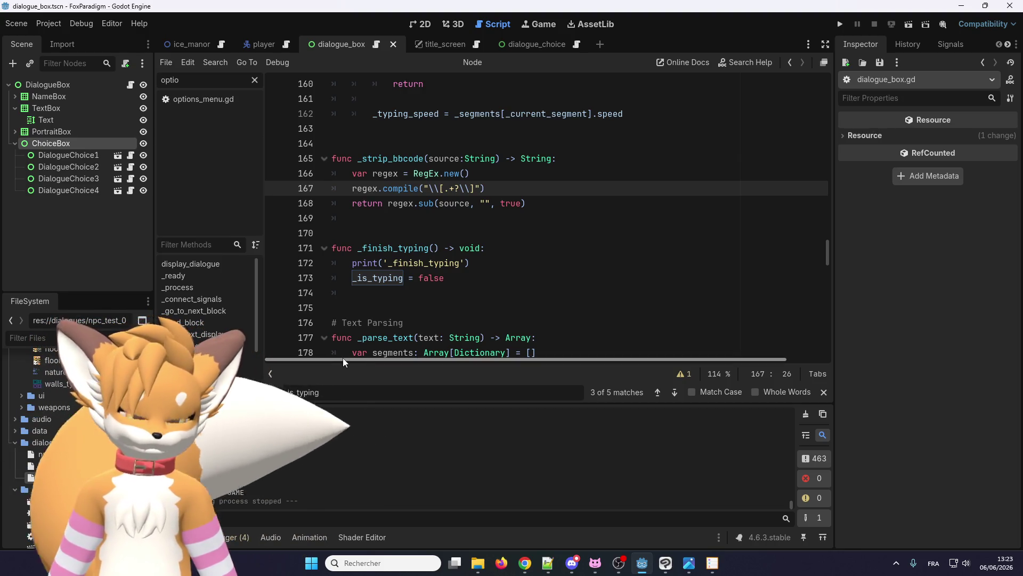
pyautogui.press('BackSpace')
pyautogui.press('BackSpace')
pyautogui.write('*')
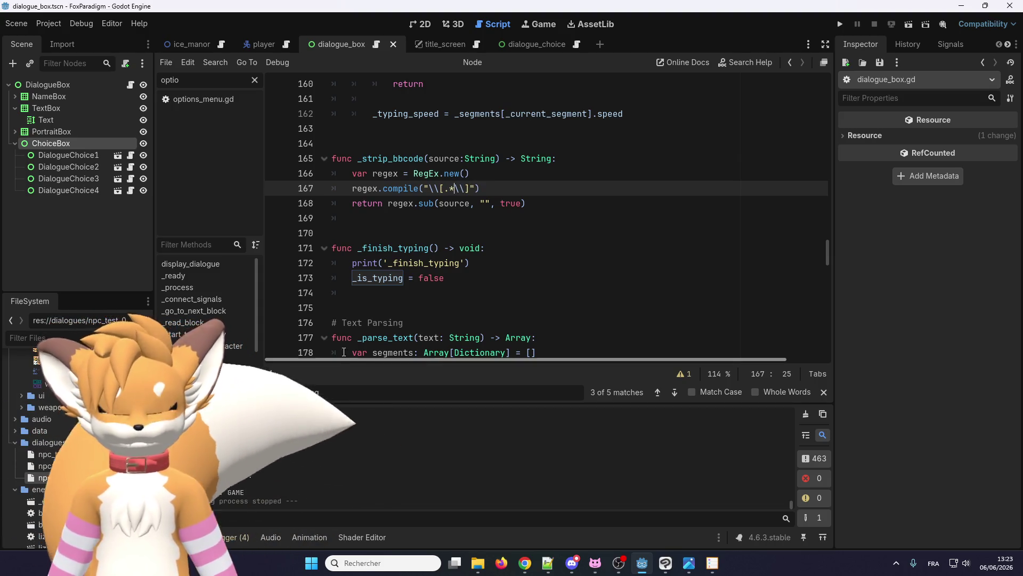
pyautogui.click(841, 25)
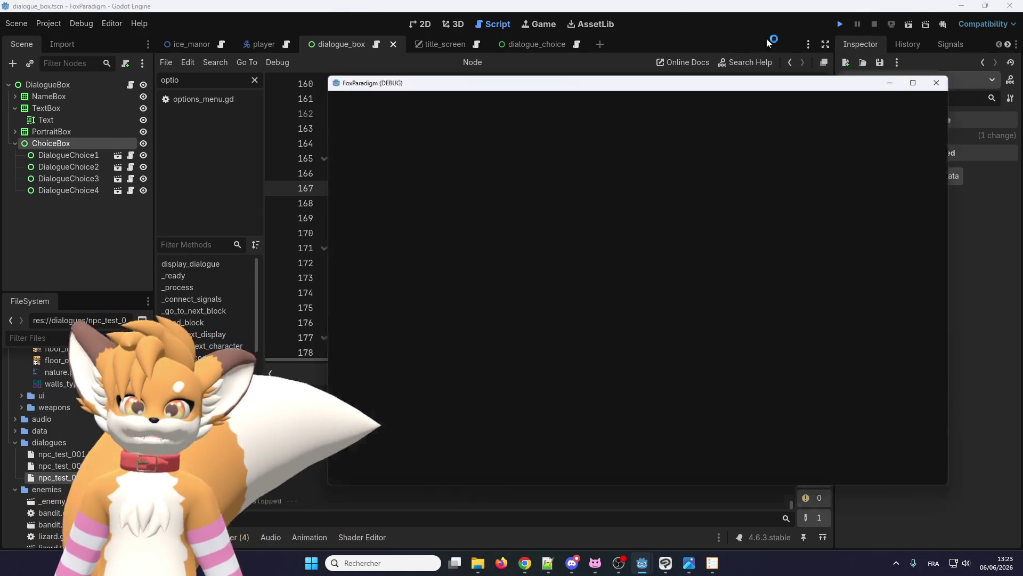
# Step: Play-test by skipping title and save screens, walking the fox to Eralo, talking, then stopping with F8
pyautogui.press('Return')
pyautogui.press('Return')
pyautogui.press('Up')
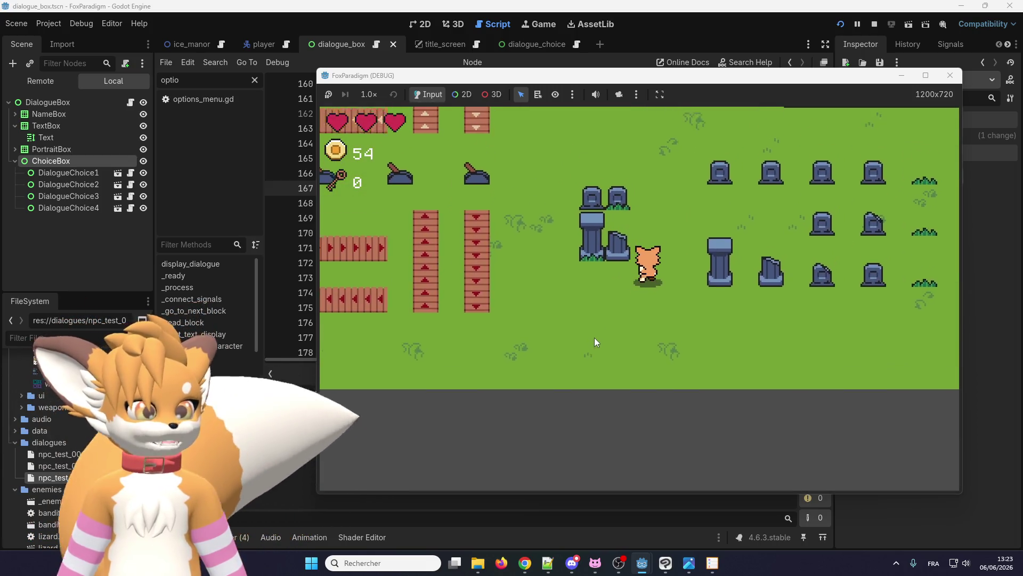
pyautogui.press('Left')
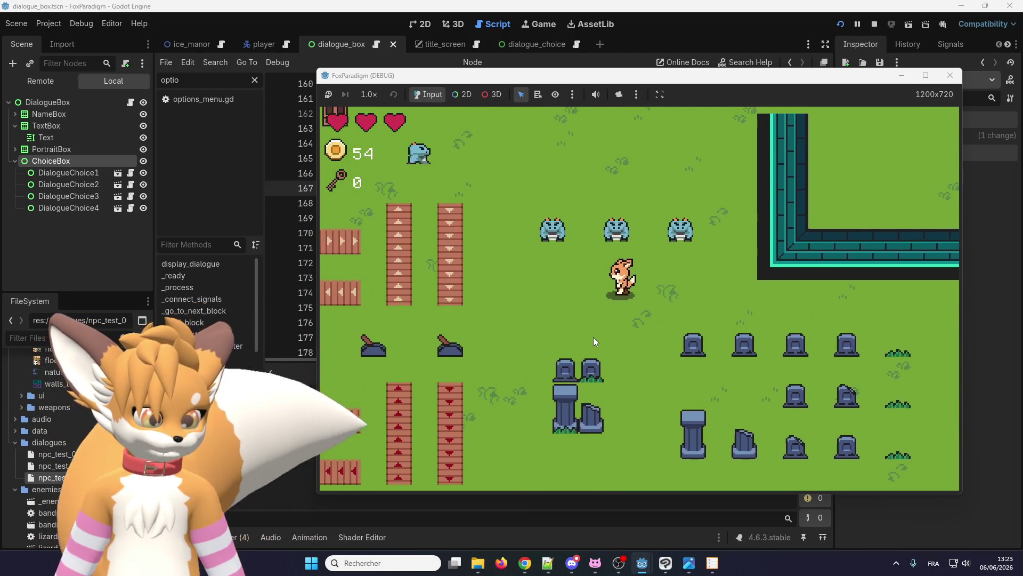
pyautogui.press('e')
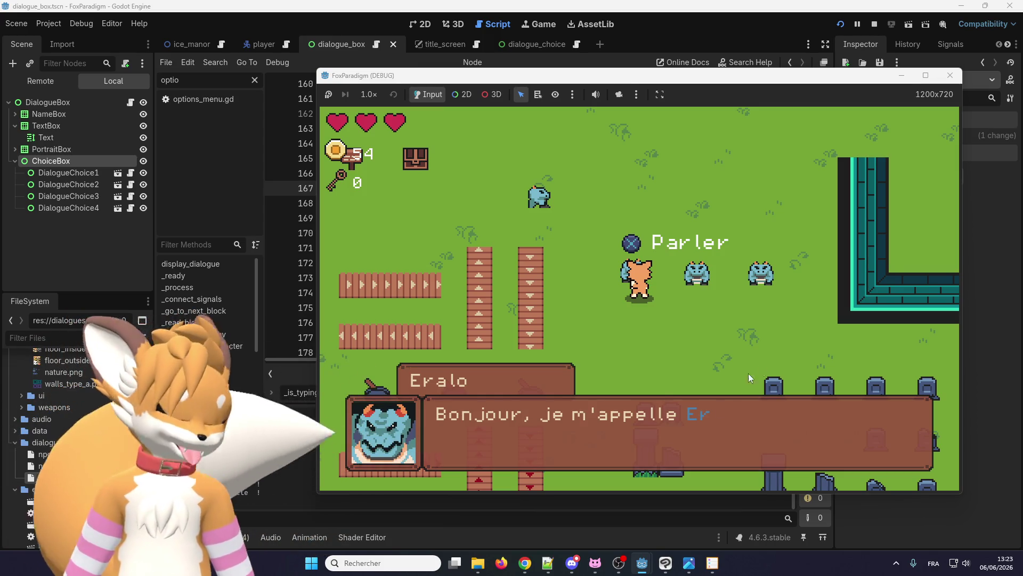
pyautogui.press('F8')
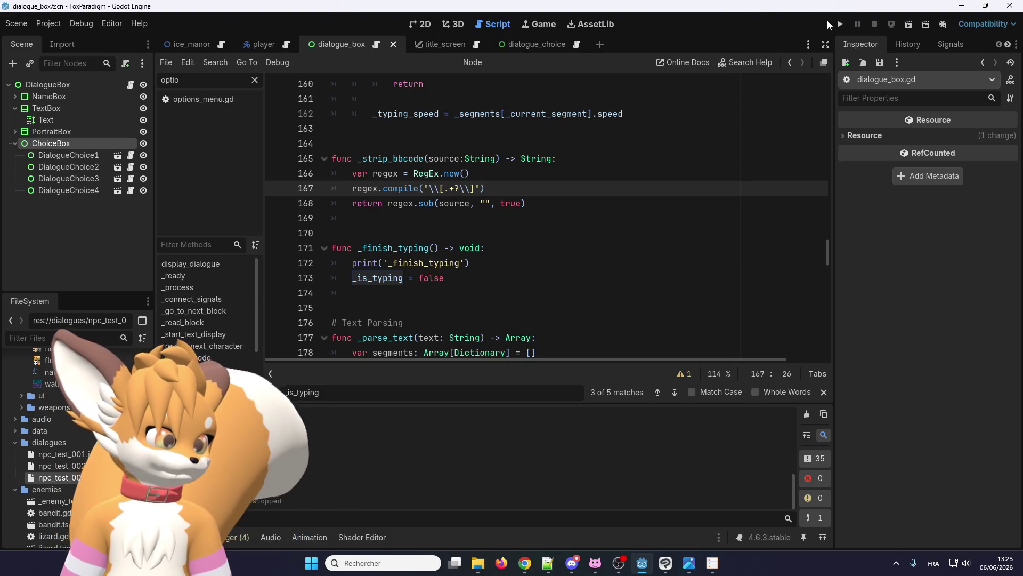
# Step: Save dialogue_box via Scene > Save Scene and bring the asset pack Explorer window forward
pyautogui.click(15, 30)
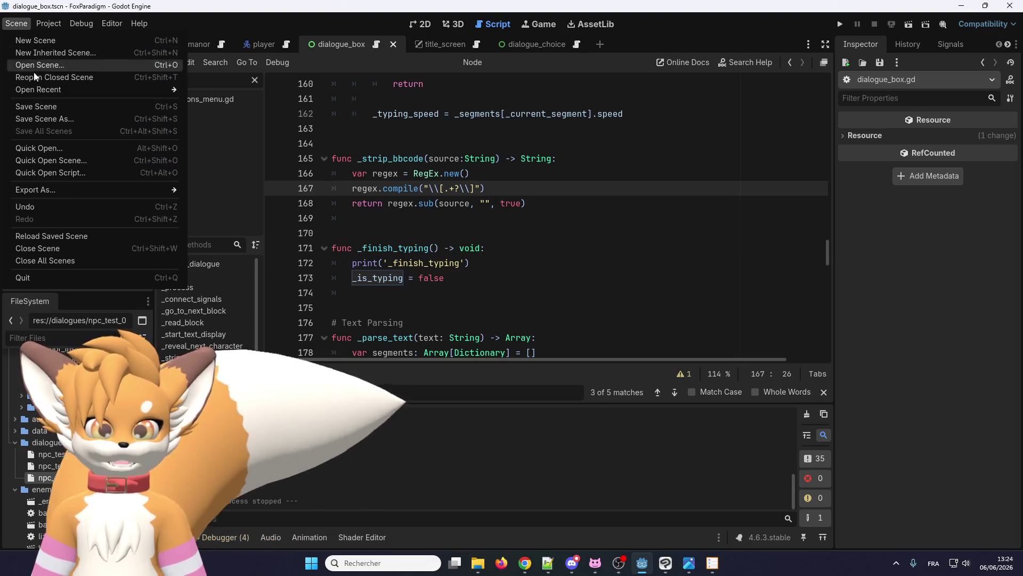
pyautogui.click(46, 104)
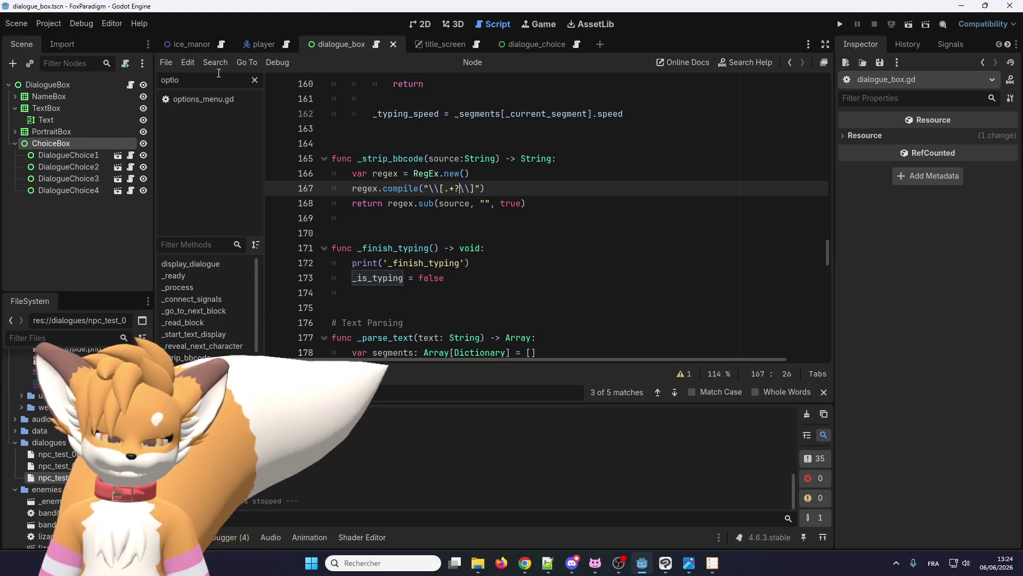
pyautogui.moveTo(220, 44)
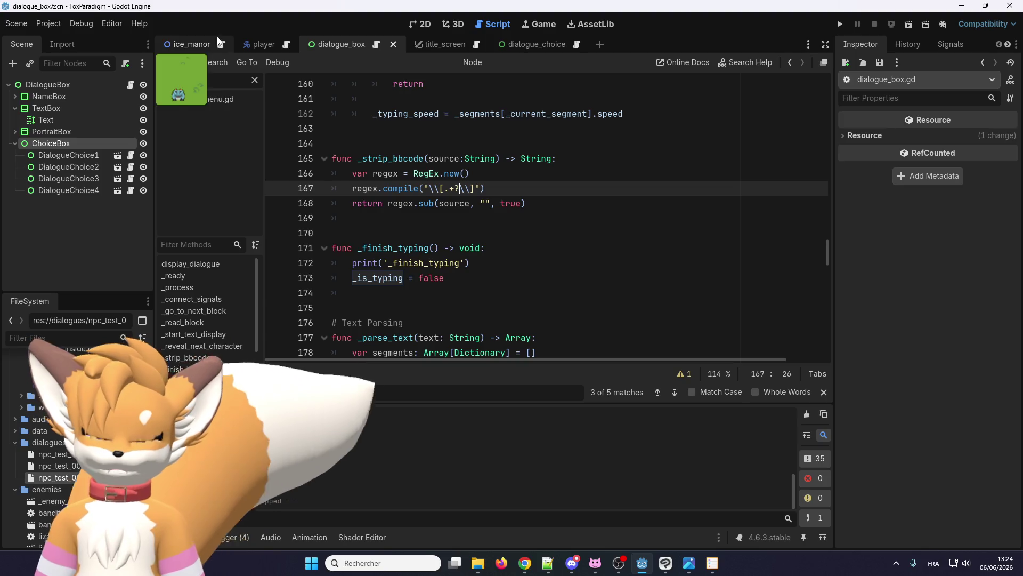
pyautogui.moveTo(259, 45)
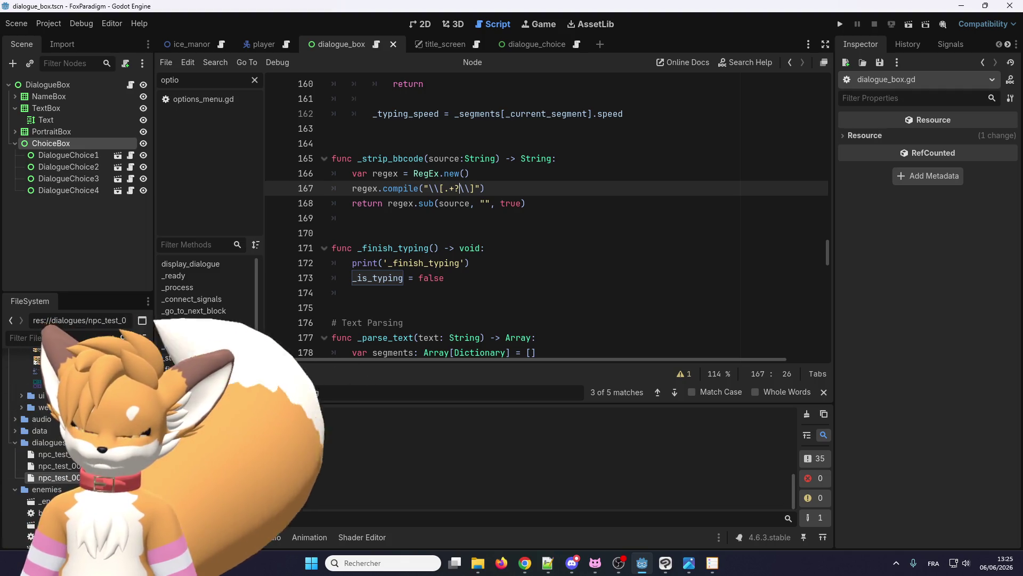
pyautogui.hotkey('alt', 'Tab')
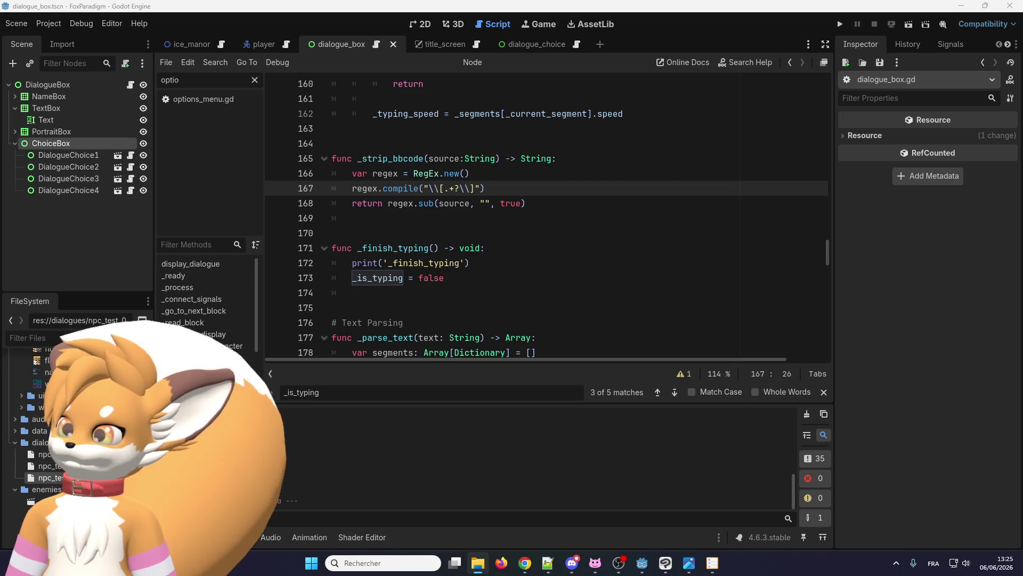
pyautogui.click(478, 563)
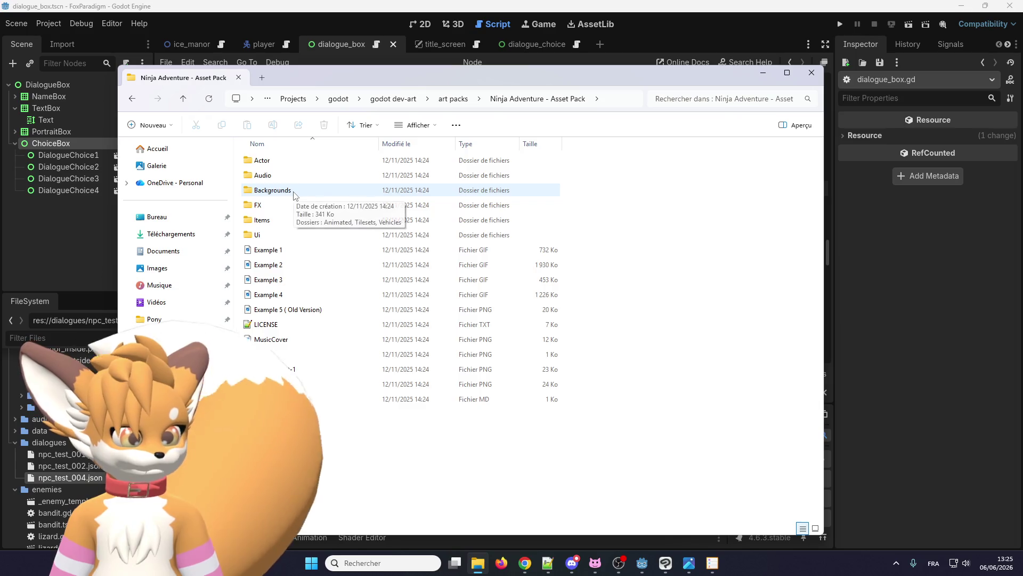
# Step: Browse the asset pack's Ui, Backgrounds and Tilesets folders
pyautogui.doubleClick(258, 234)
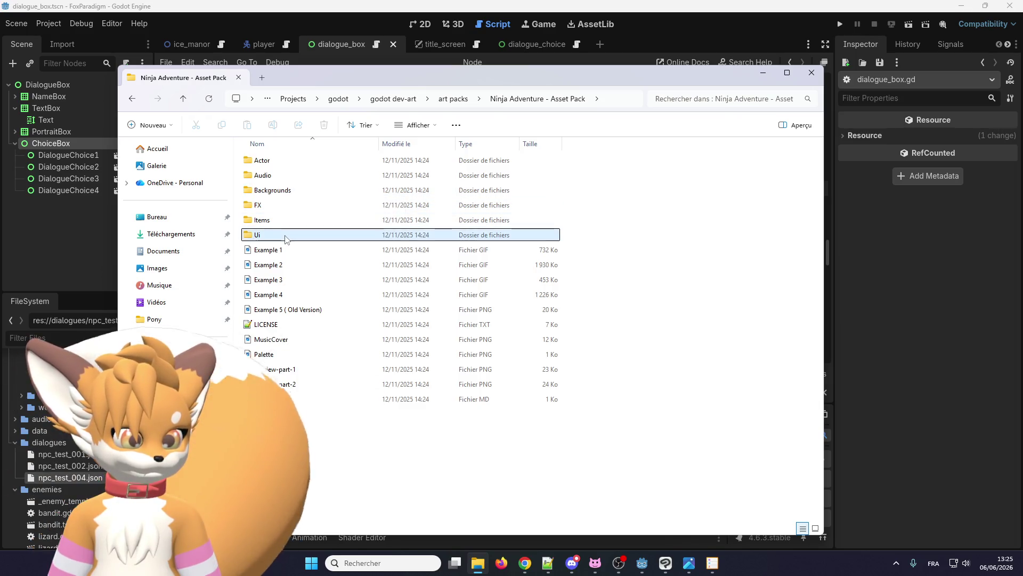
pyautogui.click(515, 99)
pyautogui.doubleClick(294, 189)
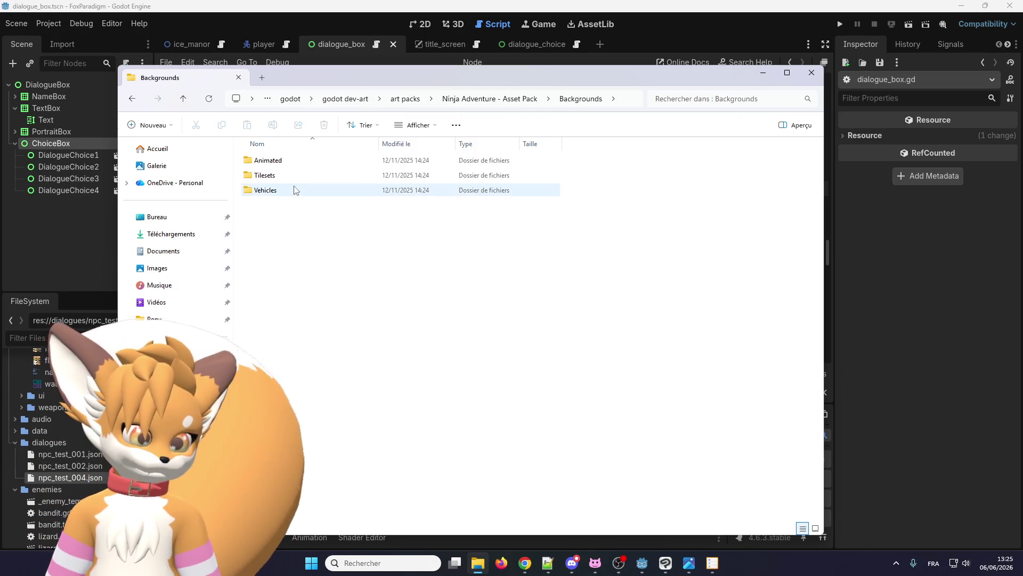
pyautogui.doubleClick(301, 175)
pyautogui.click(474, 103)
# Step: Look through Actor > Characters, opening the FighterWhite and NinjaBlue2 folders
pyautogui.doubleClick(296, 163)
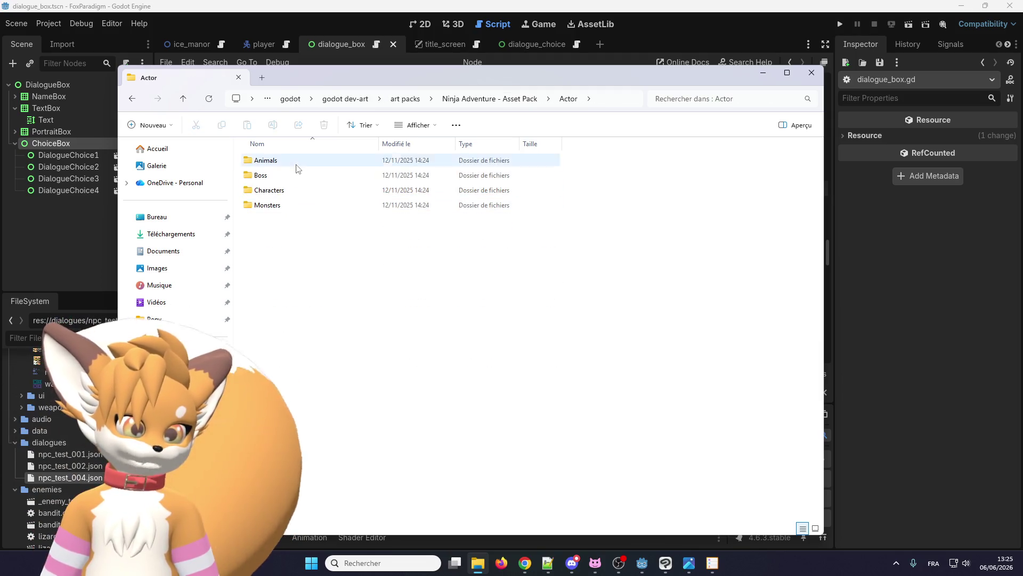
pyautogui.doubleClick(290, 191)
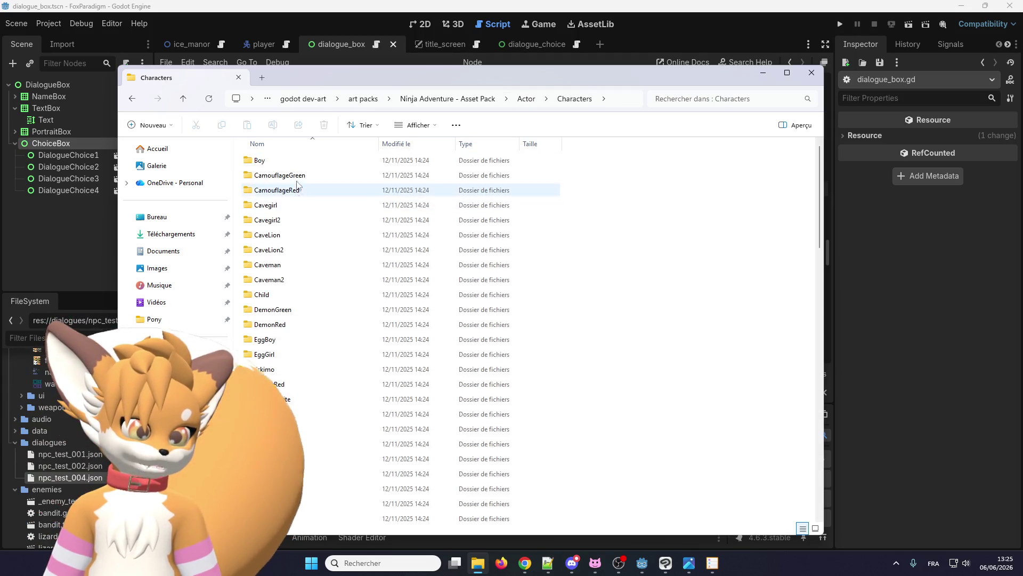
pyautogui.click(274, 309)
pyautogui.keyDown('ctrl'); pyautogui.click(323, 399); pyautogui.keyUp('ctrl')
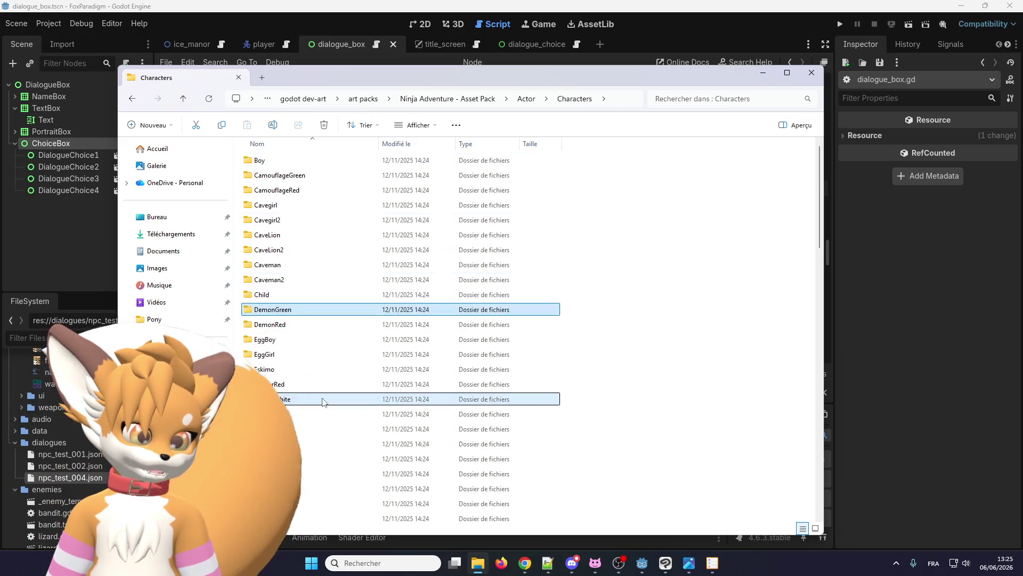
pyautogui.doubleClick(322, 399)
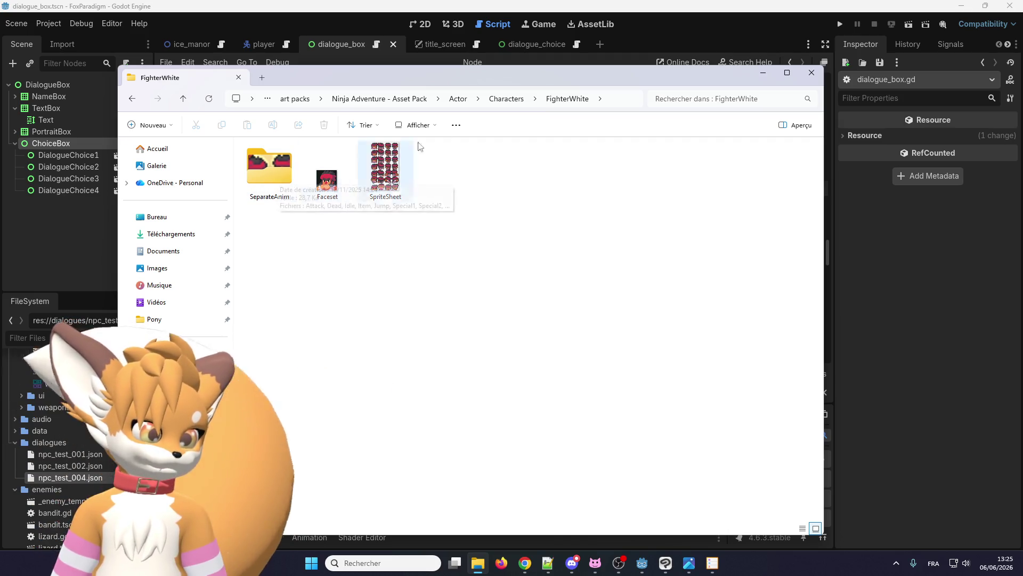
pyautogui.click(505, 99)
pyautogui.scroll(-5, 290, 403)
pyautogui.scroll(-5, 291, 403)
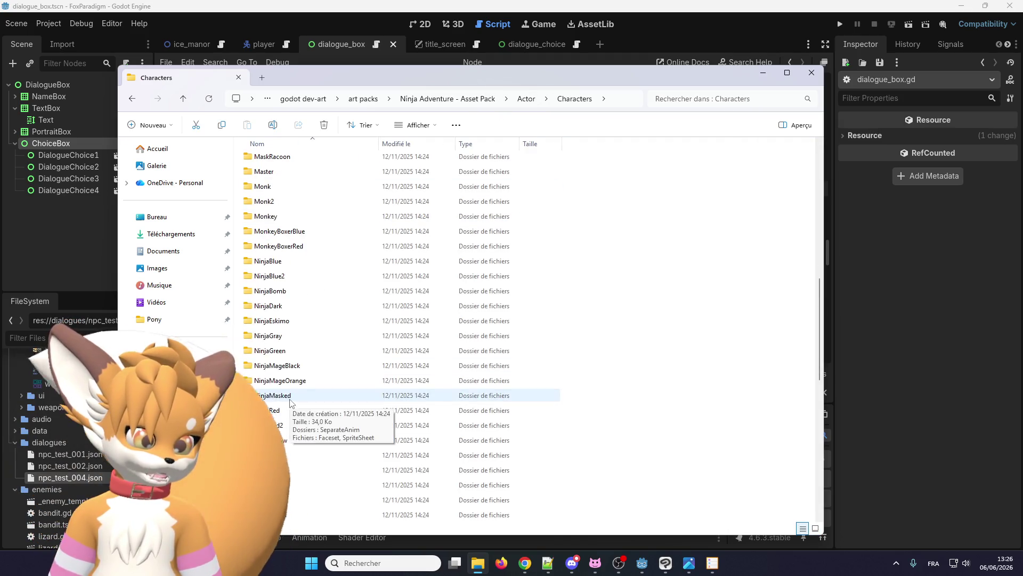
pyautogui.doubleClick(269, 276)
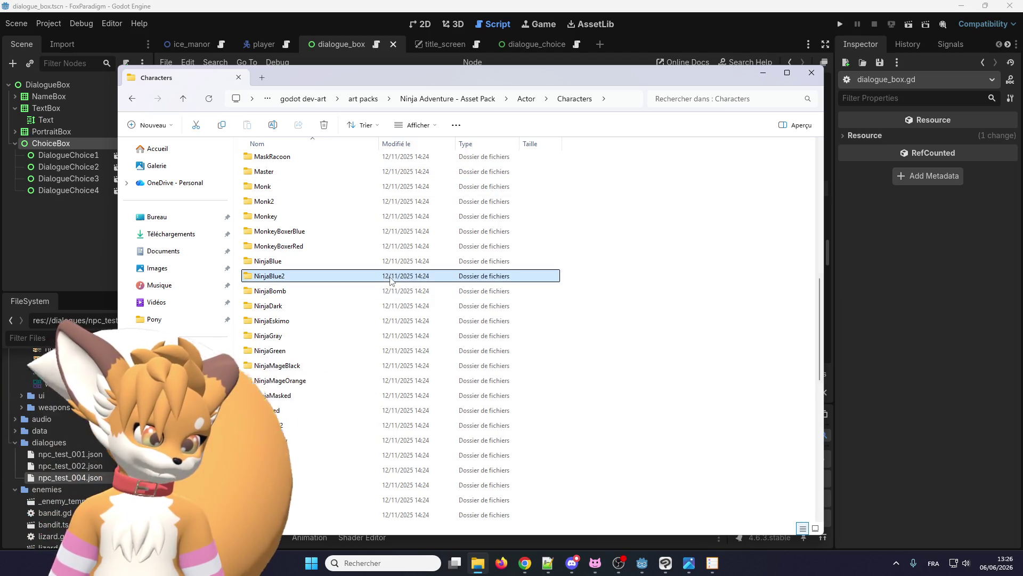
pyautogui.click(456, 99)
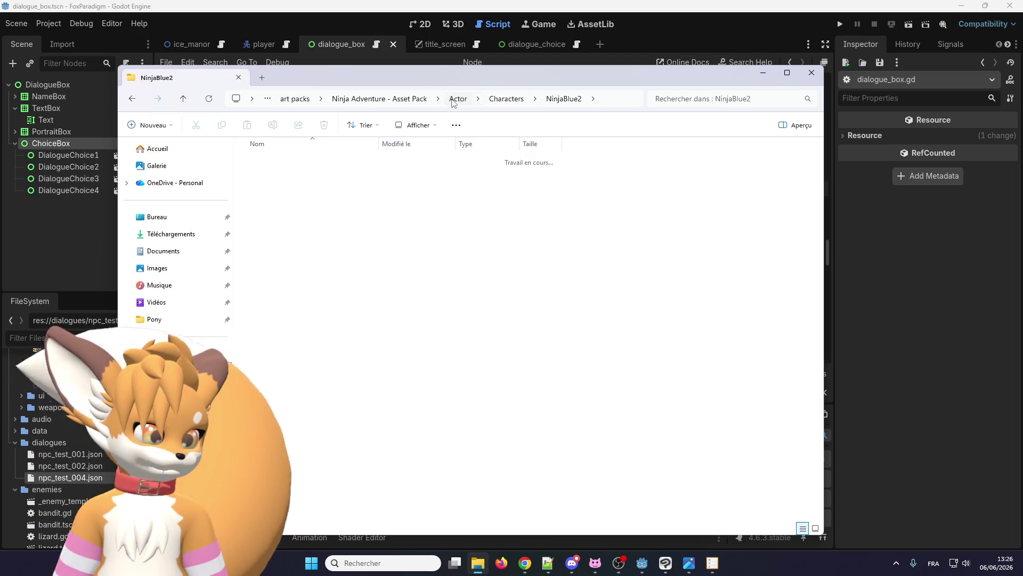
# Step: Open the DragonBlue boss folder, then the Cow and Chicken animal folders
pyautogui.doubleClick(280, 179)
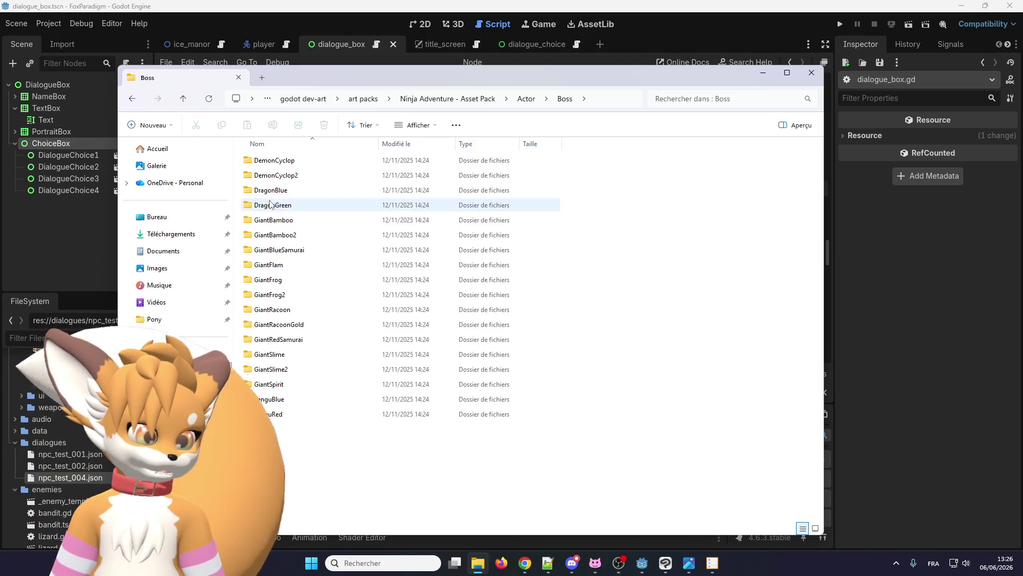
pyautogui.doubleClick(281, 190)
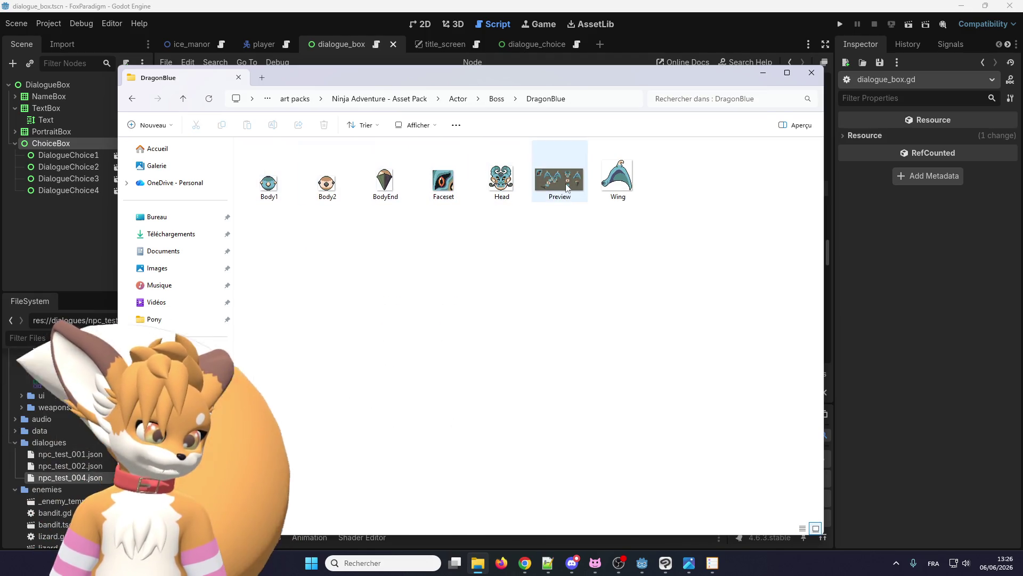
pyautogui.click(495, 100)
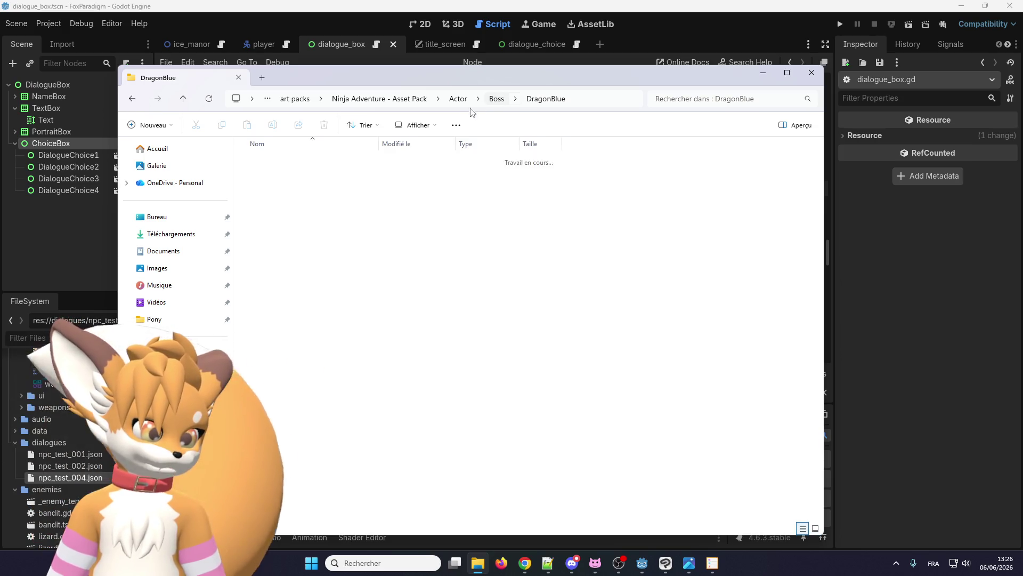
pyautogui.click(526, 99)
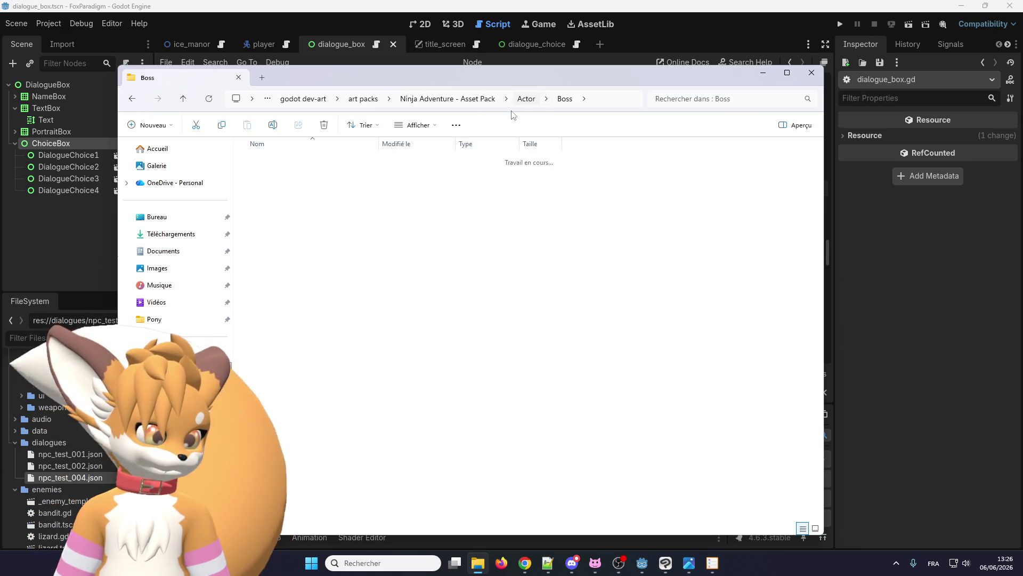
pyautogui.doubleClick(322, 160)
pyautogui.doubleClick(324, 206)
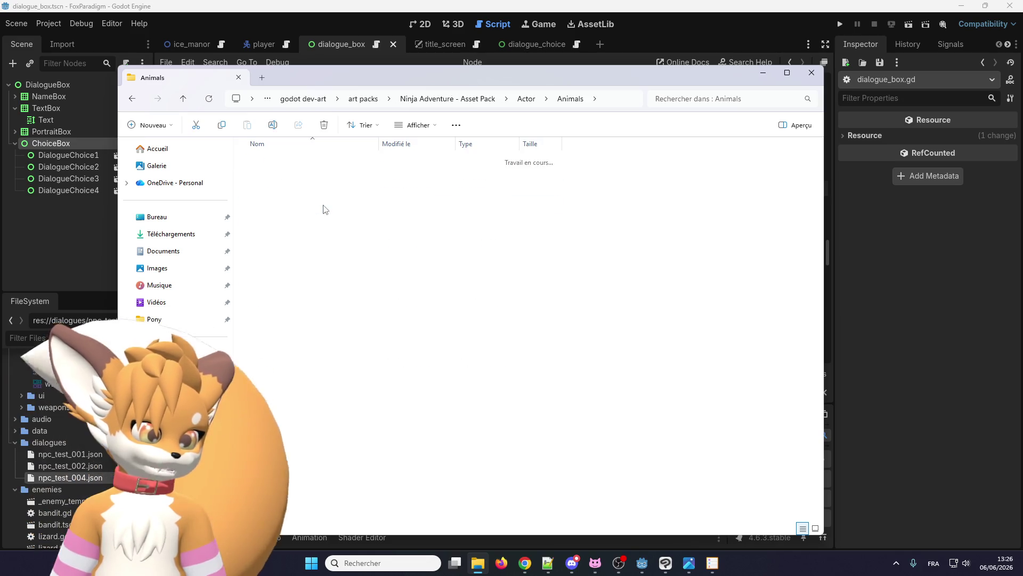
pyautogui.click(570, 99)
pyautogui.doubleClick(344, 190)
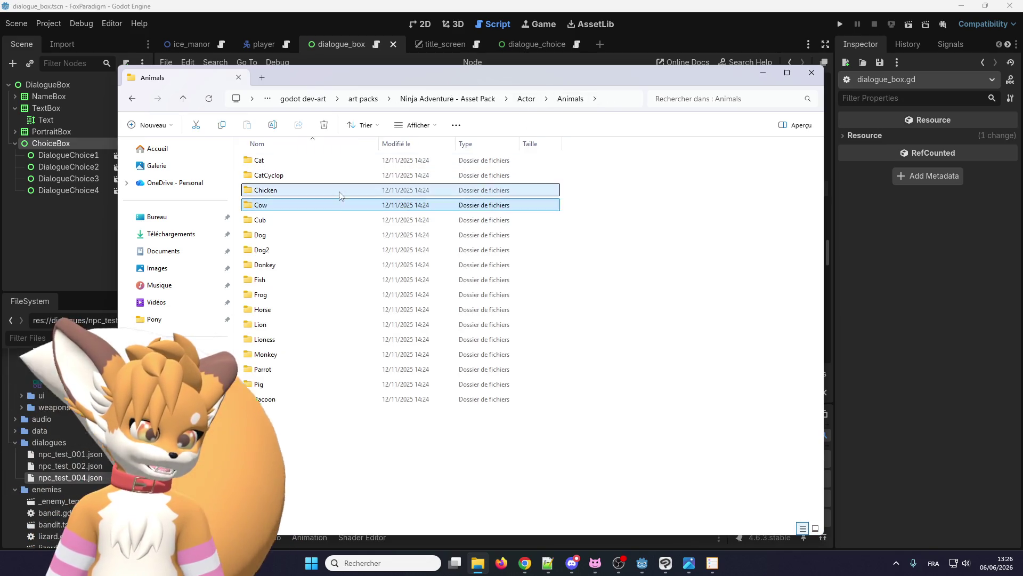
# Step: Compare the Chicken's FacesetWhite, FacesetBlack and FacesetCute images
pyautogui.click(441, 186)
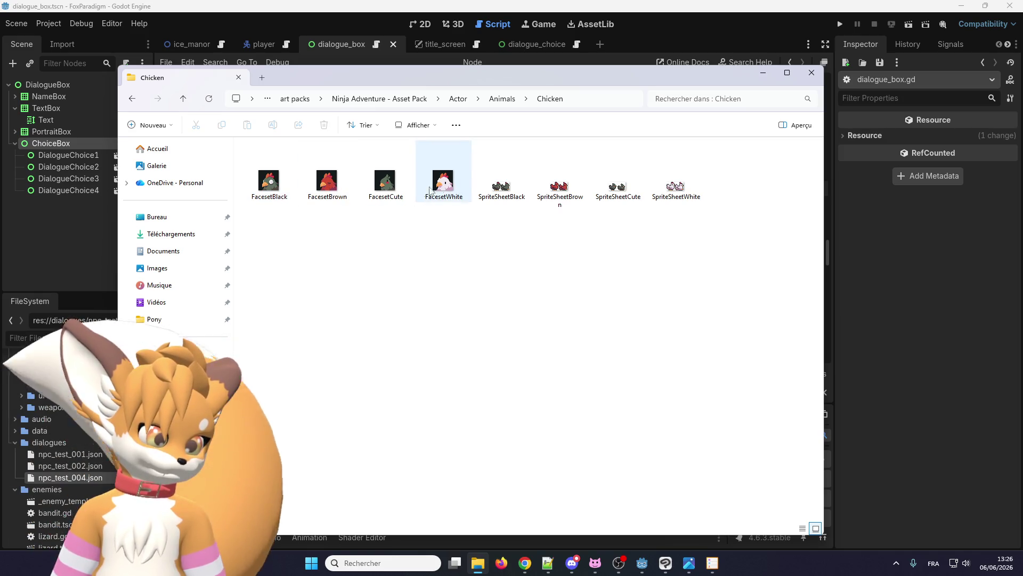
pyautogui.click(269, 184)
pyautogui.click(397, 189)
pyautogui.click(288, 191)
pyautogui.click(385, 191)
pyautogui.click(256, 192)
pyautogui.click(256, 192)
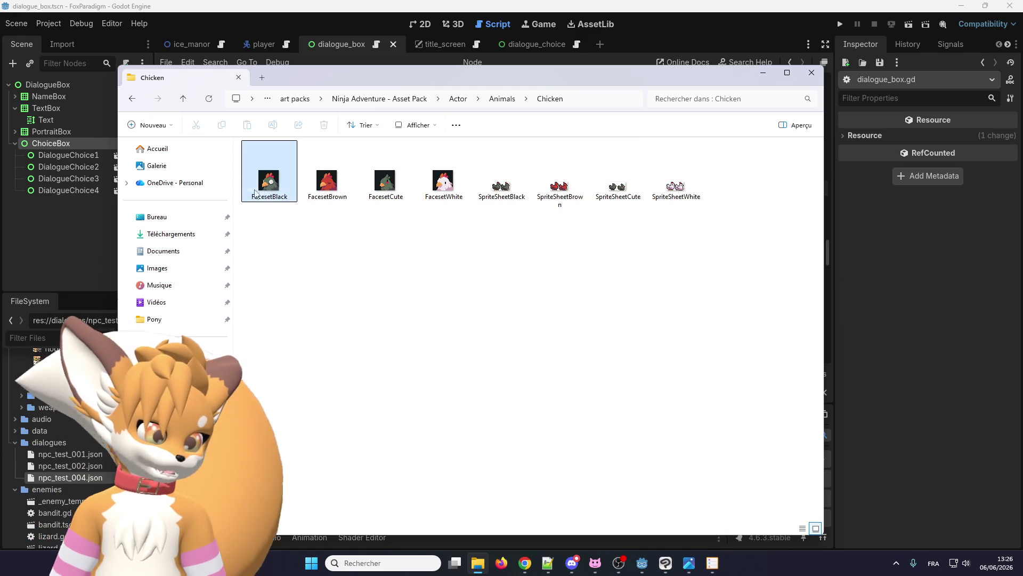
pyautogui.click(385, 187)
pyautogui.click(276, 190)
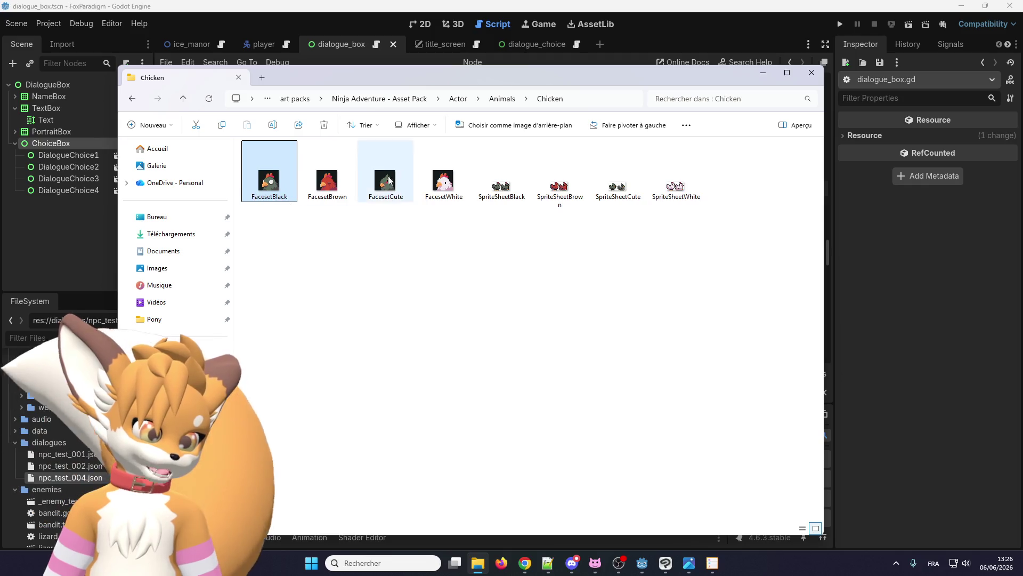
# Step: Check the Lion folder, open Monsters > Beast2, then switch back to Godot
pyautogui.click(501, 99)
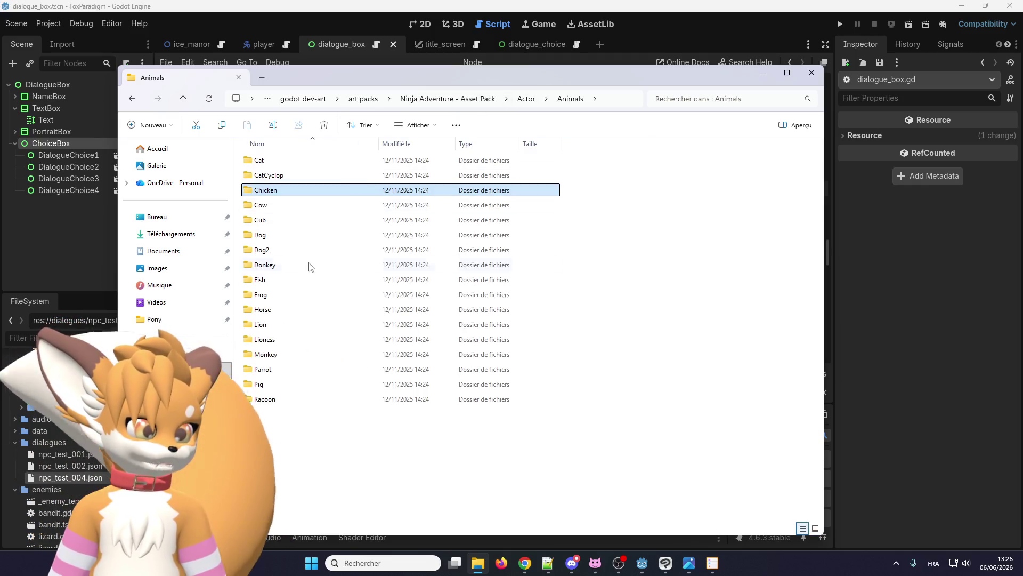
pyautogui.doubleClick(294, 323)
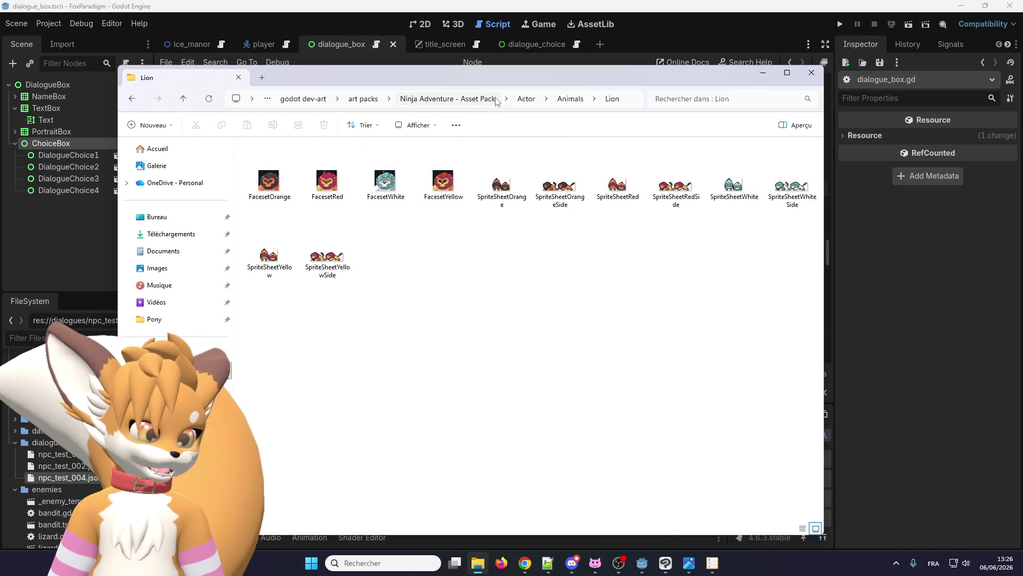
pyautogui.click(442, 99)
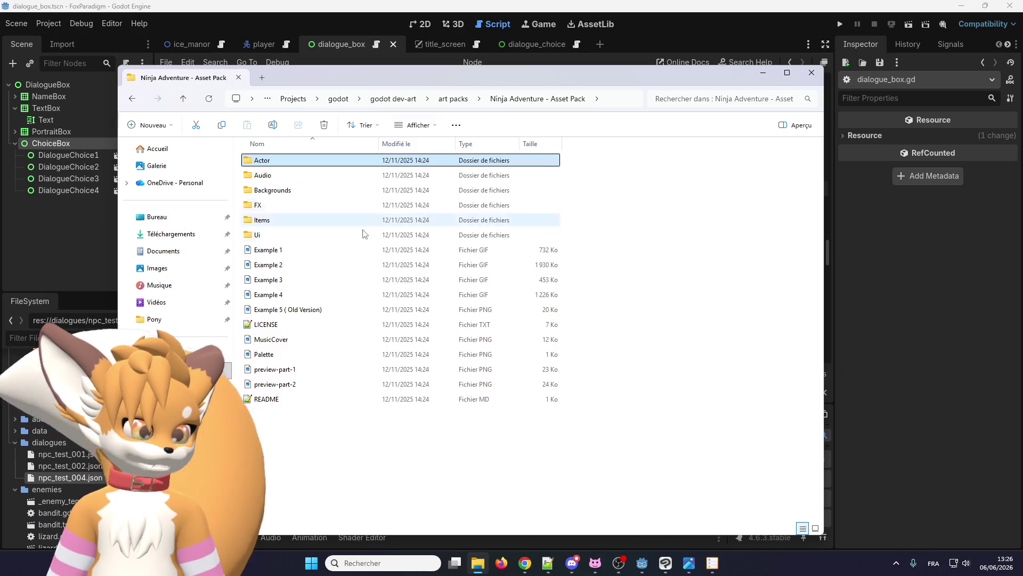
pyautogui.doubleClick(360, 160)
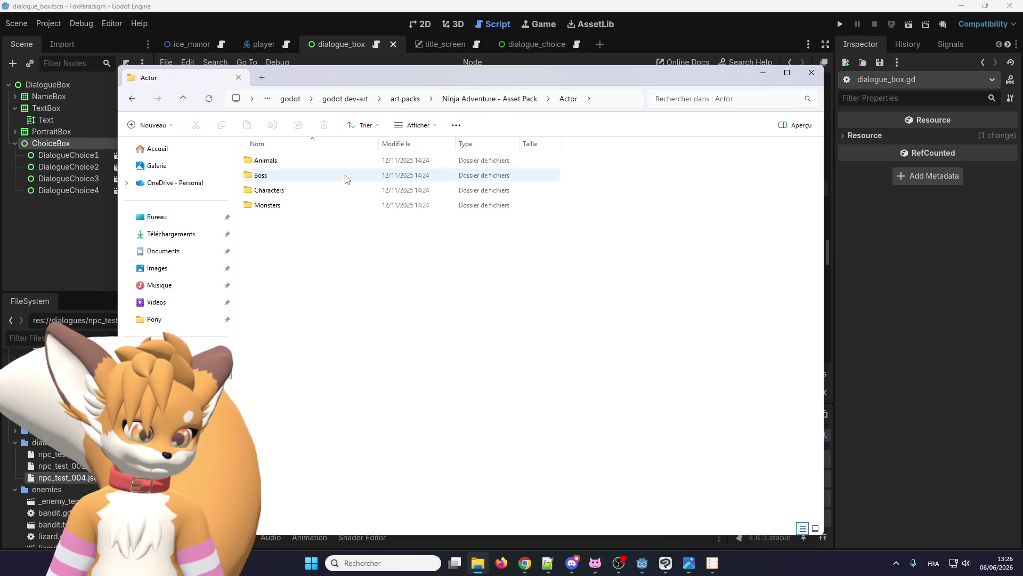
pyautogui.doubleClick(319, 206)
pyautogui.click(313, 251)
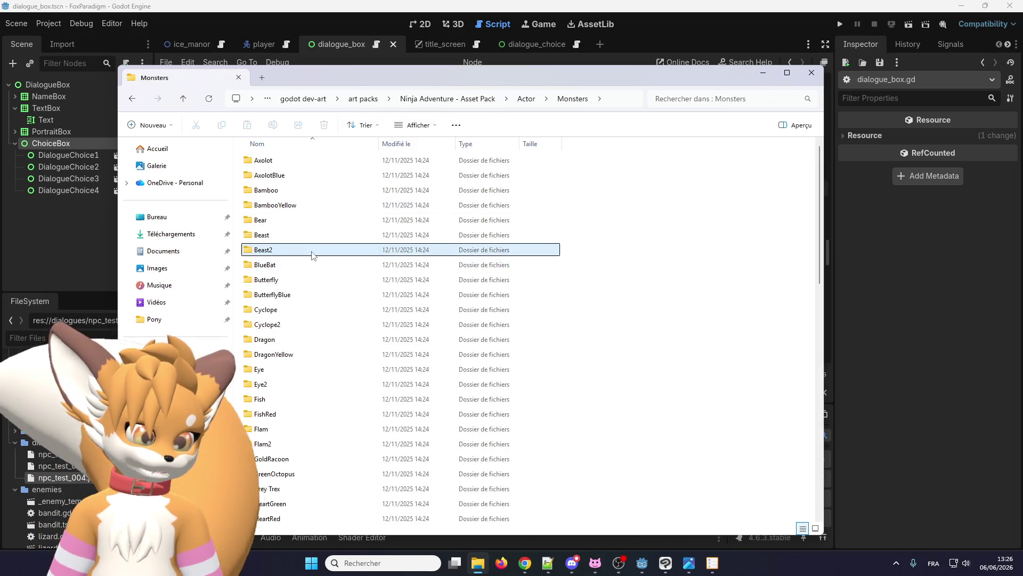
pyautogui.doubleClick(312, 251)
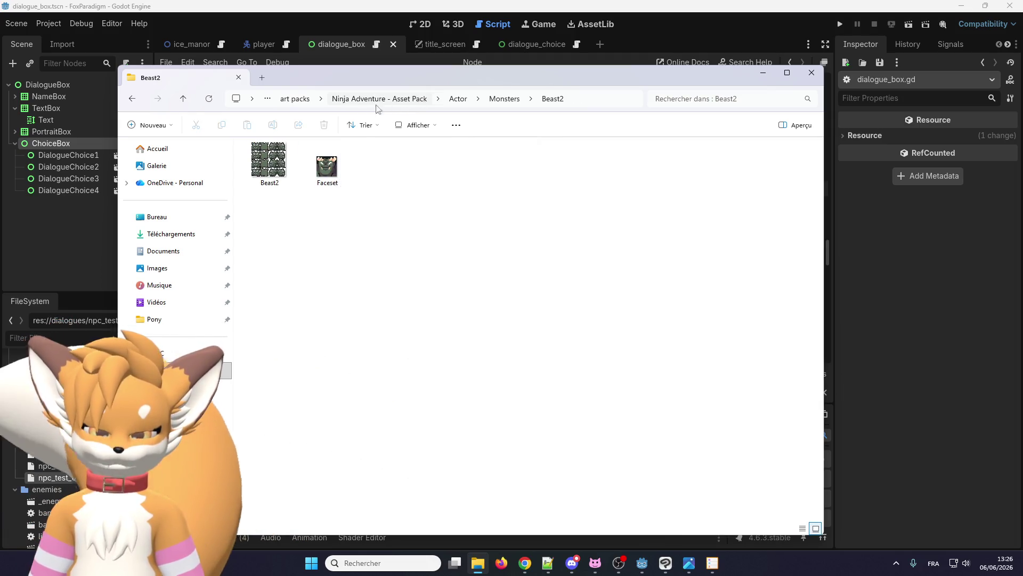
pyautogui.hotkey('alt', 'Tab')
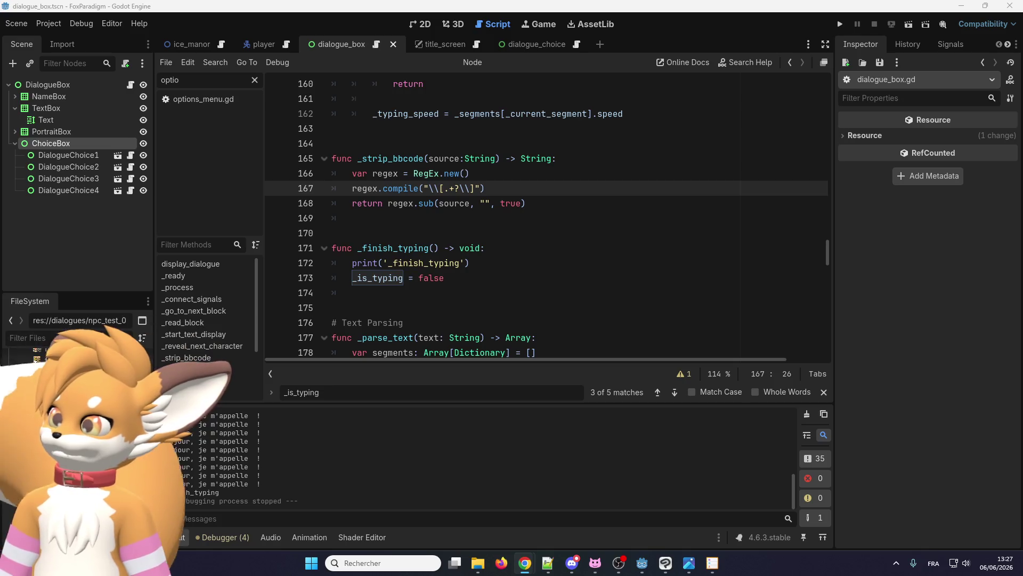
# Step: Switch from the Godot script editor to Chrome with the PMD Sprite Repository grid
pyautogui.hotkey('alt', 'Tab')
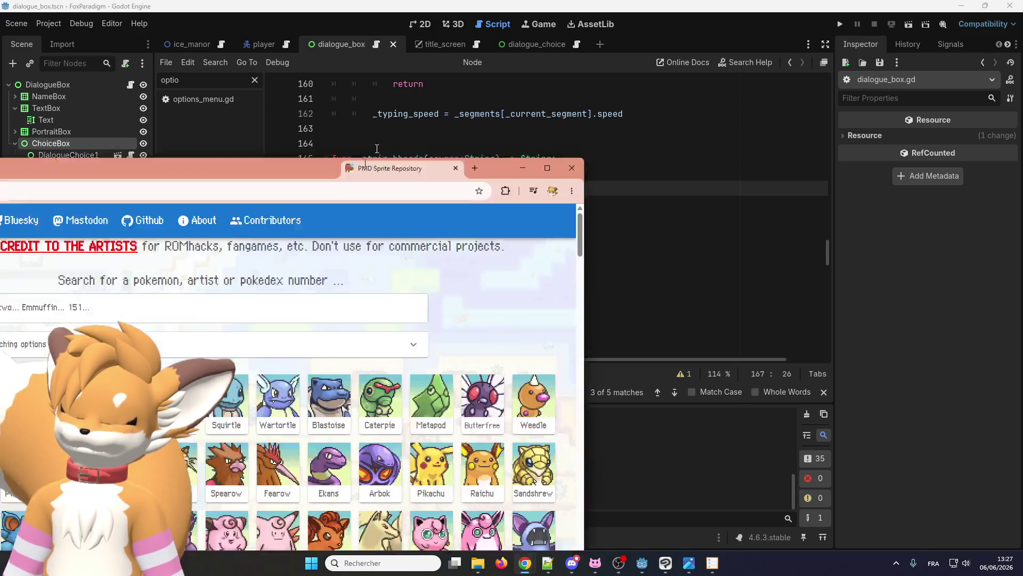
# Step: Maximize the Chrome window showing the PMD Sprite Repository
pyautogui.moveTo(614, 19)
pyautogui.mouseDown()
pyautogui.moveTo(625, 32)
pyautogui.moveTo(591, 34)
pyautogui.mouseUp()
pyautogui.doubleClick(590, 33)
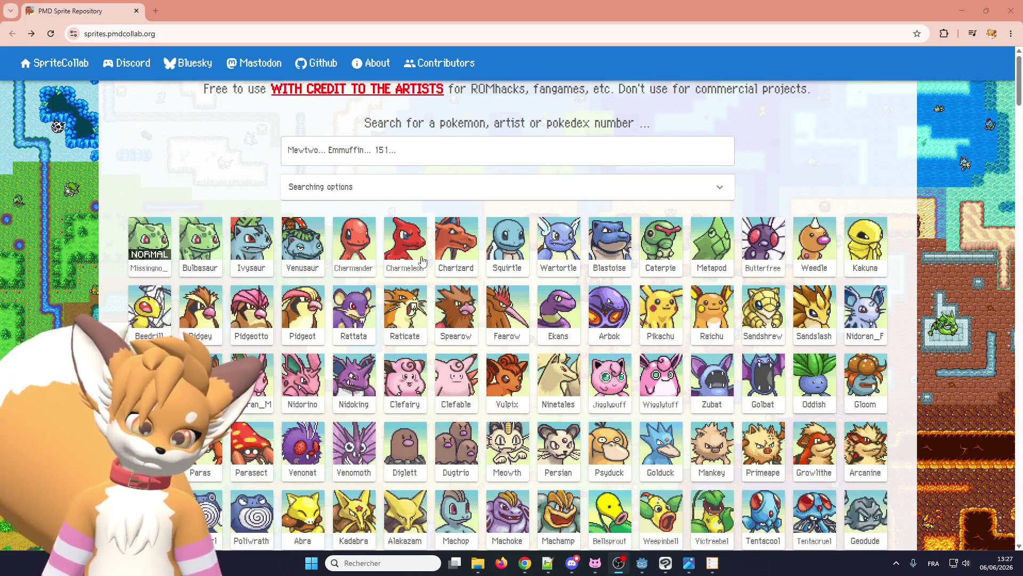
pyautogui.scroll(-20, 510, 399)
pyautogui.scroll(-20, 510, 398)
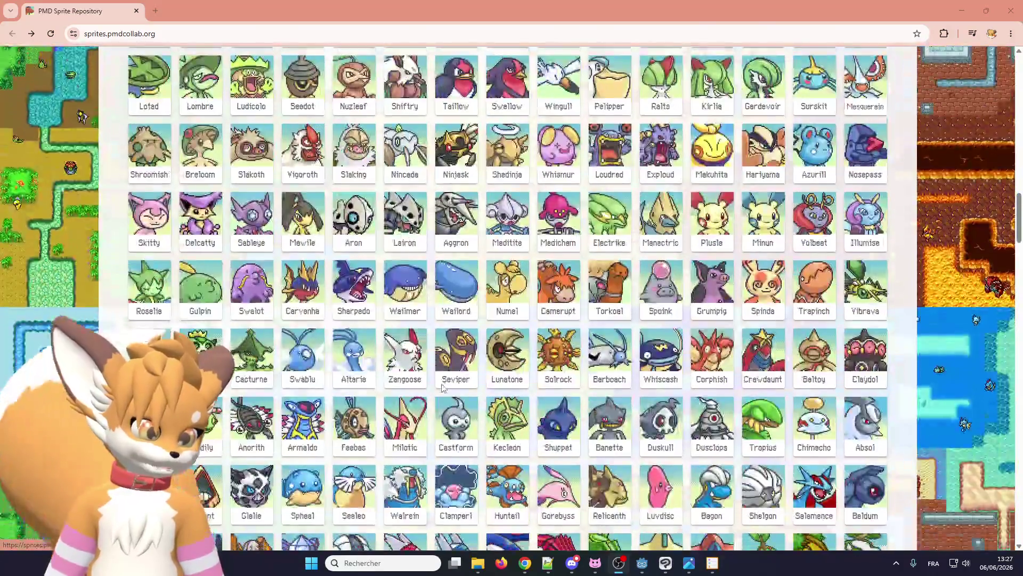
pyautogui.scroll(-11, 441, 389)
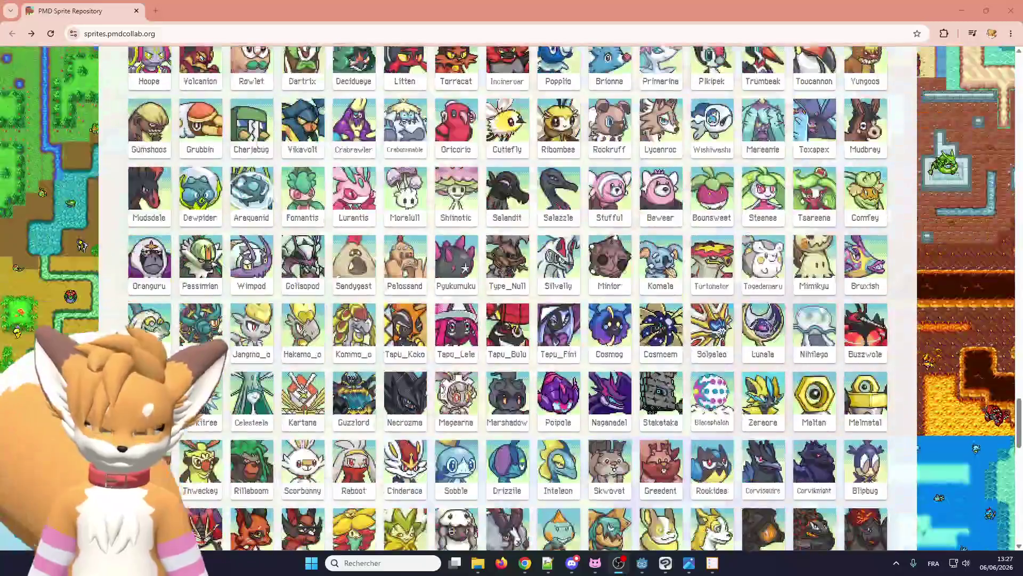
# Step: Scroll the Pokémon grid to the final entries, Terapagos and Pecharunt
pyautogui.scroll(5, 472, 457)
pyautogui.scroll(-6, 473, 457)
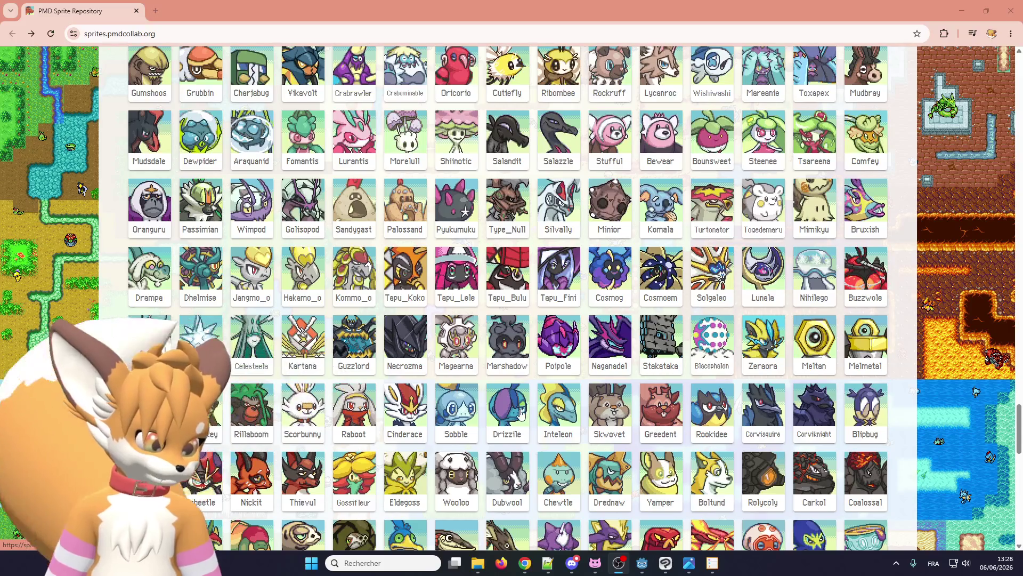
pyautogui.scroll(5, 549, 408)
pyautogui.scroll(5, 548, 407)
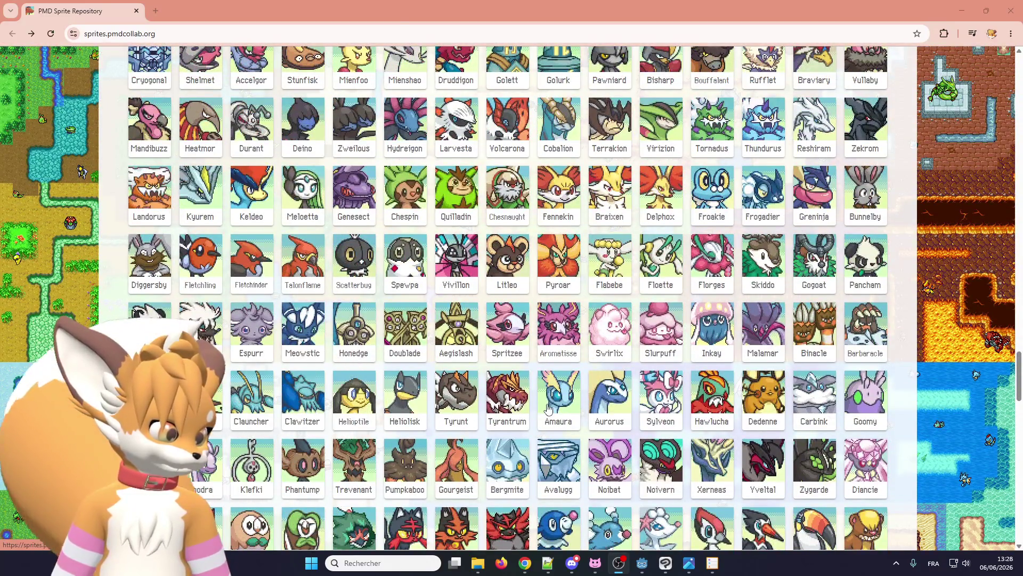
pyautogui.scroll(5, 542, 407)
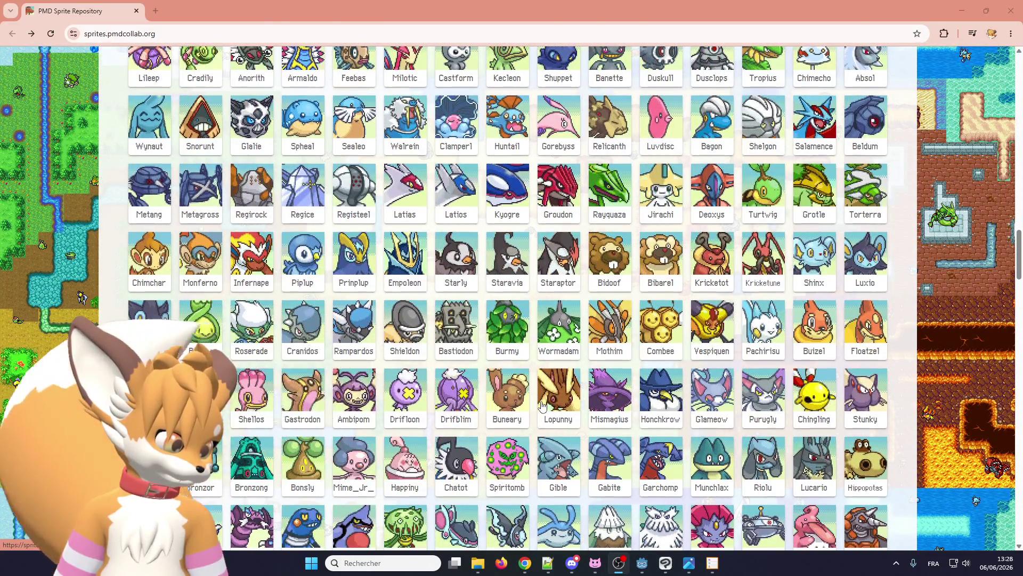
pyautogui.scroll(-1, 542, 405)
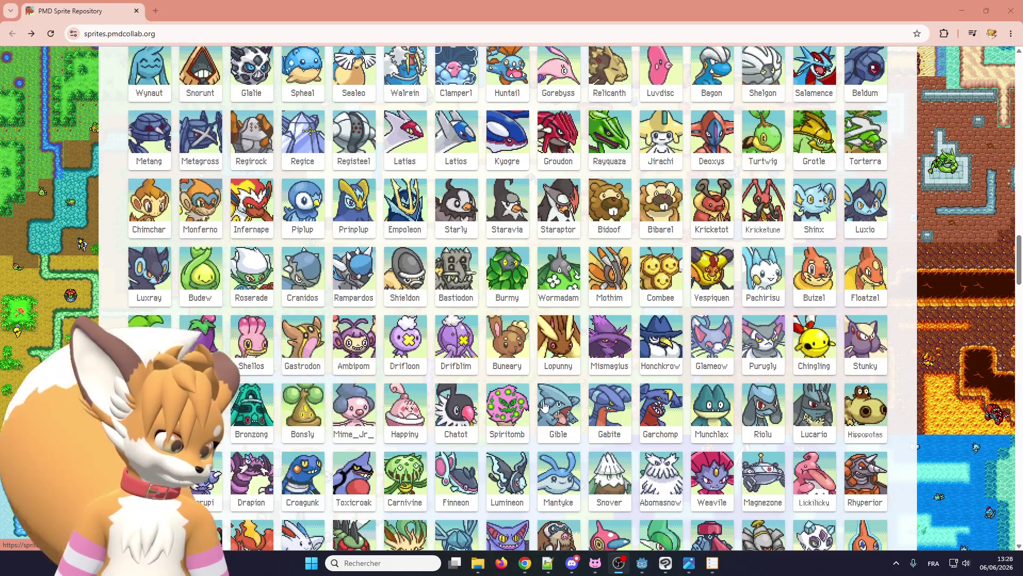
pyautogui.scroll(4, 543, 406)
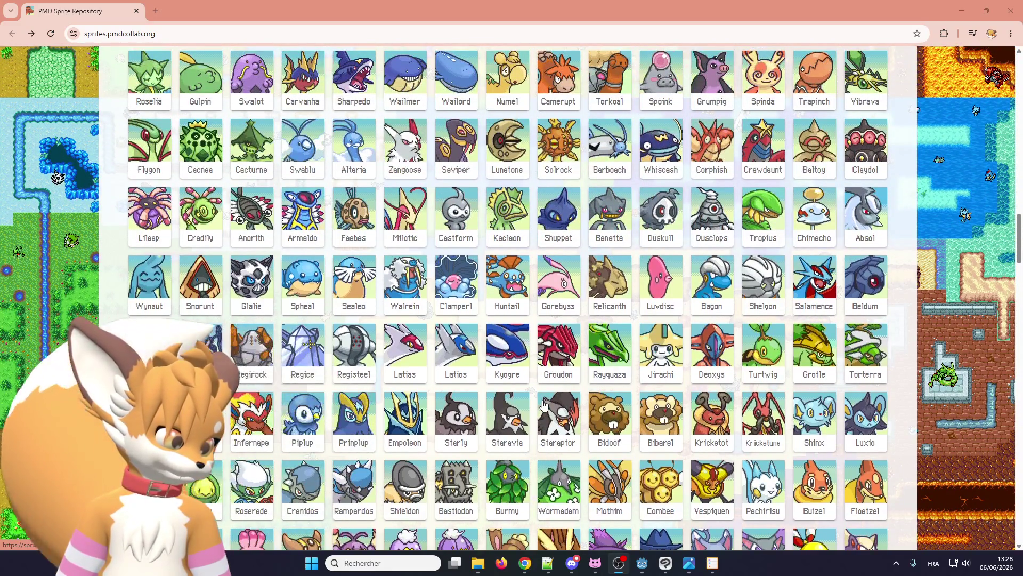
pyautogui.scroll(3, 543, 405)
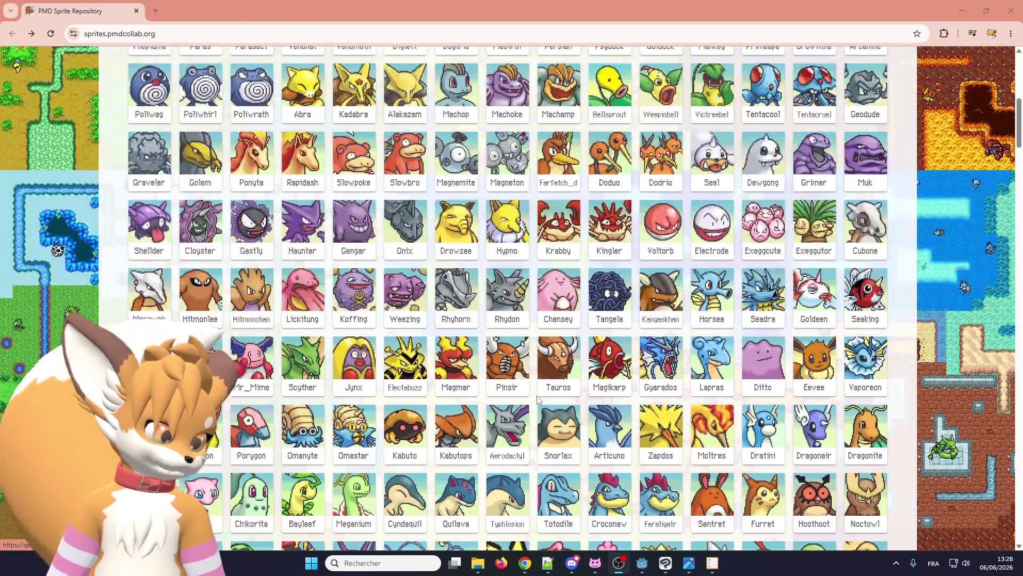
pyautogui.scroll(3, 539, 399)
pyautogui.scroll(-4, 538, 400)
pyautogui.scroll(5, 561, 450)
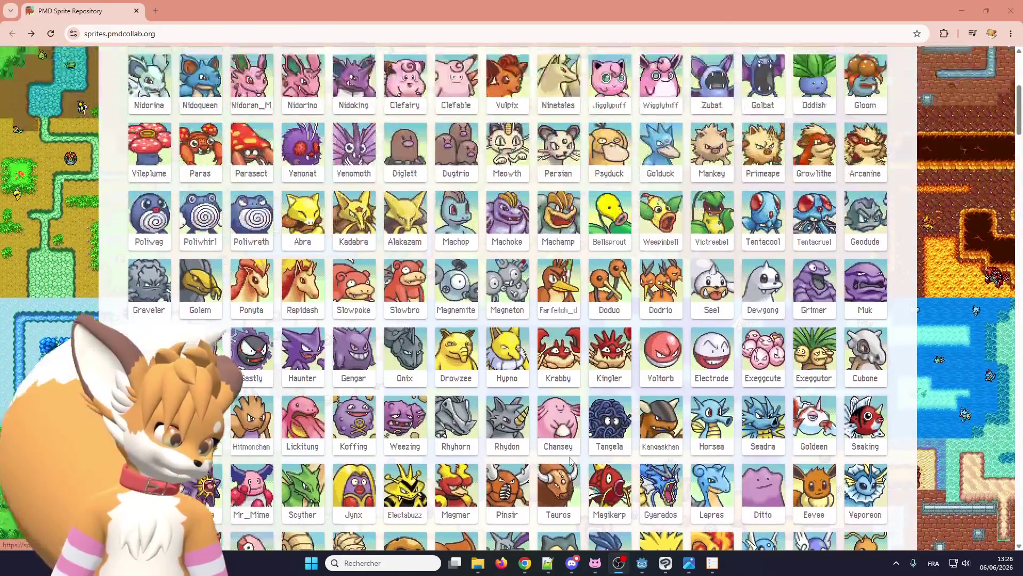
pyautogui.scroll(-20, 560, 449)
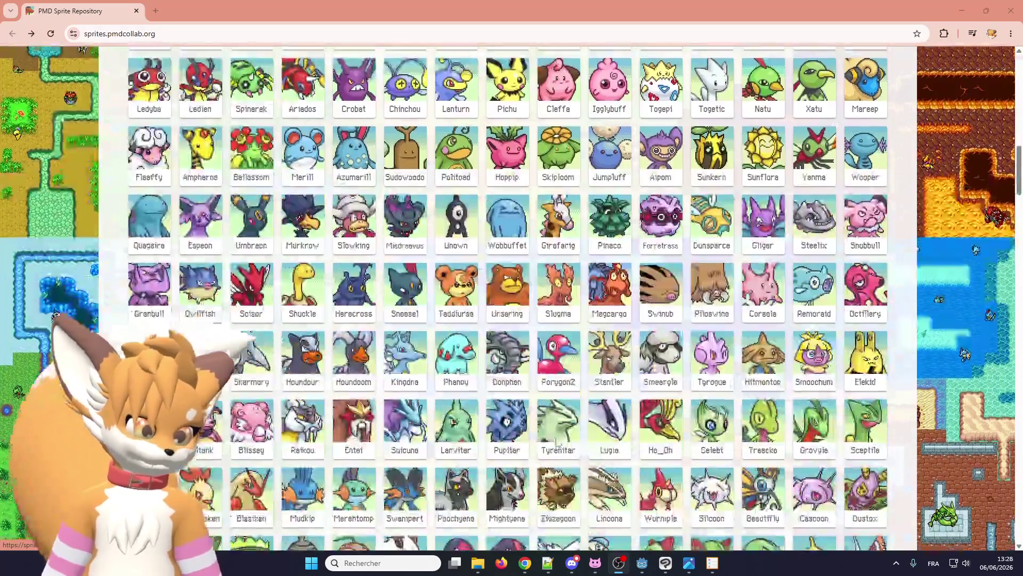
pyautogui.scroll(-20, 557, 443)
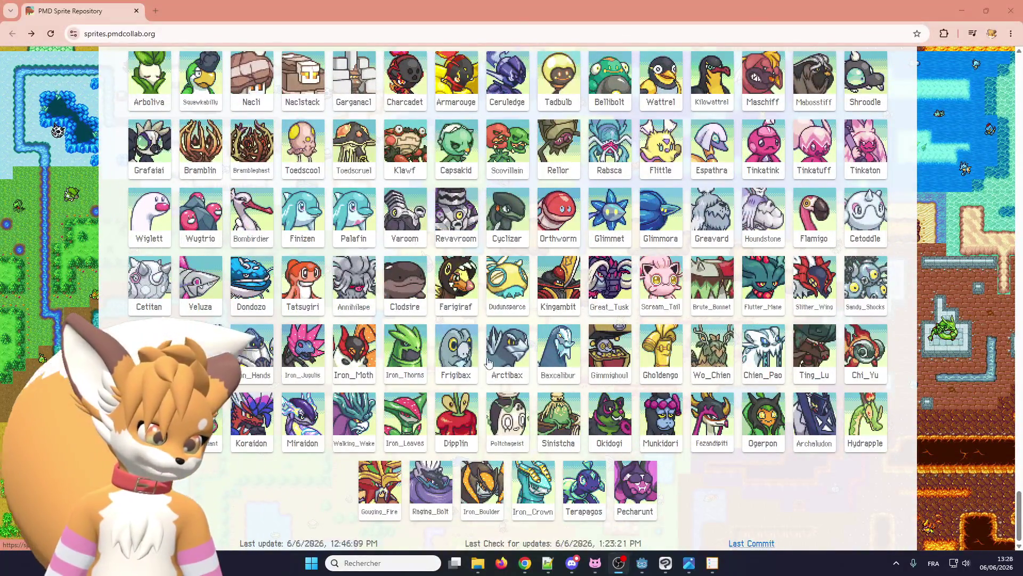
pyautogui.scroll(11, 451, 358)
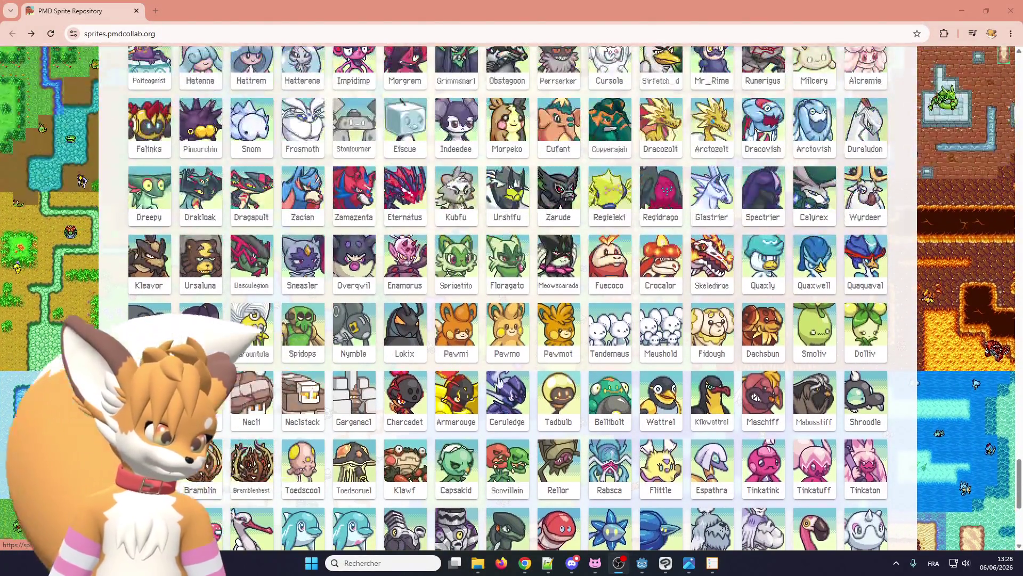
# Step: Scroll back up to the Galar sprites and open Inteleon's #0818 page
pyautogui.scroll(5, 549, 397)
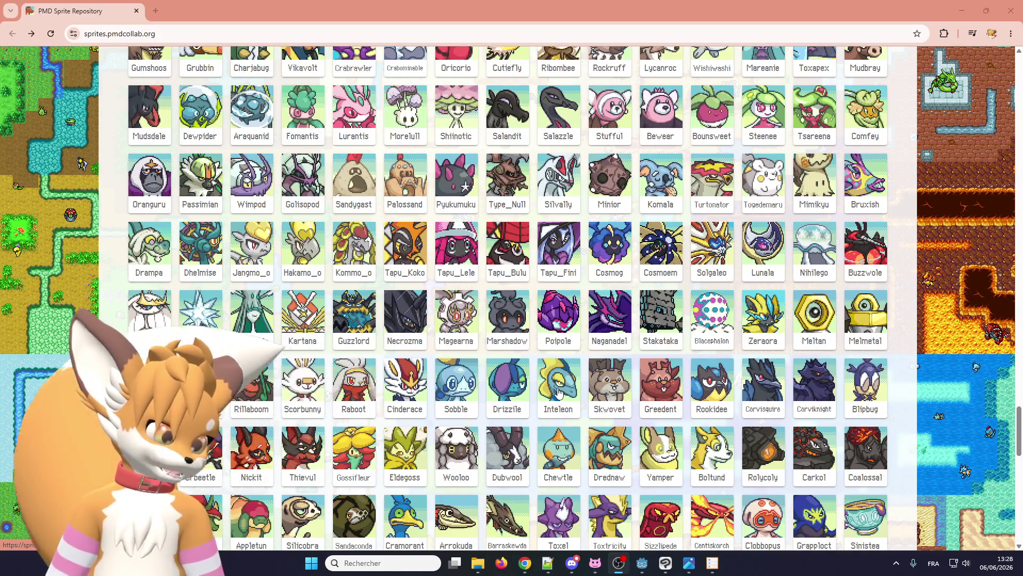
pyautogui.scroll(7, 558, 393)
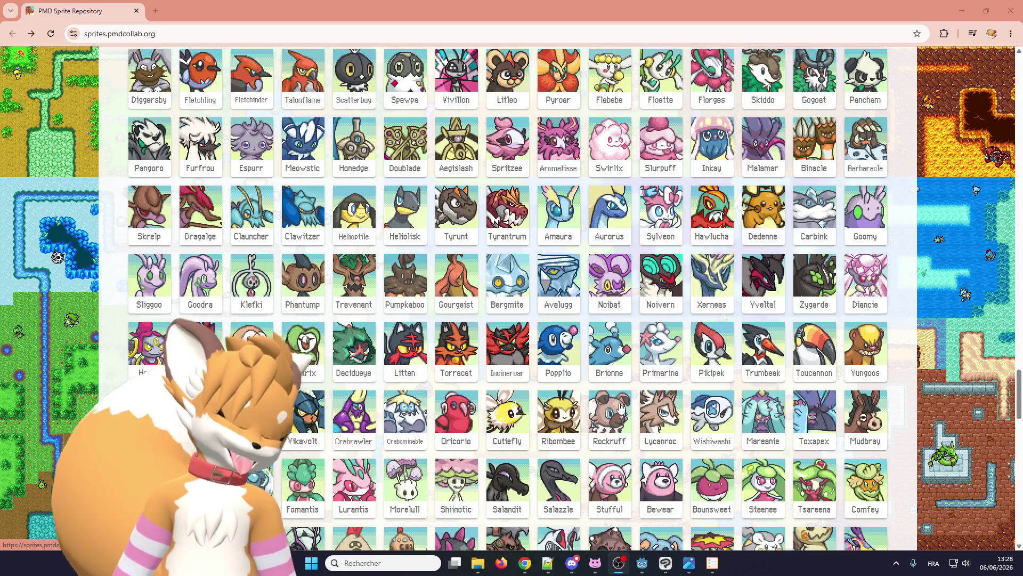
pyautogui.scroll(3, 634, 415)
pyautogui.scroll(4, 635, 416)
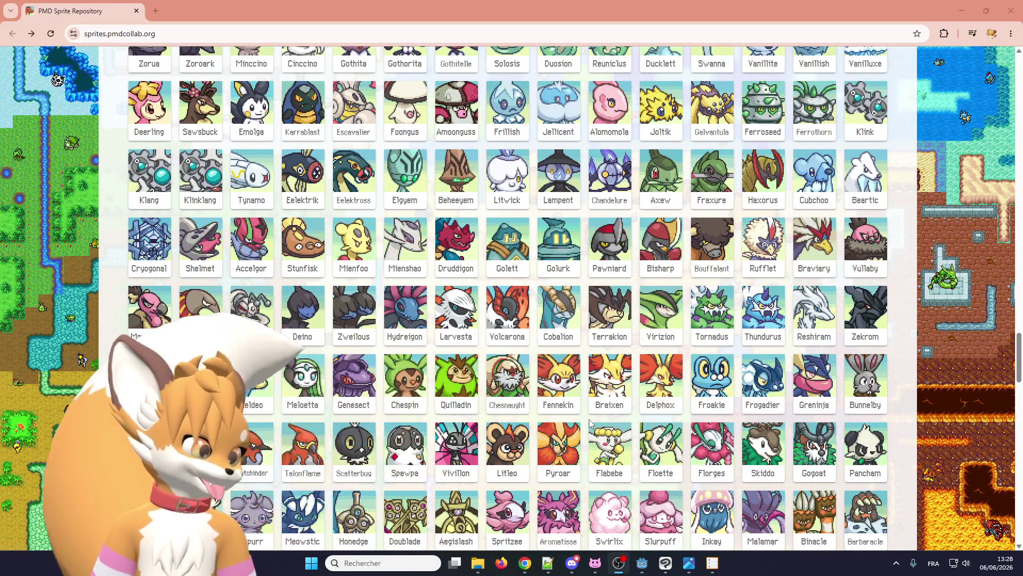
pyautogui.scroll(-5, 596, 425)
pyautogui.scroll(-15, 596, 424)
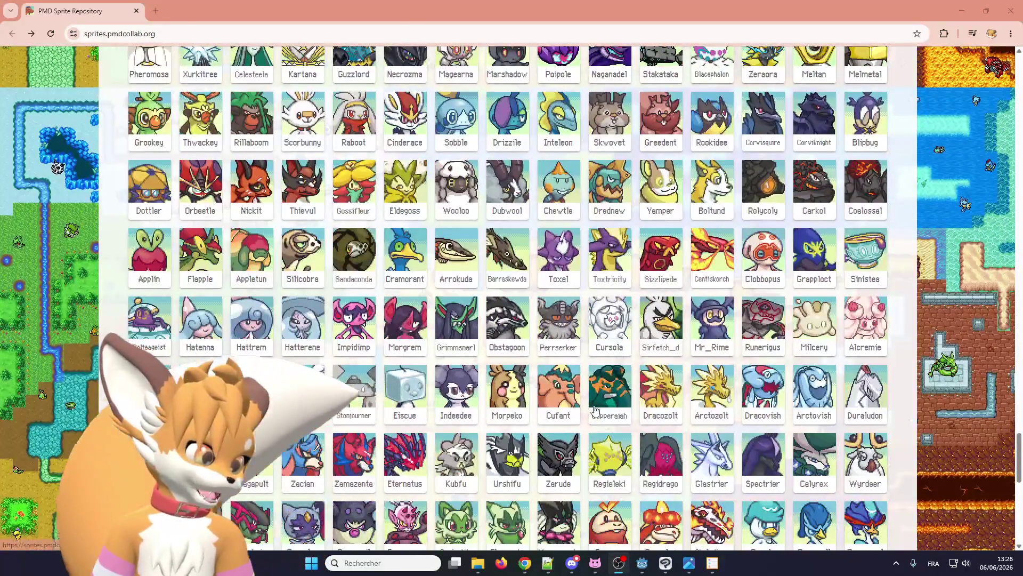
pyautogui.scroll(-6, 596, 409)
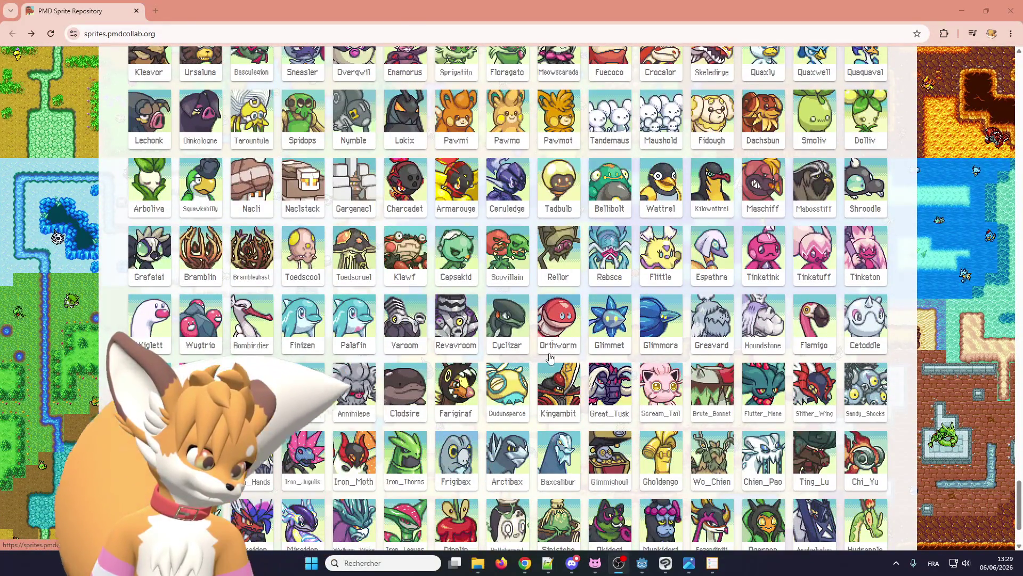
pyautogui.scroll(15, 545, 495)
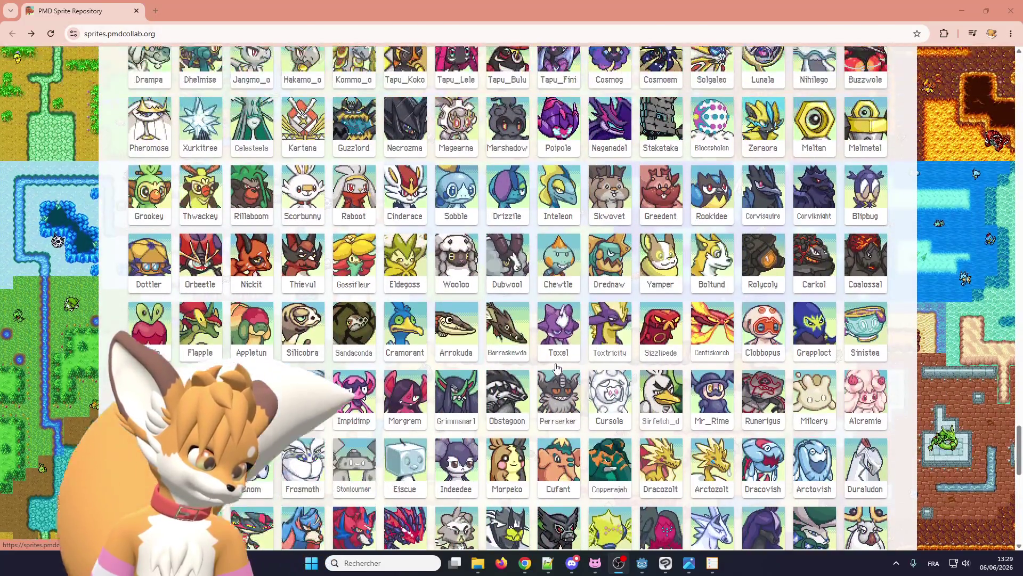
pyautogui.scroll(1, 558, 403)
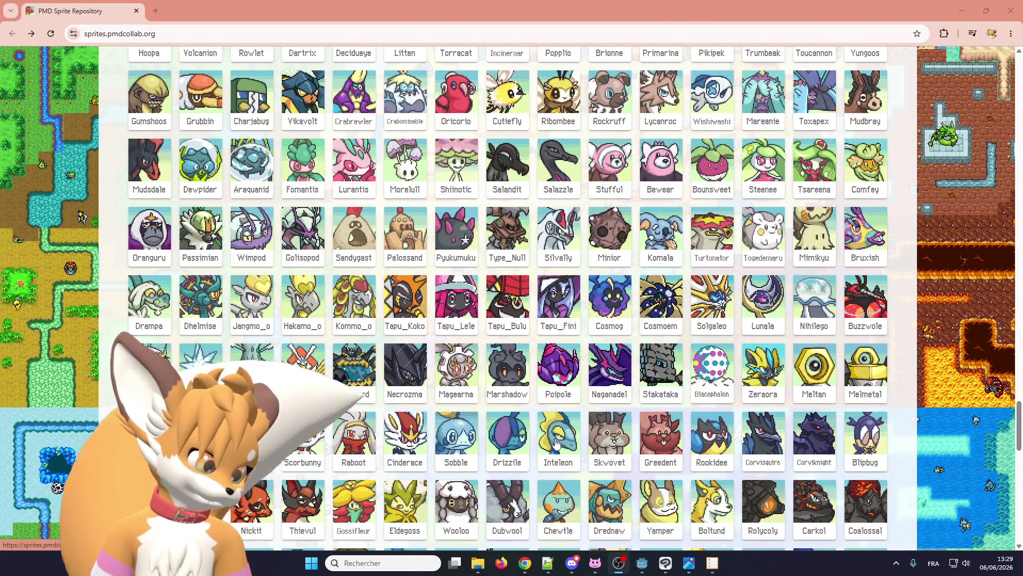
pyautogui.click(556, 443)
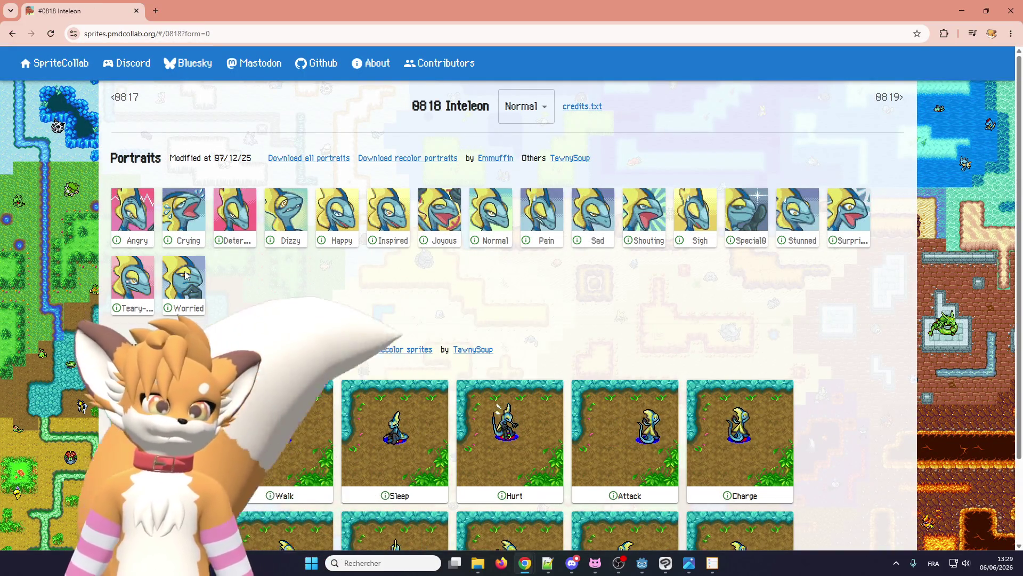
# Step: Save Inteleon's portrait sheet as portrait-0818 into Downloads
pyautogui.scroll(-2, 186, 275)
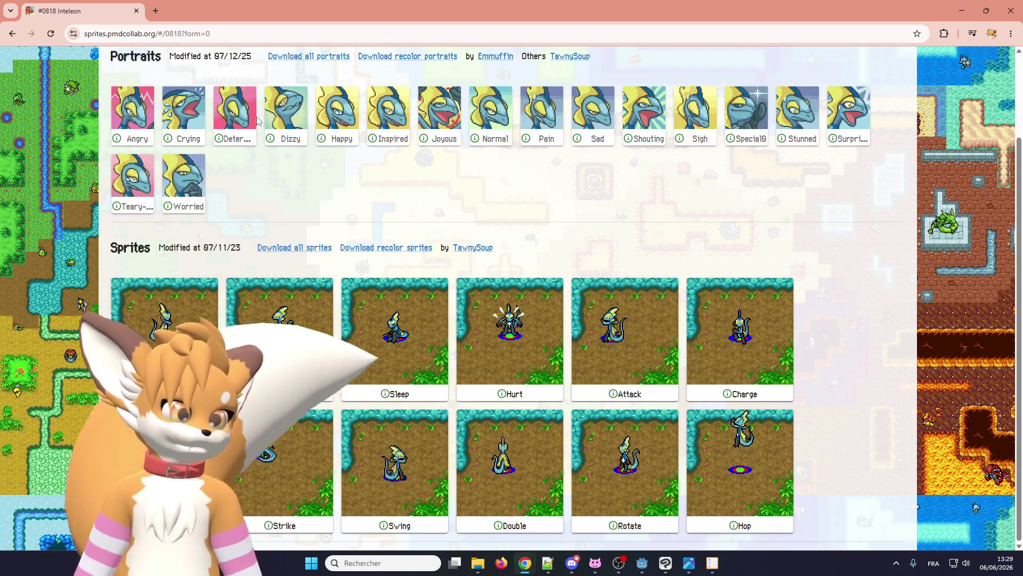
pyautogui.scroll(2, 267, 226)
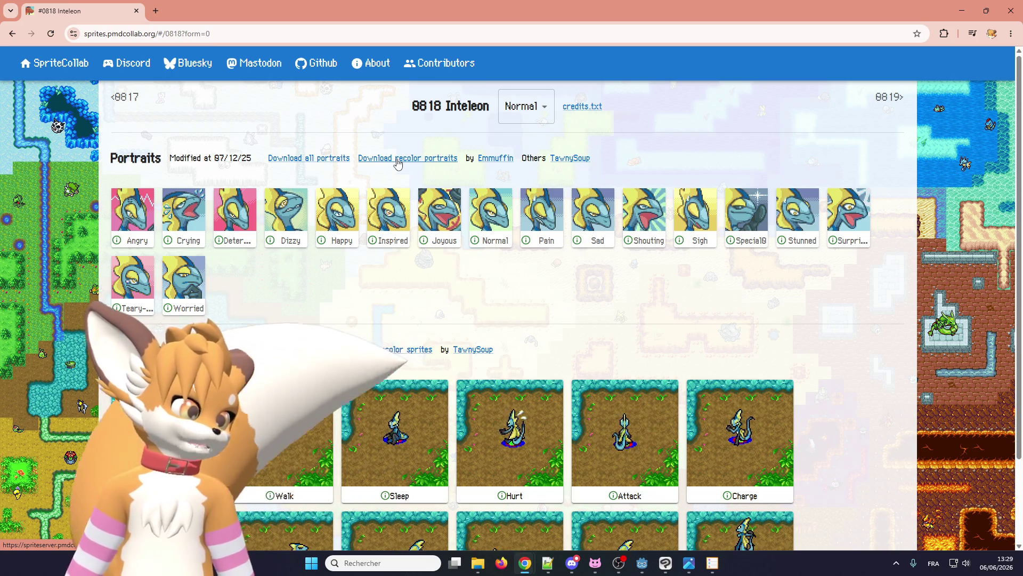
pyautogui.click(334, 157)
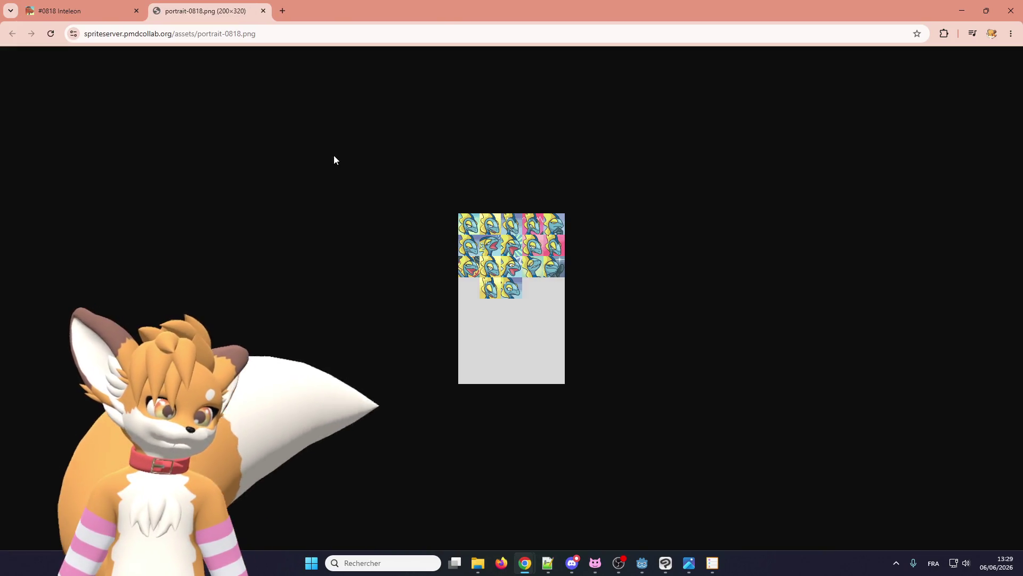
pyautogui.rightClick(493, 237)
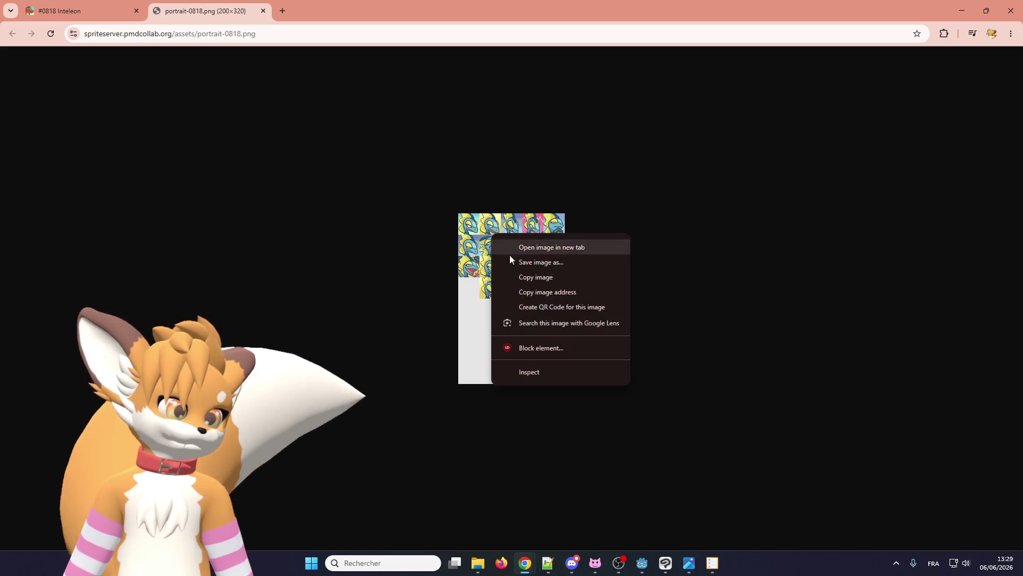
pyautogui.click(511, 257)
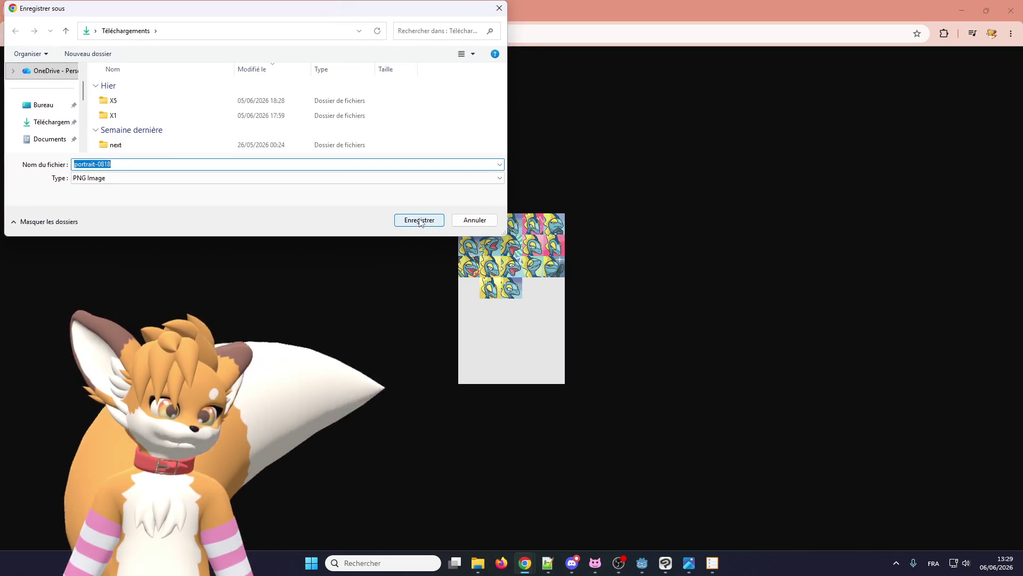
pyautogui.click(413, 221)
pyautogui.click(124, 9)
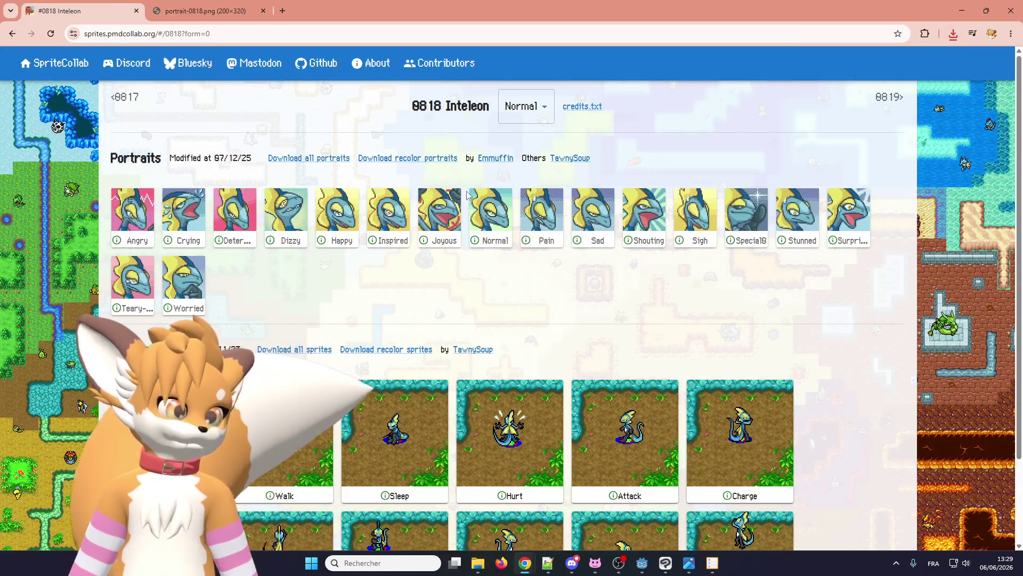
# Step: Save the recolor portrait sheet to Downloads, then close both image tabs
pyautogui.click(423, 159)
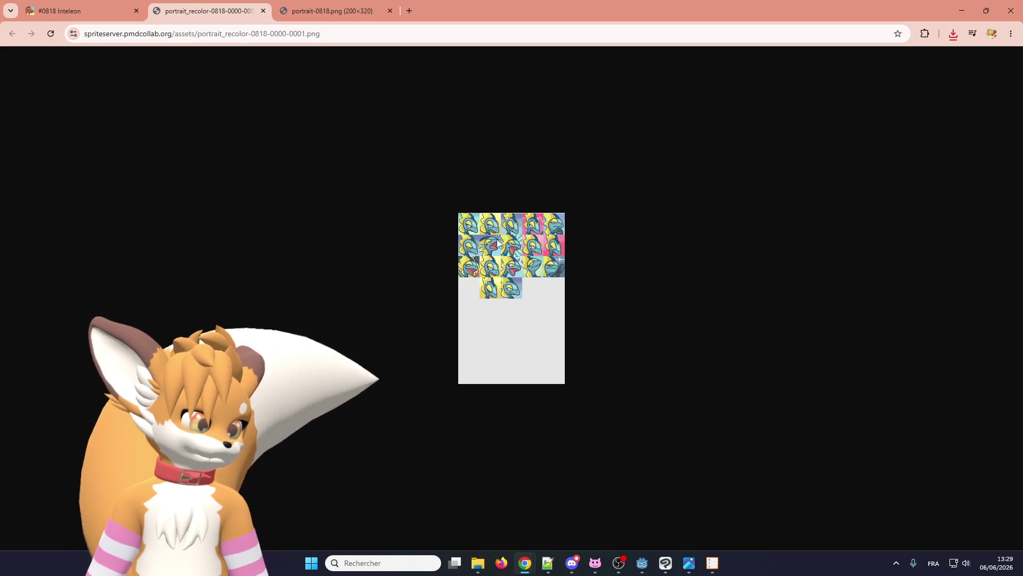
pyautogui.rightClick(498, 241)
pyautogui.click(527, 268)
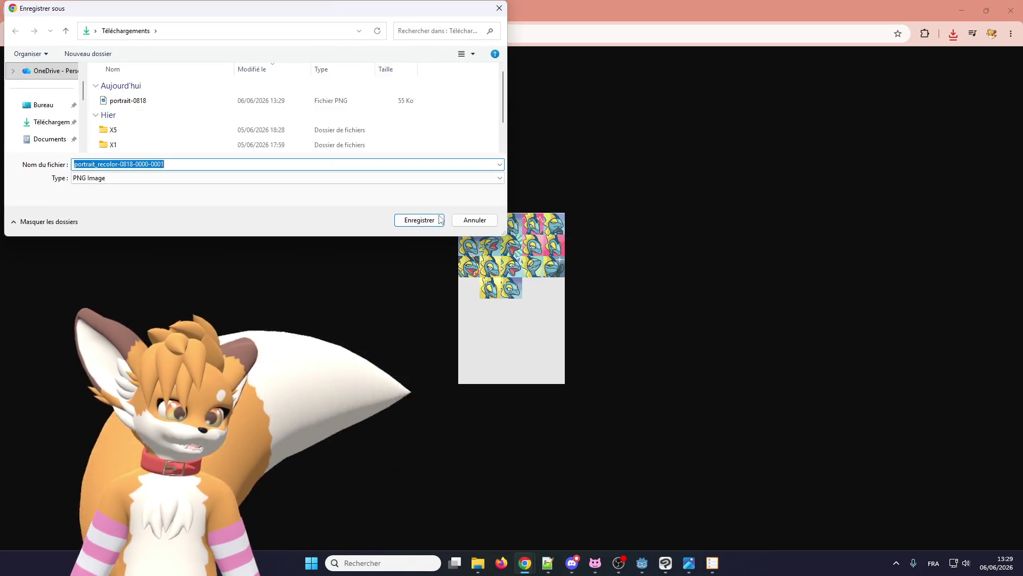
pyautogui.click(433, 219)
pyautogui.click(263, 12)
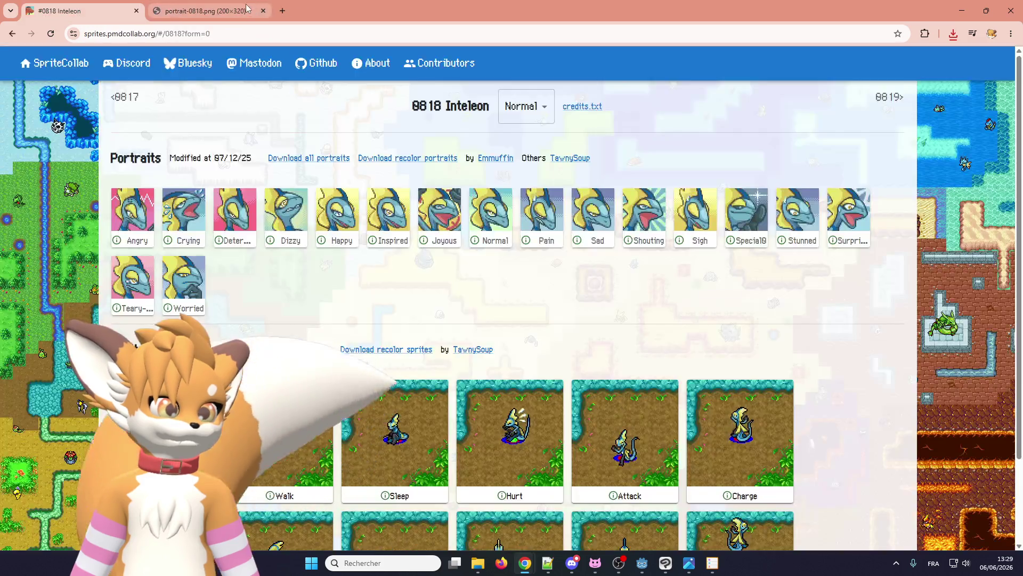
pyautogui.click(259, 11)
pyautogui.click(261, 11)
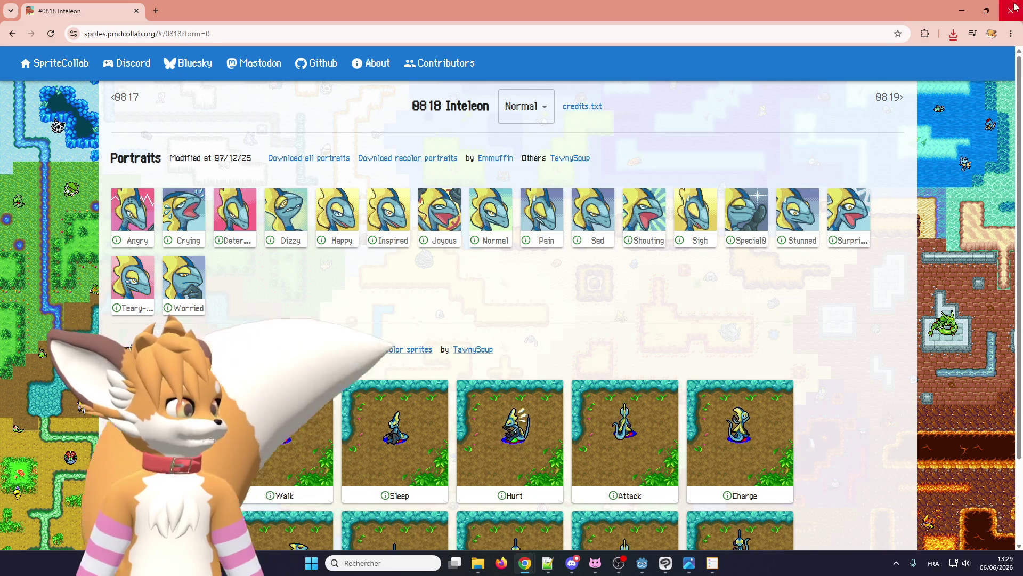
# Step: Switch back to Godot, then open File Explorer to find the downloaded recolor sheet
pyautogui.hotkey('alt', 'Tab')
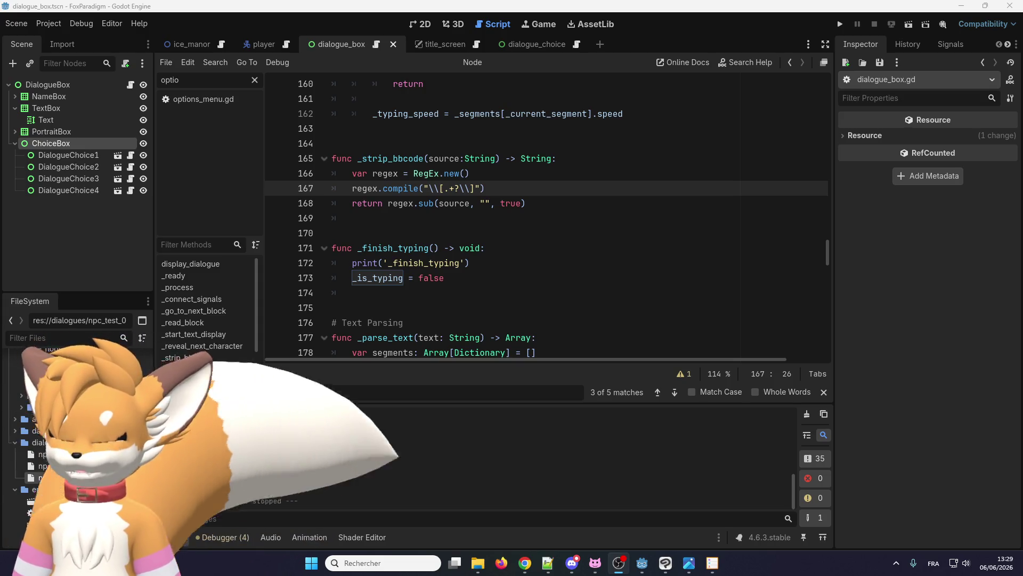
pyautogui.press('super+e')
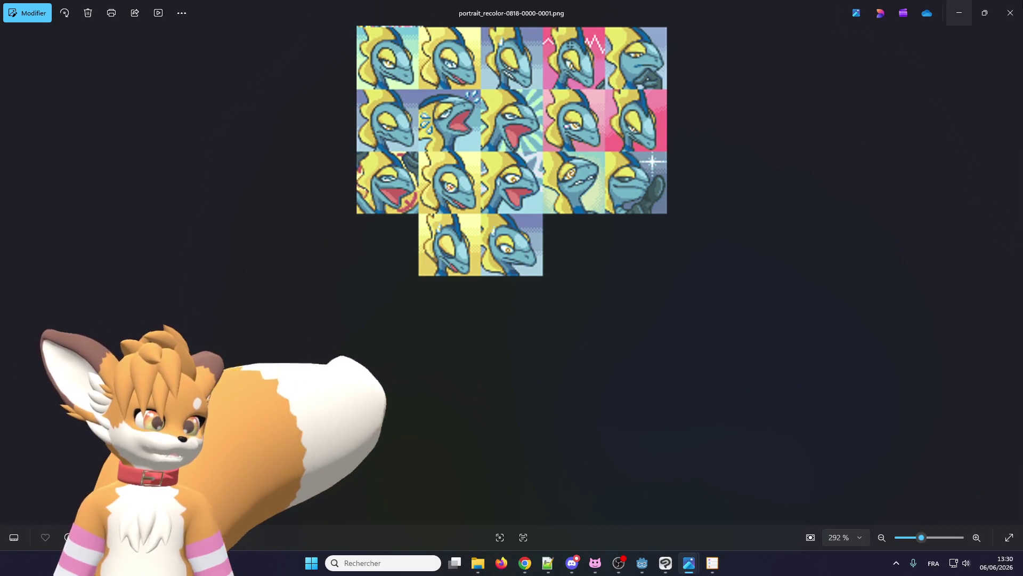
# Step: Close the Photos preview of portrait_recolor-0818-0000-0001.png and switch to Clip Studio Paint
pyautogui.click(1009, 13)
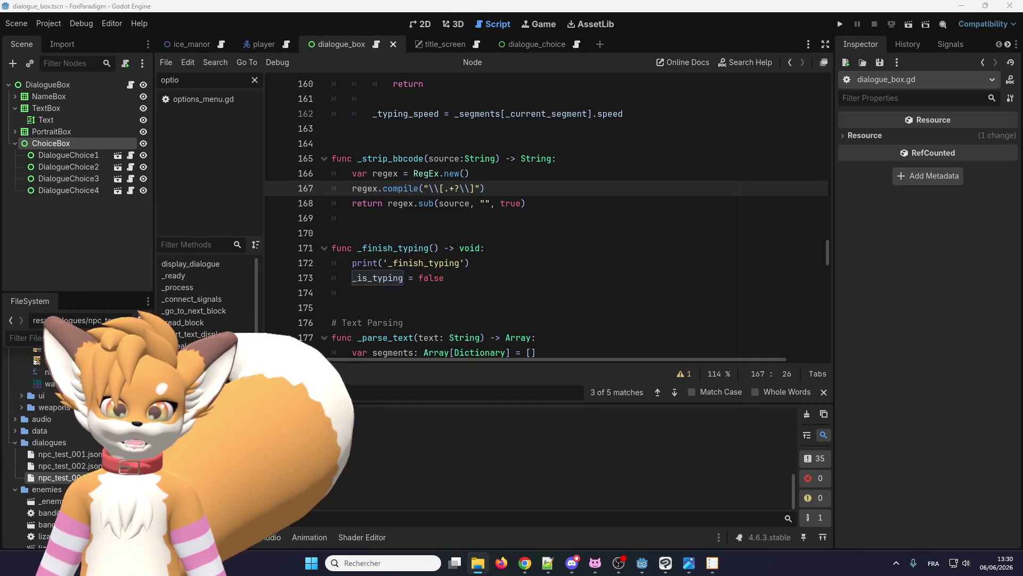
pyautogui.click(667, 564)
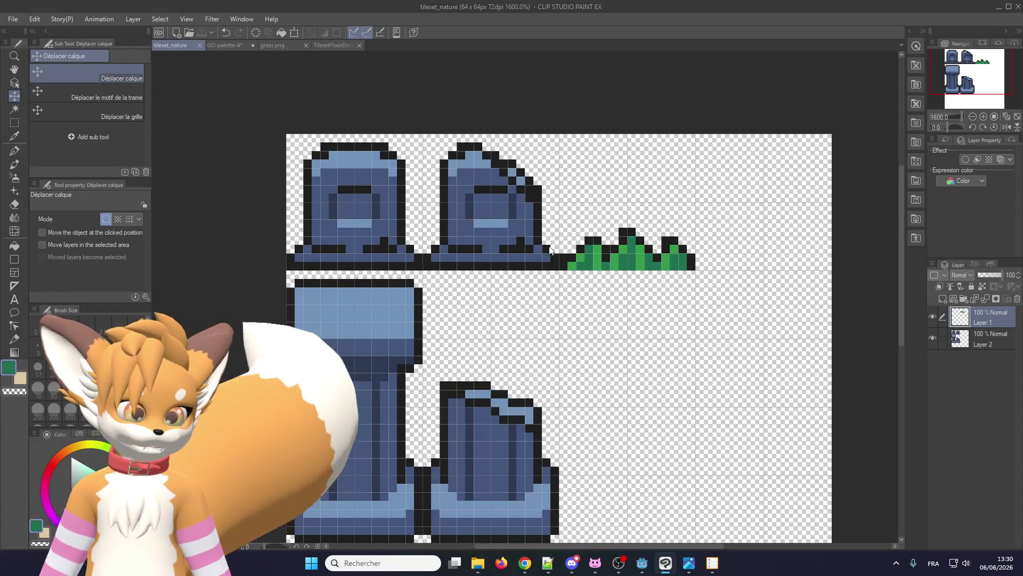
# Step: On the 200 × 320 portrait-0818 sheet, open Change Canvas Size anchored top-left
pyautogui.scroll(5, 473, 222)
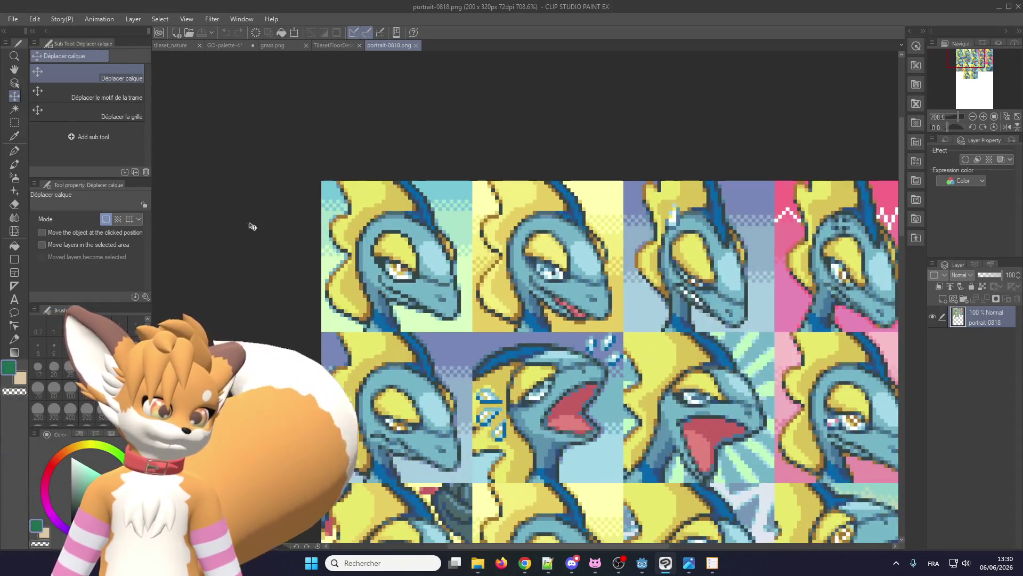
pyautogui.press('m')
pyautogui.scroll(-5, 309, 192)
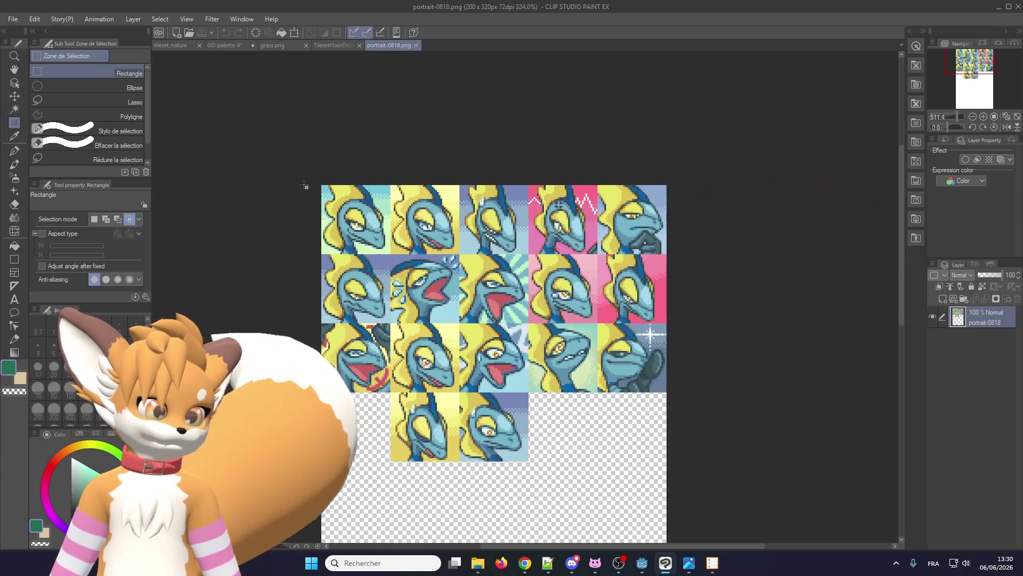
pyautogui.scroll(-2, 558, 390)
pyautogui.scroll(4, 509, 365)
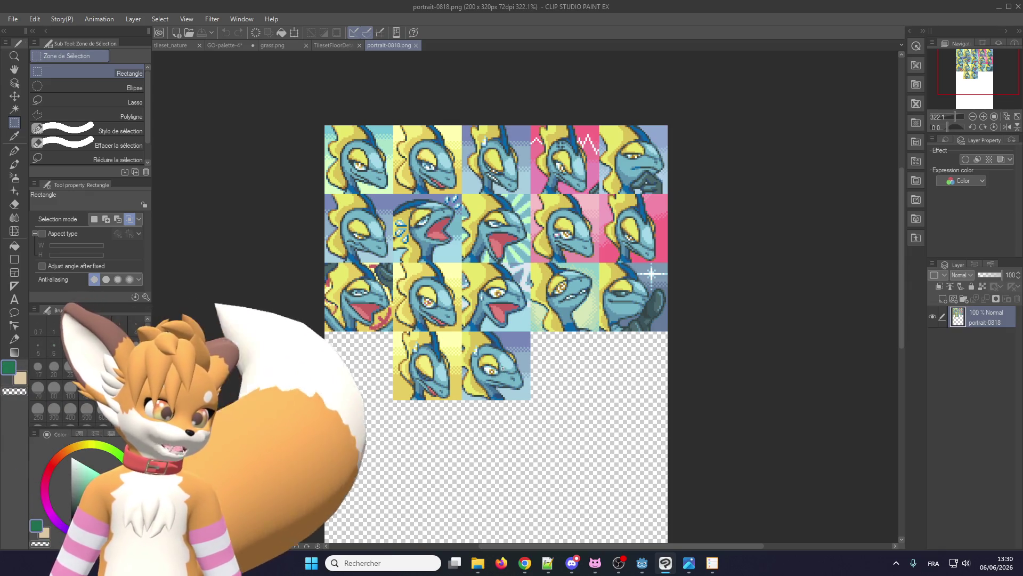
pyautogui.scroll(-1, 500, 367)
pyautogui.scroll(1, 490, 369)
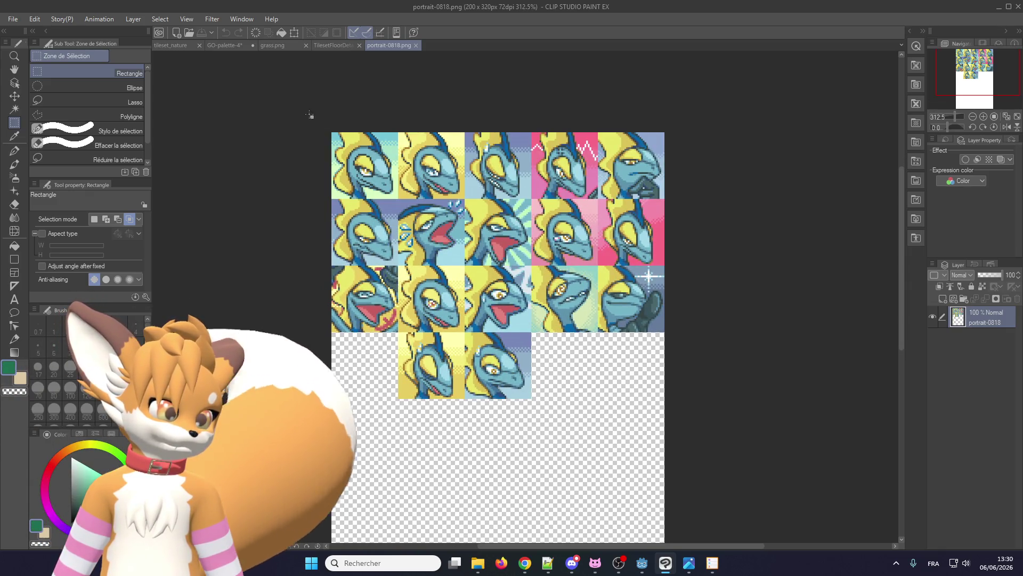
pyautogui.click(38, 20)
pyautogui.click(80, 318)
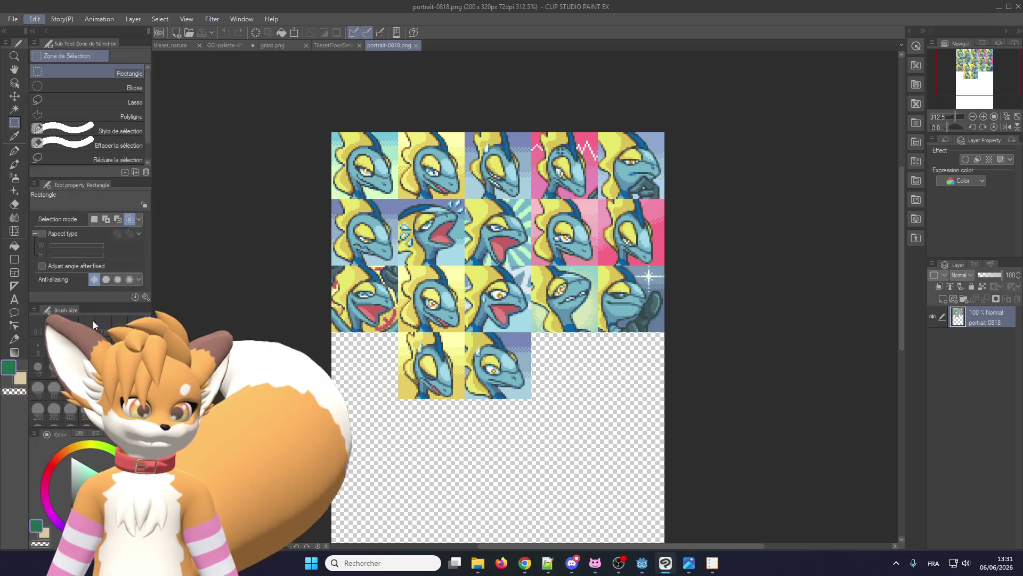
pyautogui.click(667, 217)
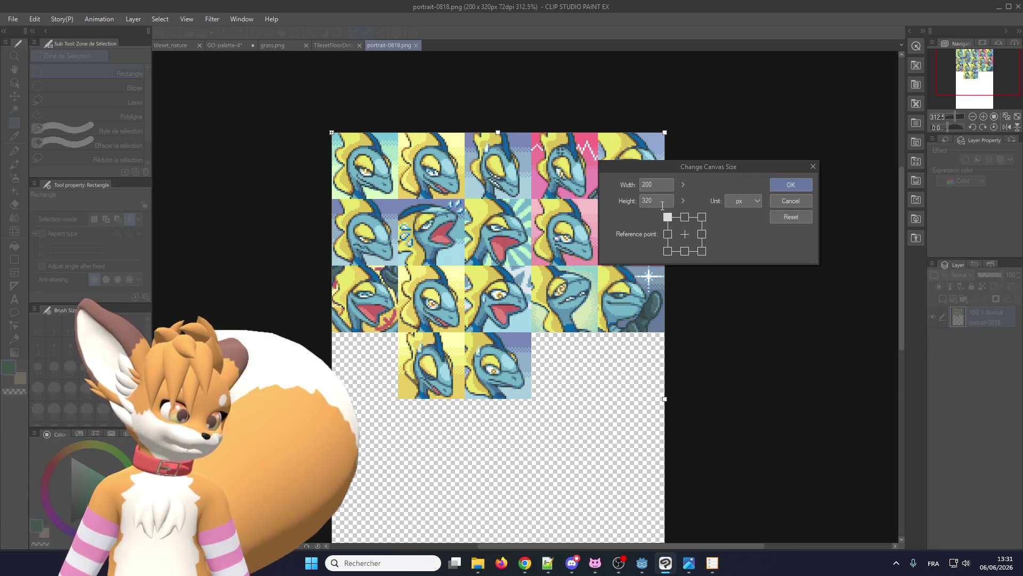
# Step: Trim the portrait sheet canvas from the bottom (169, then 161 px) and apply 200 × 160 px
pyautogui.scroll(-3, 330, 232)
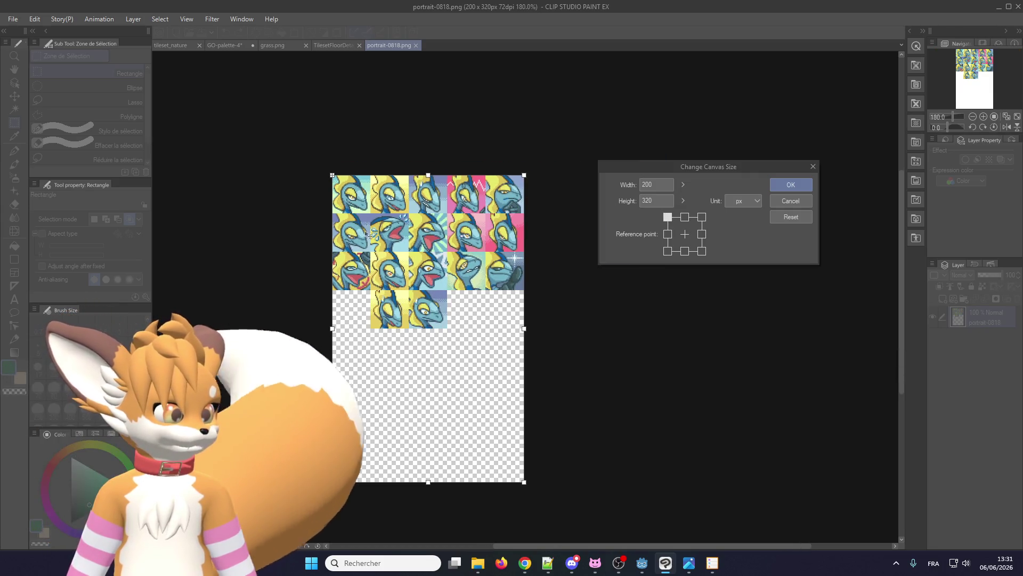
pyautogui.scroll(1, 448, 461)
pyautogui.moveTo(425, 488); pyautogui.dragTo(425, 309)
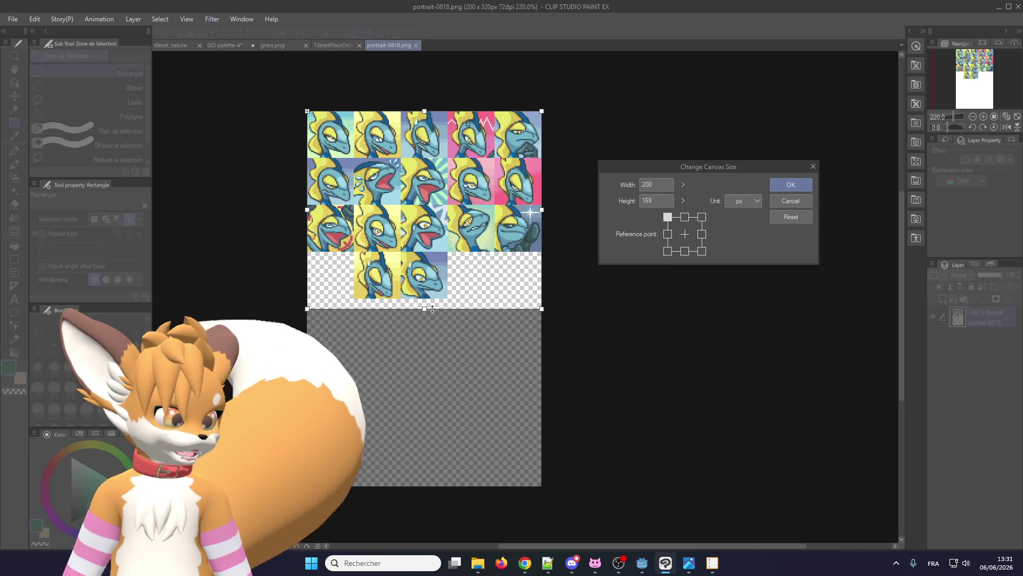
pyautogui.scroll(5, 471, 368)
pyautogui.moveTo(443, 361); pyautogui.dragTo(446, 343)
pyautogui.scroll(5, 445, 349)
pyautogui.scroll(-6, 446, 343)
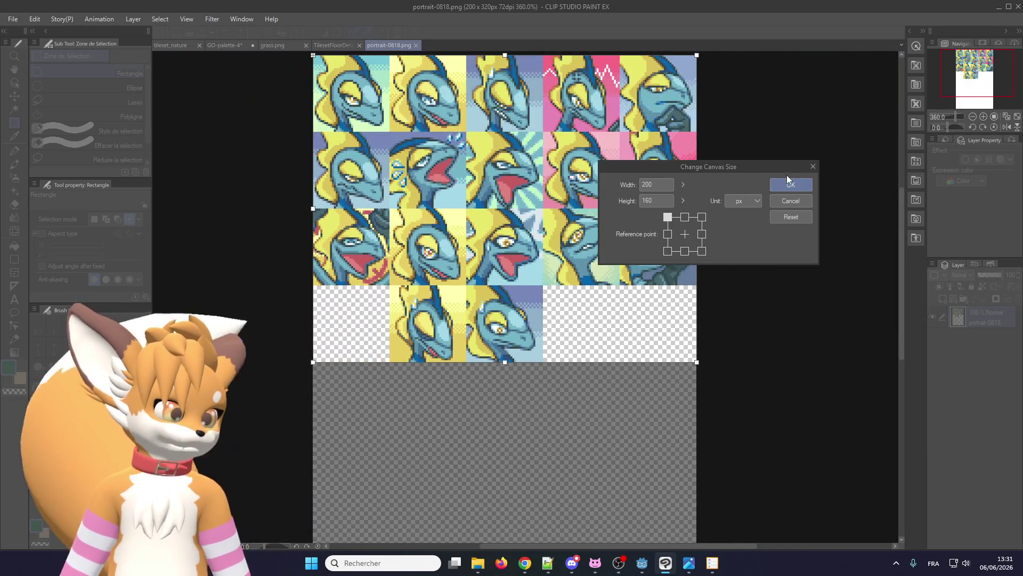
pyautogui.click(791, 184)
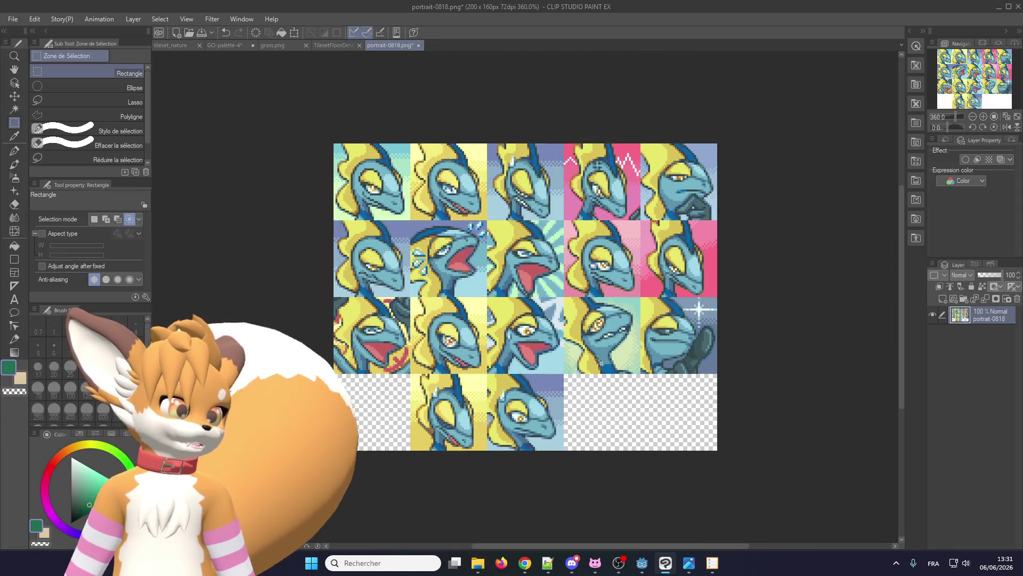
pyautogui.scroll(-1, 446, 288)
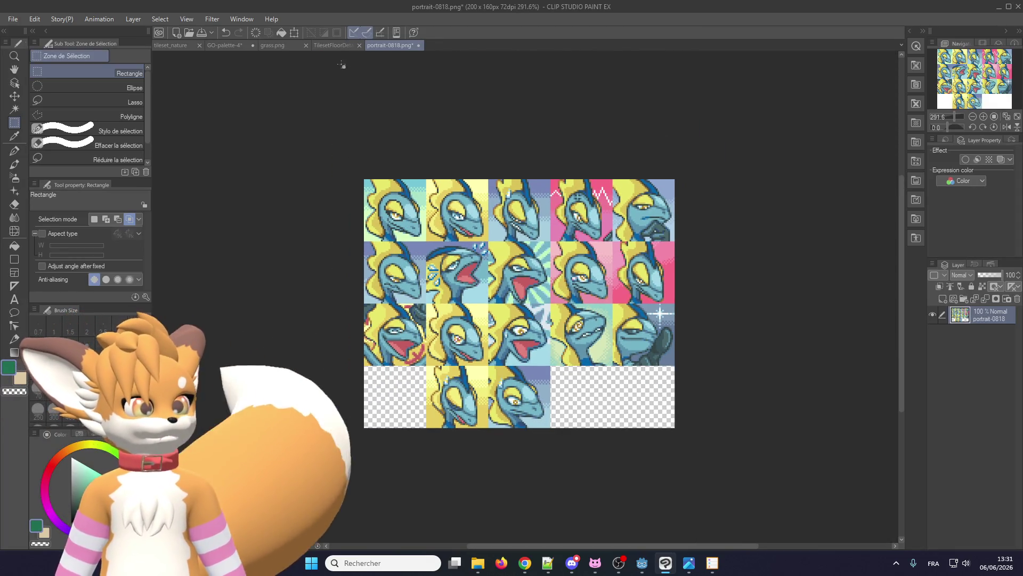
# Step: Export the single layer as a PNG named portrait_eralo, accepting the default export settings
pyautogui.click(13, 19)
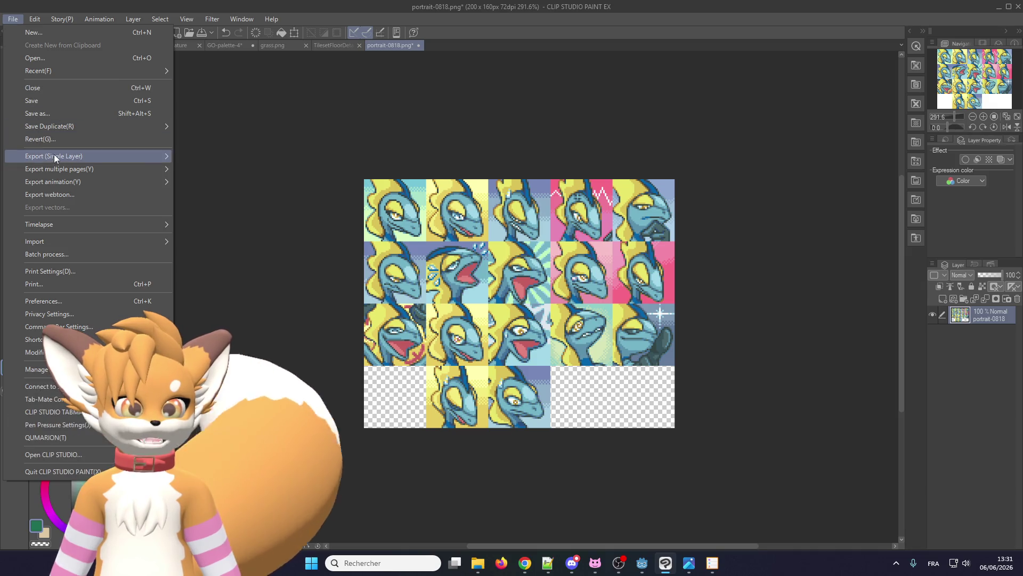
pyautogui.moveTo(54, 157)
pyautogui.click(250, 183)
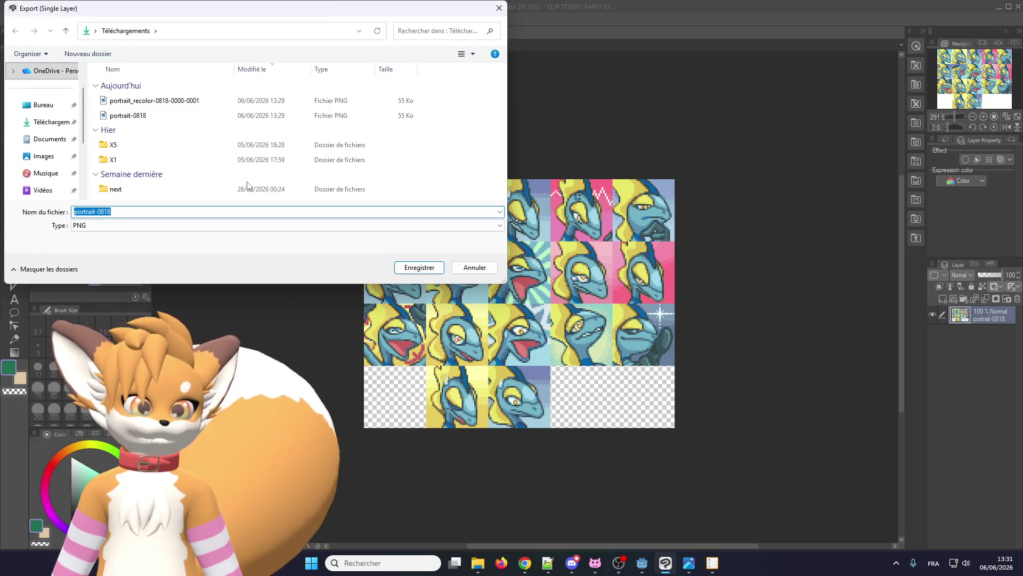
pyautogui.click(140, 212)
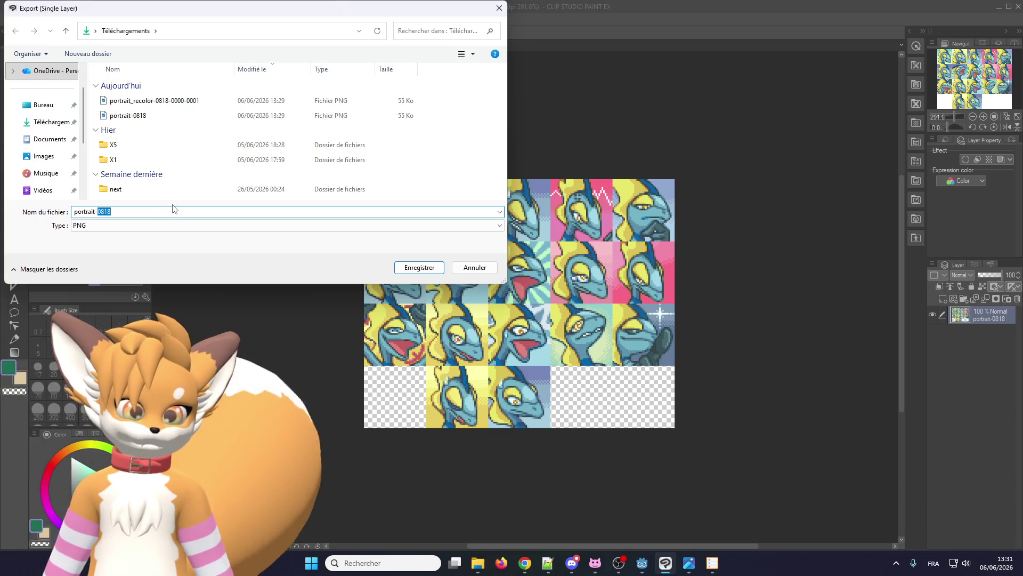
pyautogui.press('BackSpace')
pyautogui.press('BackSpace')
pyautogui.press('BackSpace')
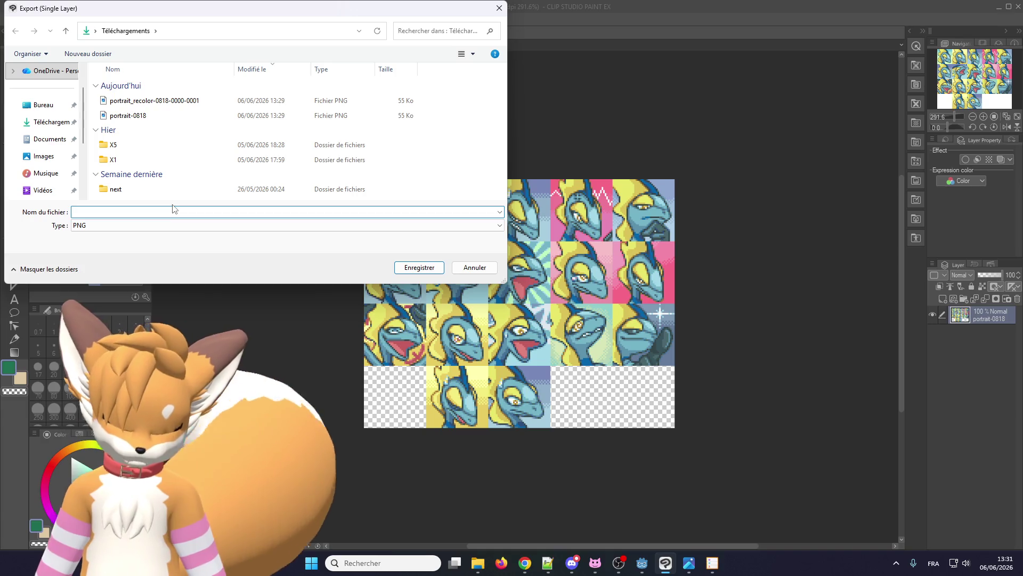
pyautogui.write('eralo')
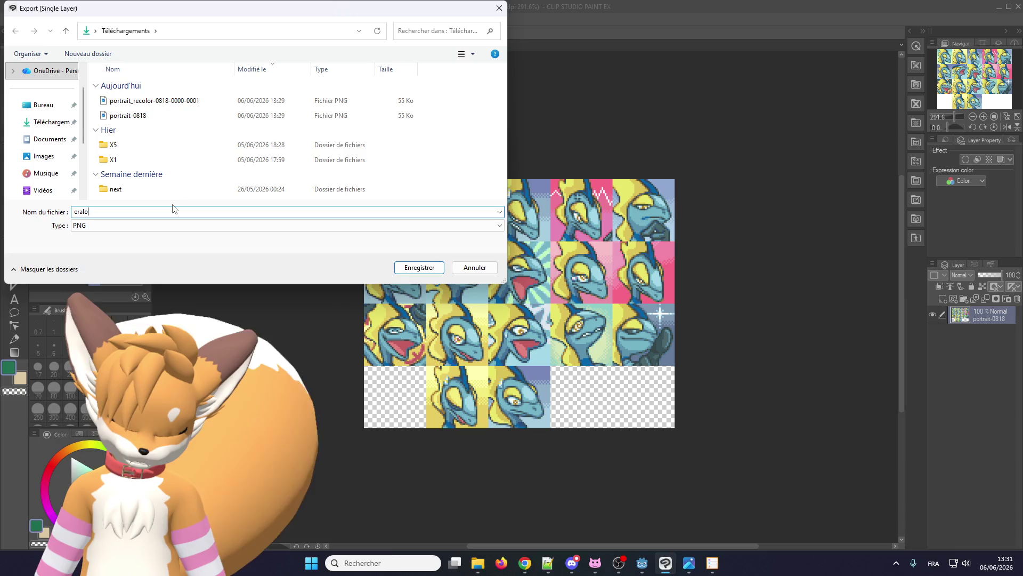
pyautogui.write('_port')
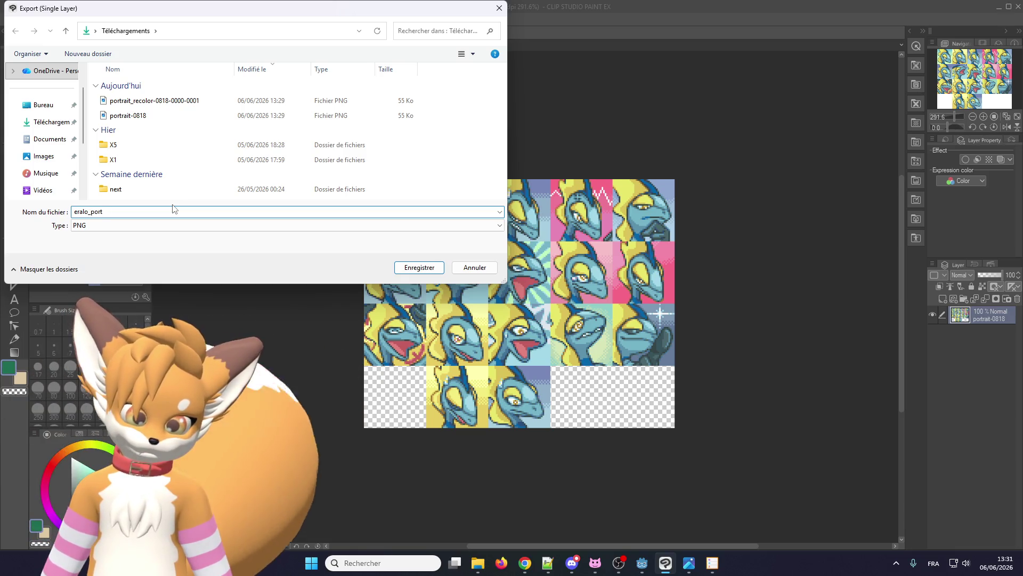
pyautogui.press('BackSpace')
pyautogui.press('BackSpace')
pyautogui.press('BackSpace')
pyautogui.write('por')
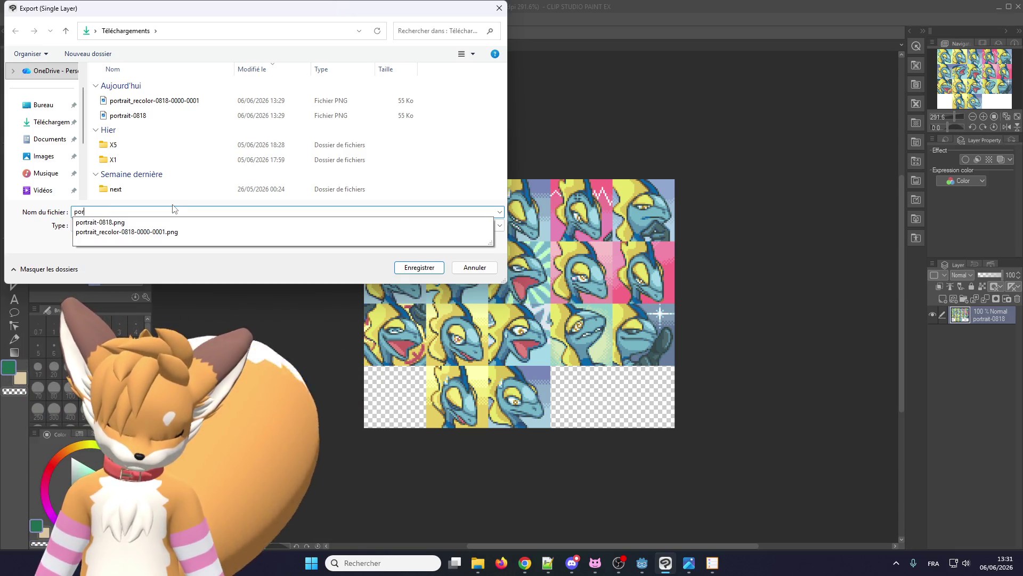
pyautogui.write('trait_eralo')
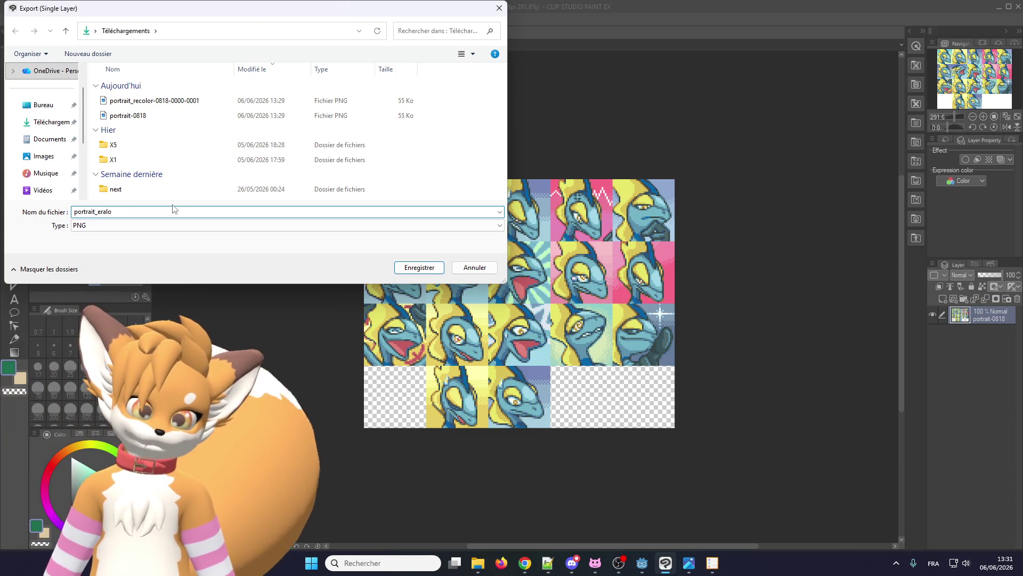
pyautogui.press('Return')
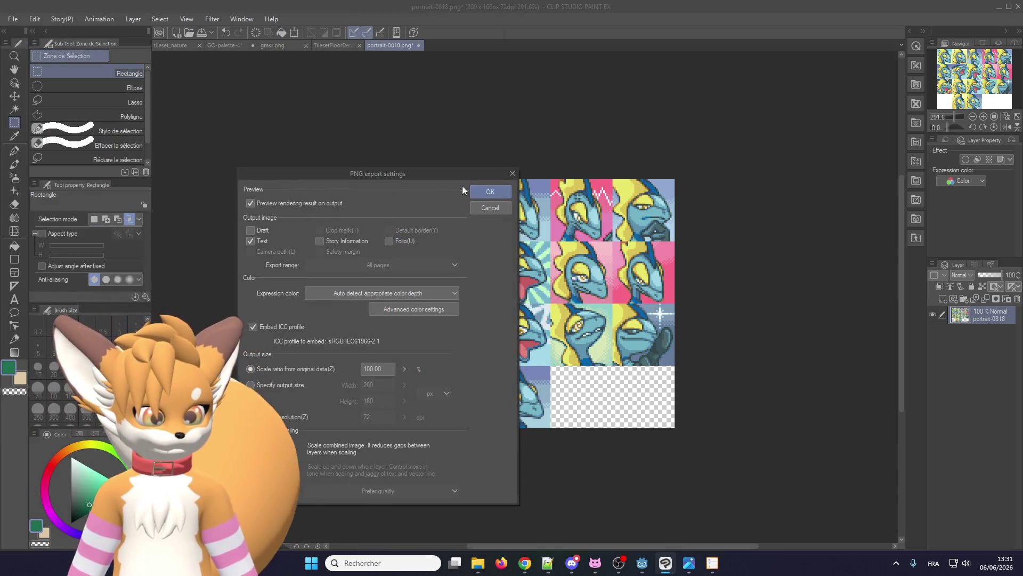
pyautogui.click(489, 192)
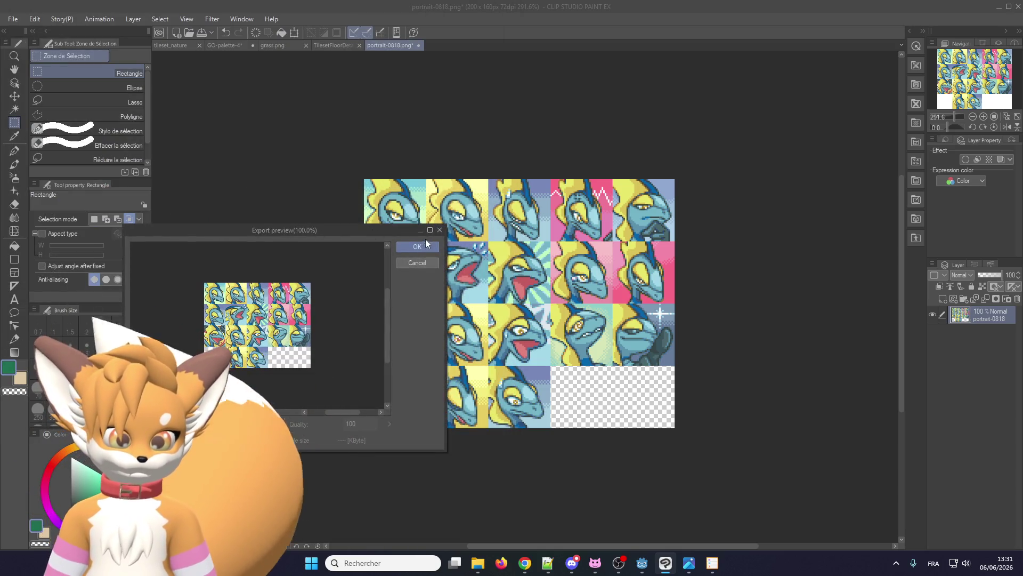
pyautogui.click(428, 241)
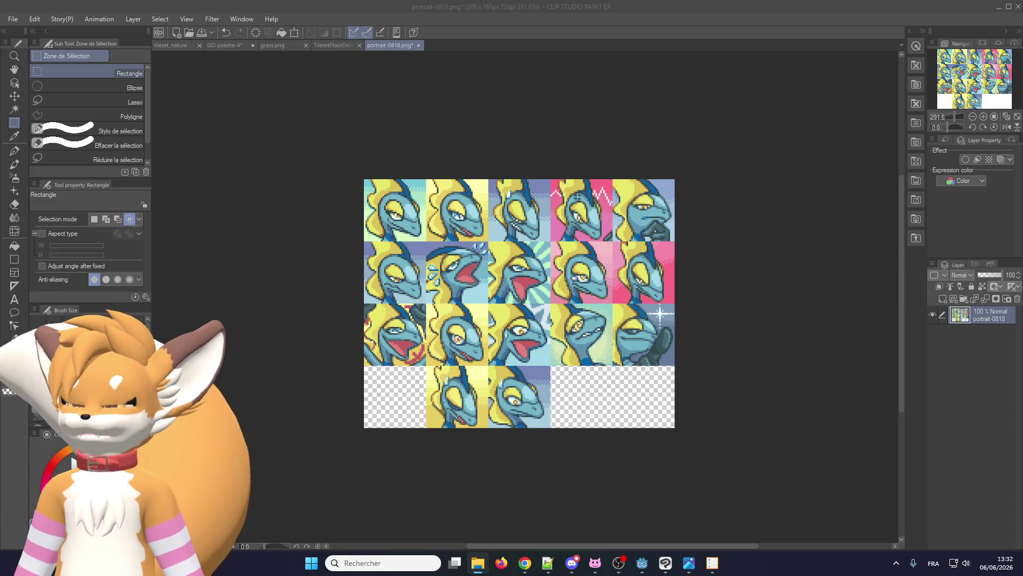
# Step: Switch back to Clip Studio Paint and close the portrait-0818 tab
pyautogui.hotkey('alt', 'Tab')
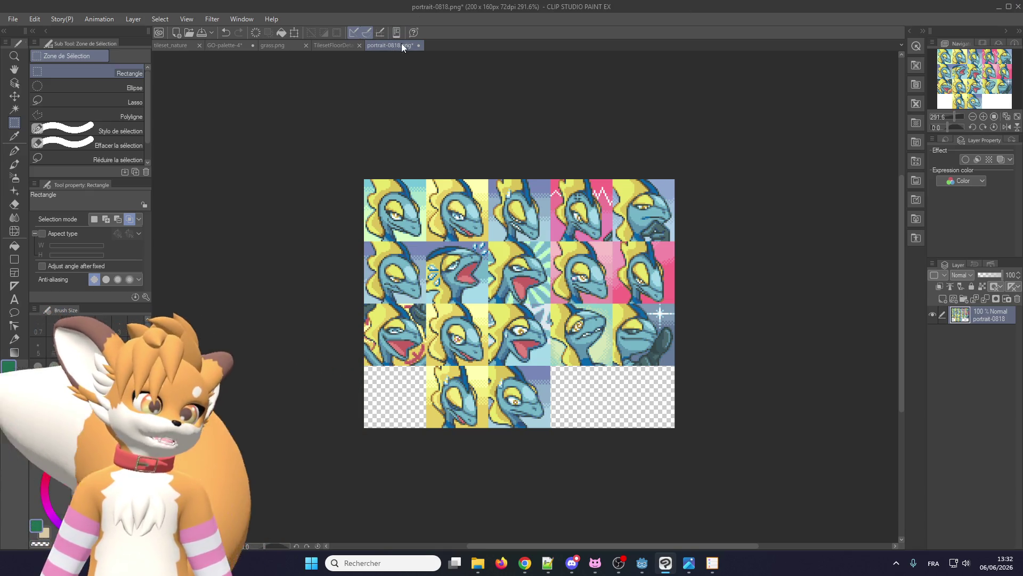
pyautogui.click(418, 45)
# Step: Discard changes to portrait-0818 and close the TilesetFloorDetail and grass tabs
pyautogui.click(517, 209)
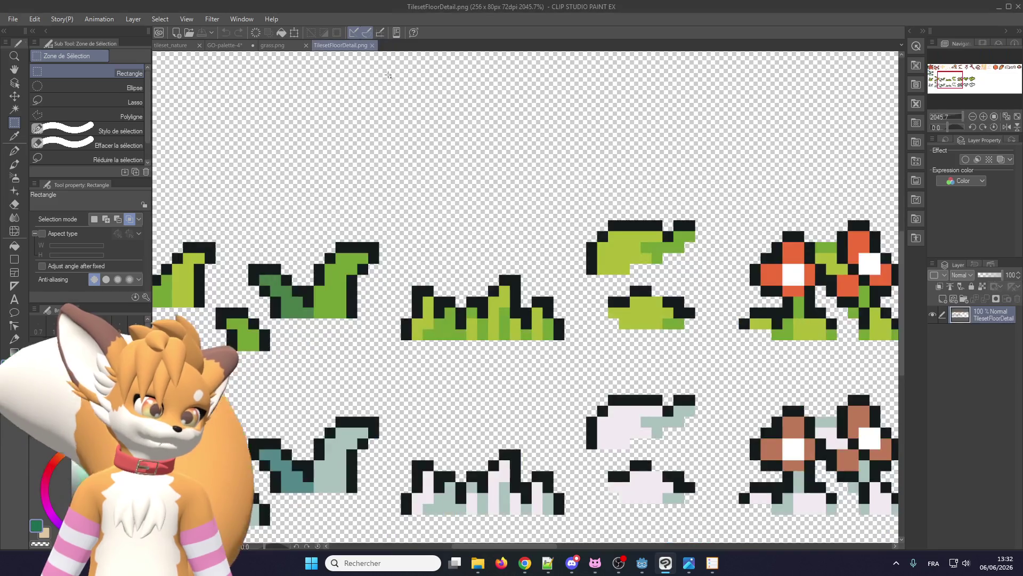
pyautogui.click(372, 45)
pyautogui.click(305, 46)
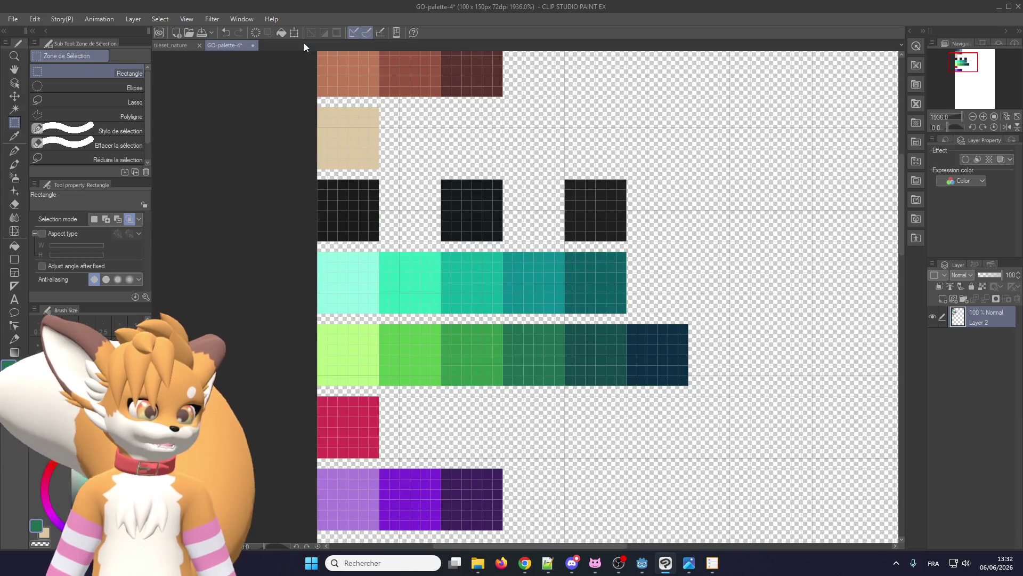
# Step: Switch to the tileset_nature tab and minimise Clip Studio Paint to reveal Godot
pyautogui.click(16, 19)
pyautogui.press('Escape')
pyautogui.click(174, 43)
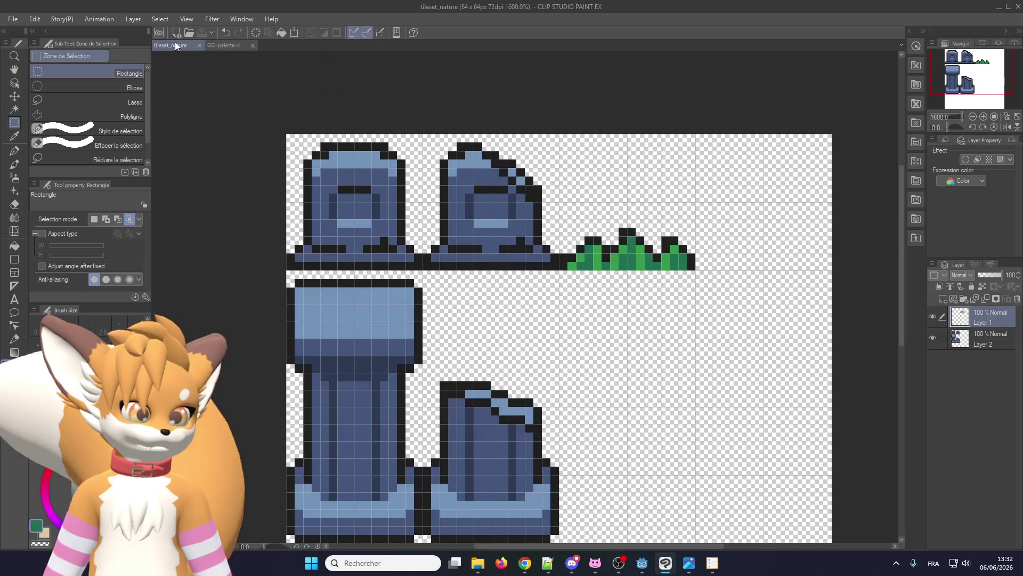
pyautogui.click(996, 7)
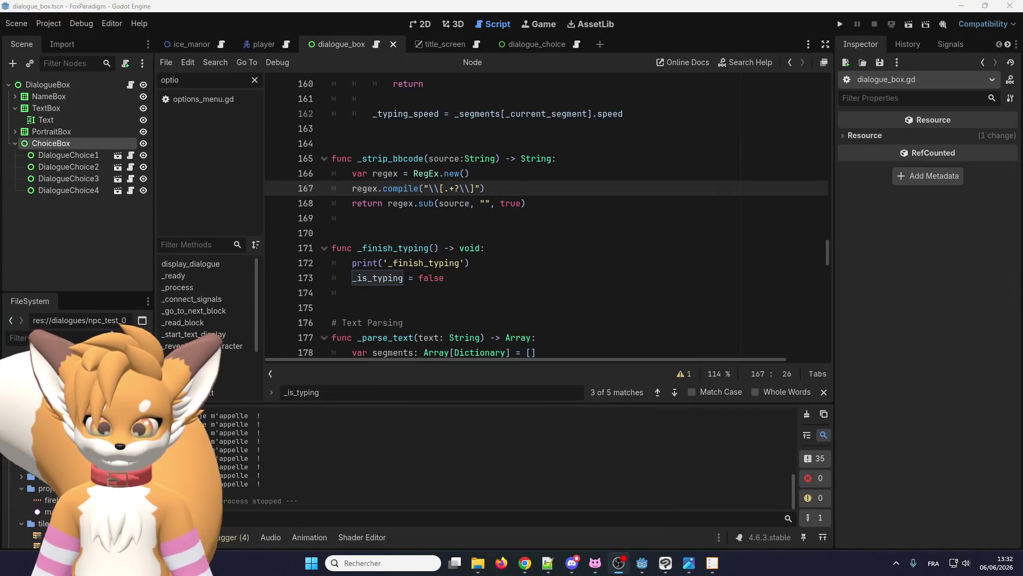
# Step: Return to Godot via Explorer so it imports the portrait, then filter FileSystem by 'eralo'
pyautogui.hotkey('alt', 'Tab')
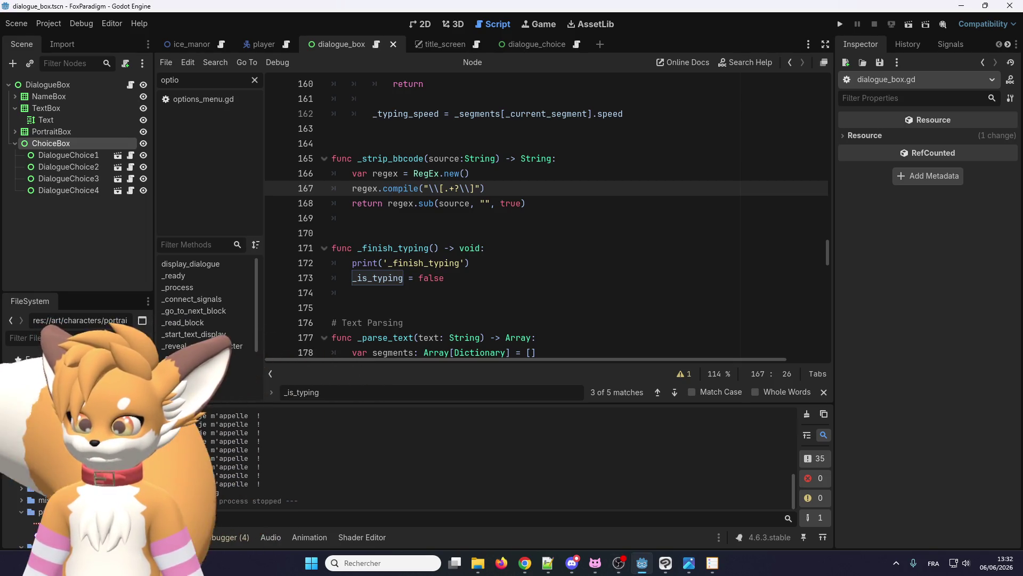
pyautogui.hotkey('alt', 'Tab')
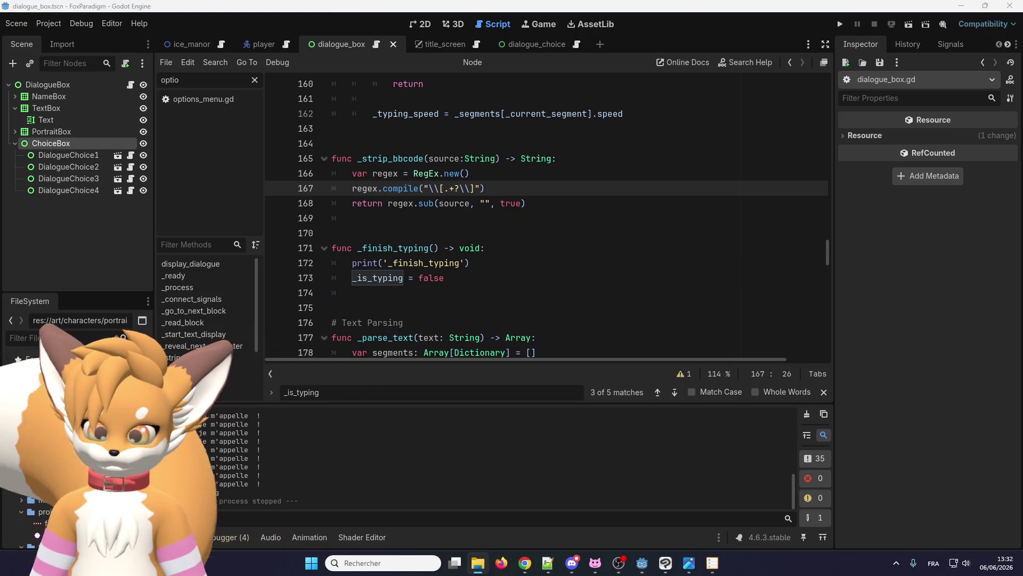
pyautogui.hotkey('alt', 'Tab')
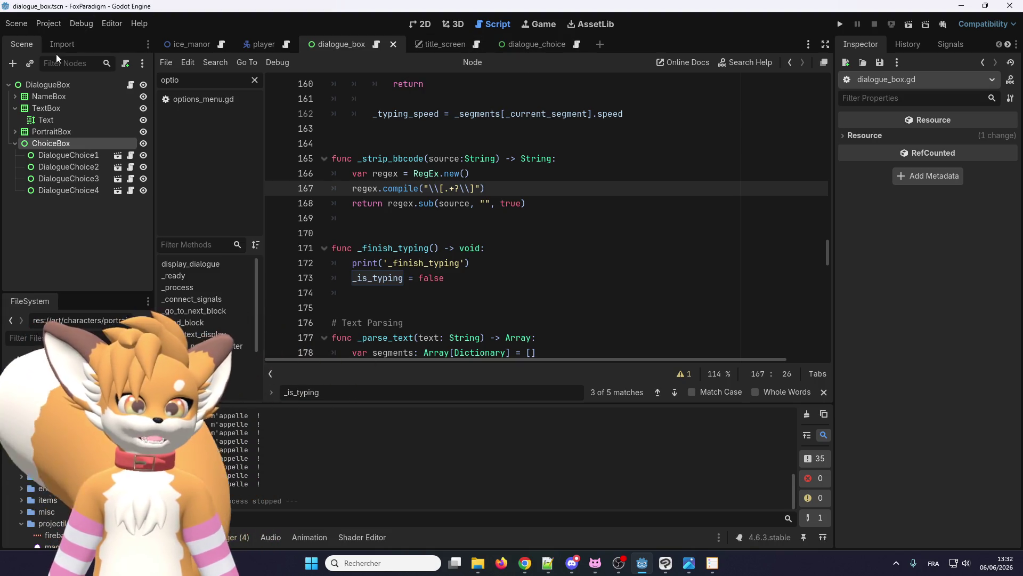
pyautogui.click(24, 337)
pyautogui.write('eralo')
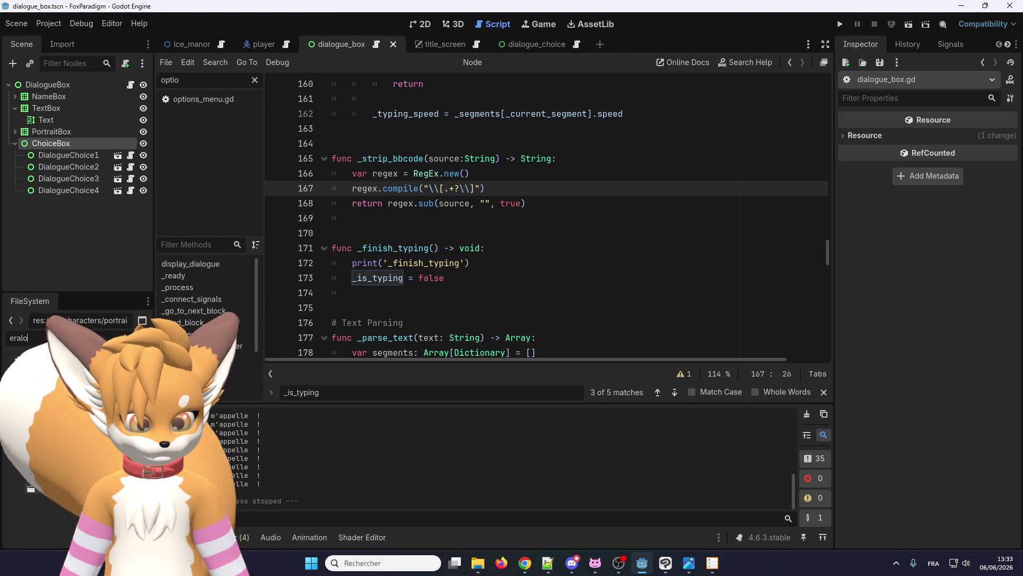
# Step: Open eralo.tscn in the 2D view, select Eralo, and assign portrait_eralo.png as its Portrait
pyautogui.doubleClick(64, 489)
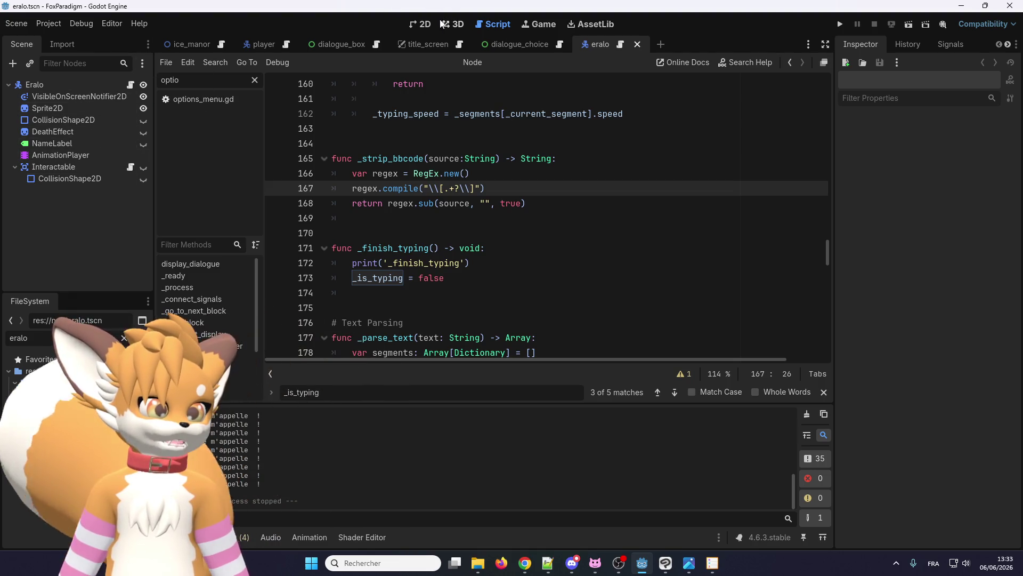
pyautogui.hotkey('ctrl', 'F1')
pyautogui.click(72, 85)
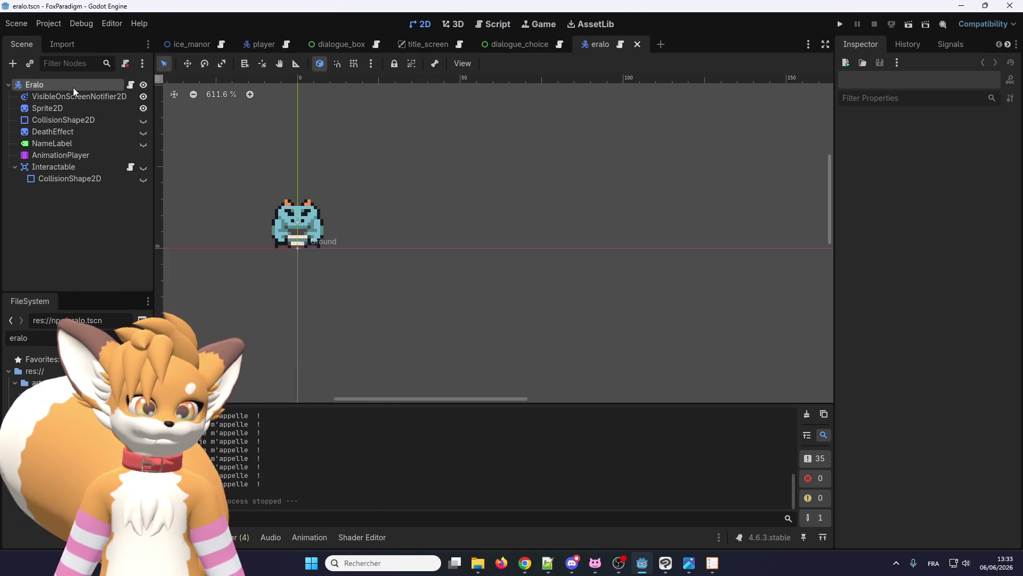
pyautogui.moveTo(80, 453)
pyautogui.mouseDown()
pyautogui.moveTo(103, 454)
pyautogui.moveTo(979, 159)
pyautogui.mouseUp()
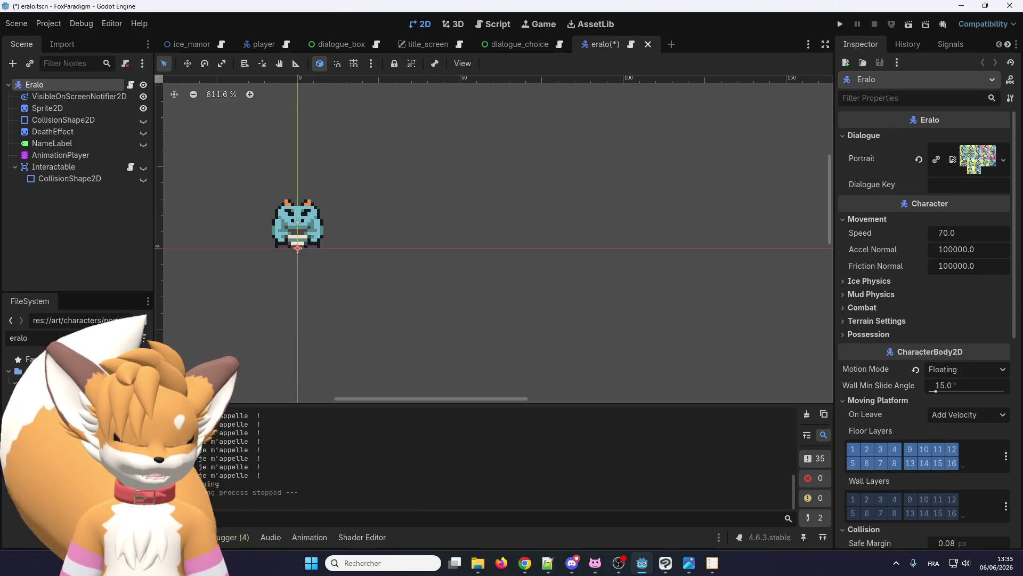
# Step: Revert Eralo's Portrait property so it no longer holds portrait_eralo.png
pyautogui.click(990, 159)
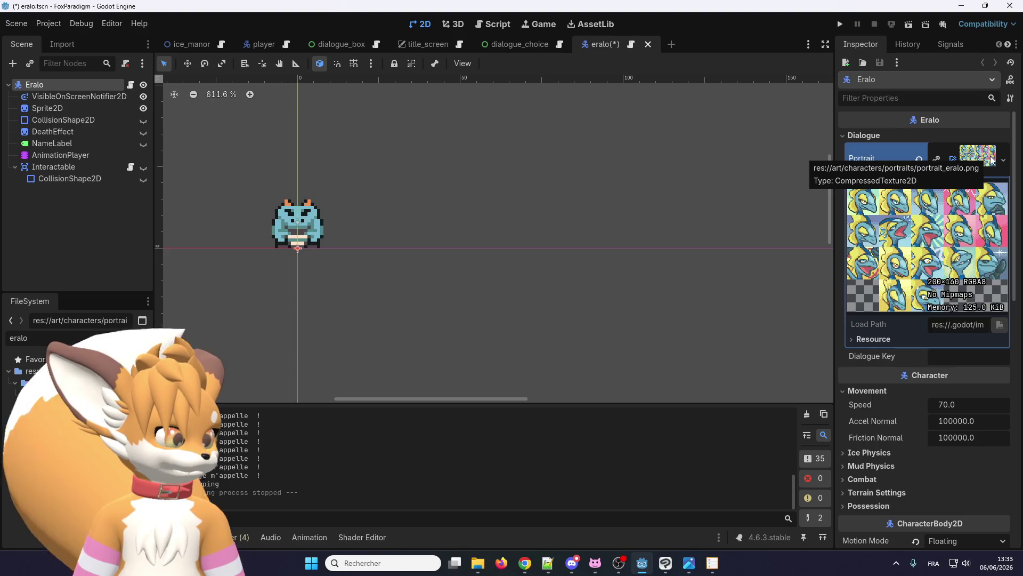
pyautogui.rightClick(991, 159)
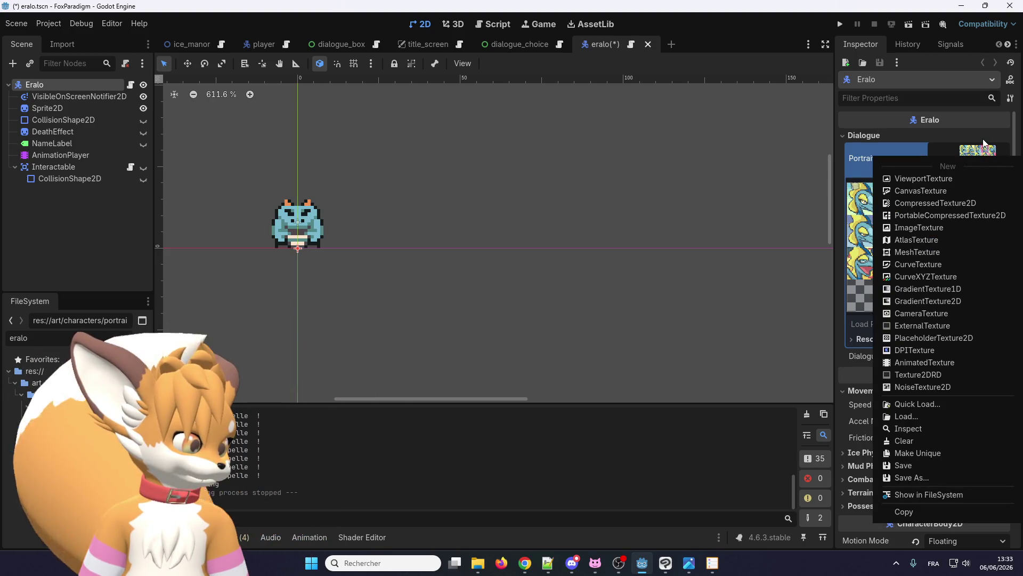
pyautogui.click(618, 190)
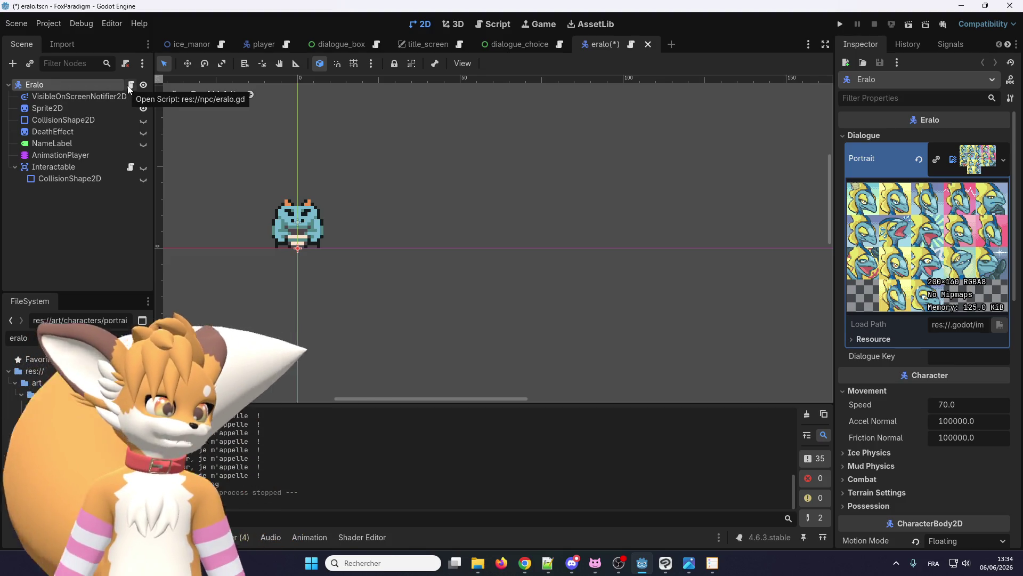
pyautogui.click(919, 159)
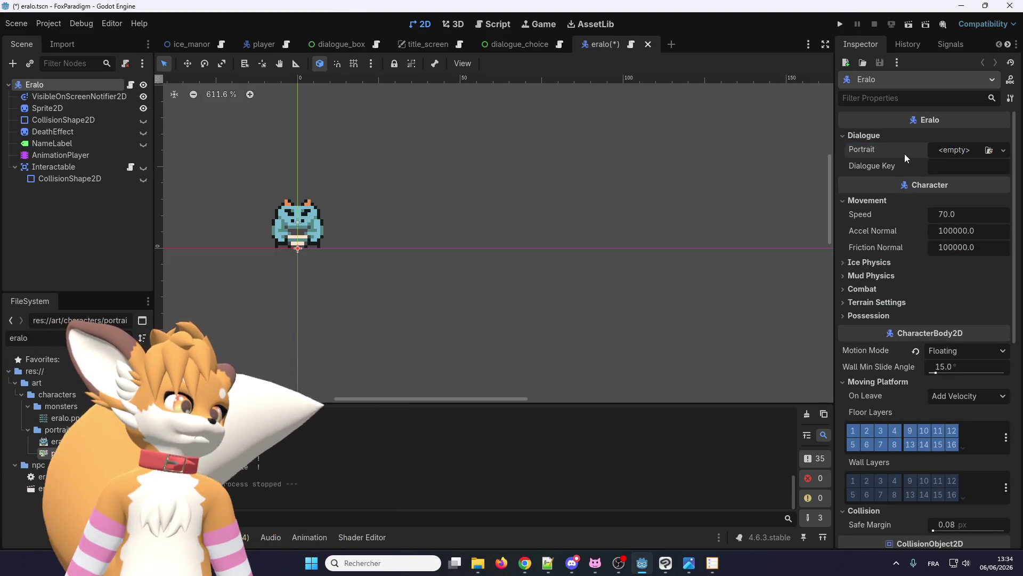
# Step: Open Eralo's script and try duplicating the portrait export line, then undo it
pyautogui.click(130, 86)
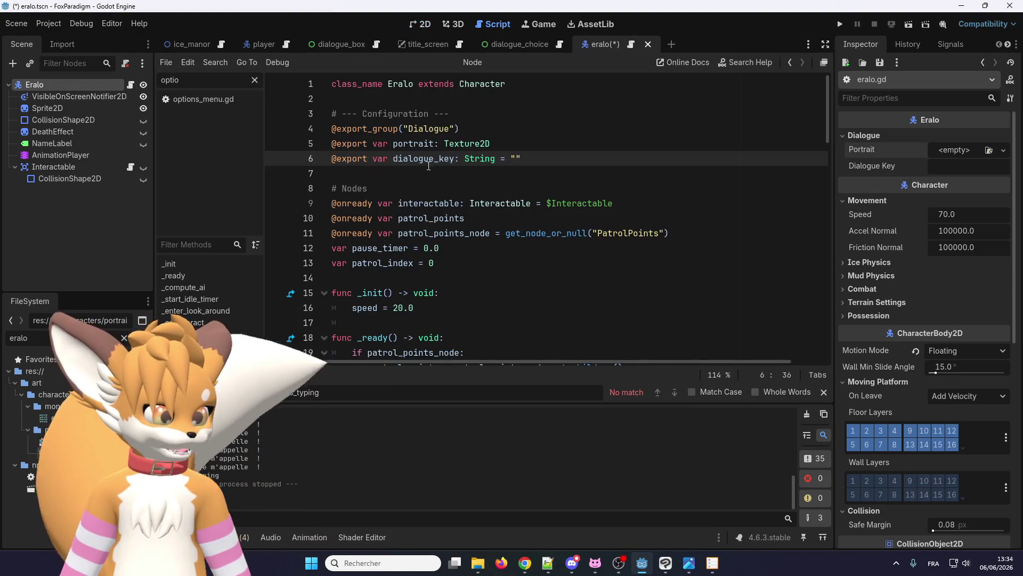
pyautogui.click(519, 142)
pyautogui.hotkey('ctrl', 'shift', 'd')
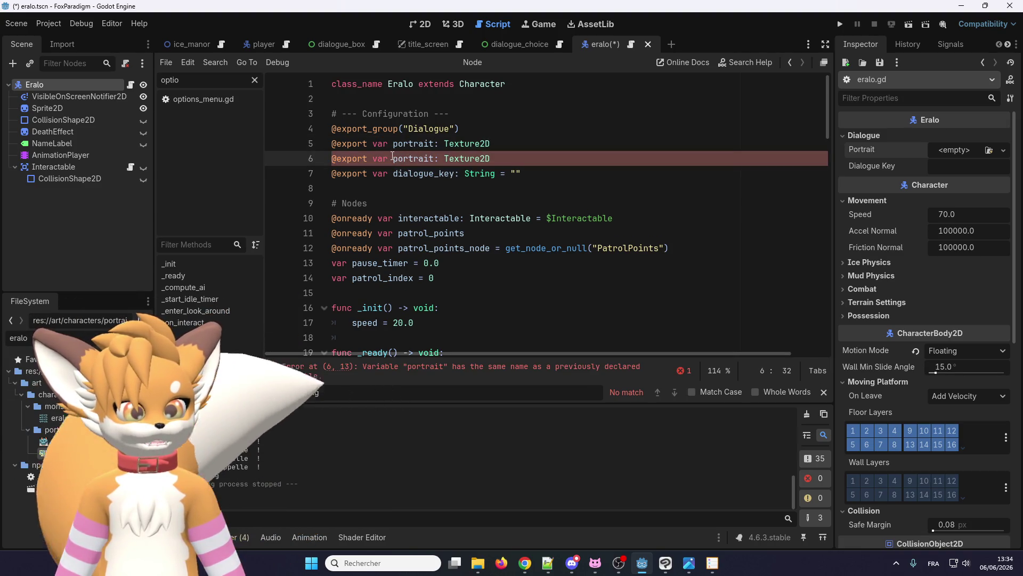
pyautogui.hotkey('ctrl', 'z')
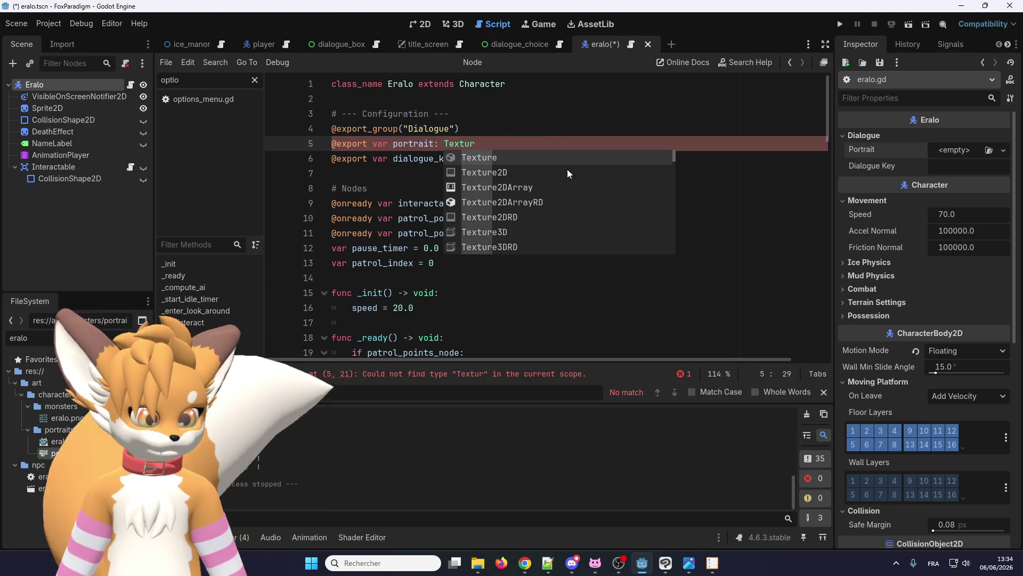
pyautogui.scroll(-7, 535, 186)
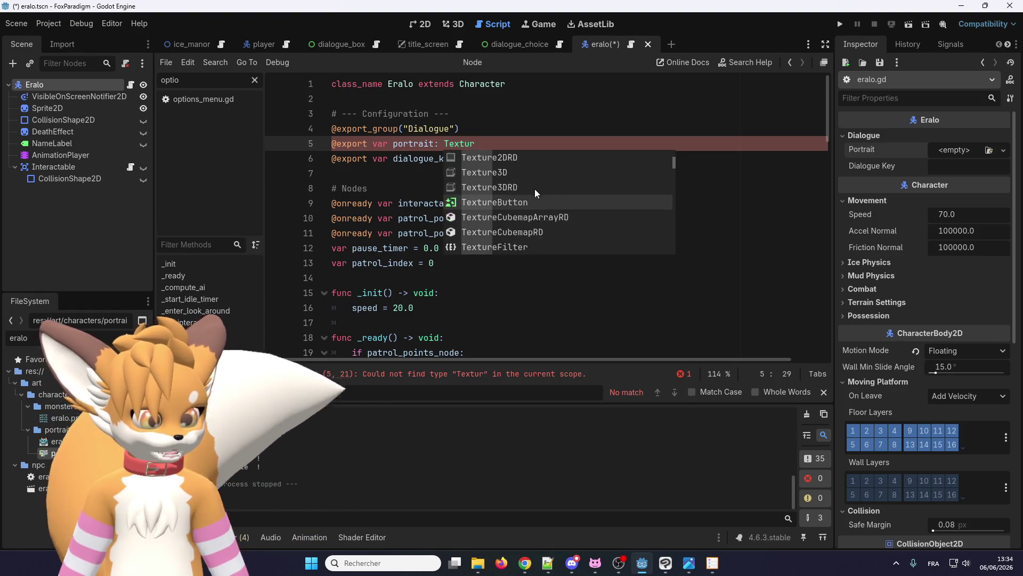
pyautogui.scroll(-5, 510, 207)
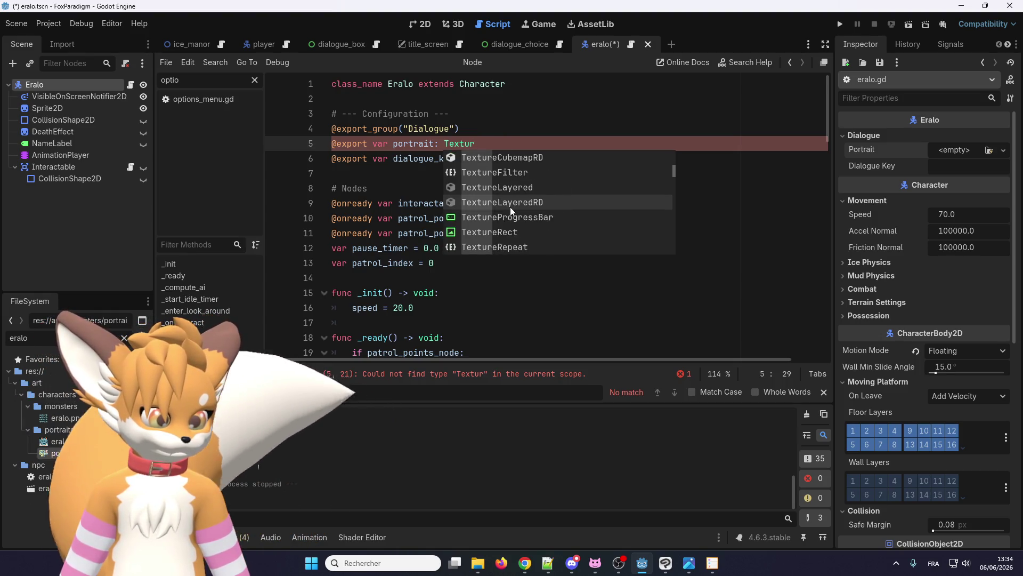
# Step: Change the line-5 export's type from Texture2D to Texture2DArray
pyautogui.doubleClick(478, 139)
pyautogui.write('Atlas')
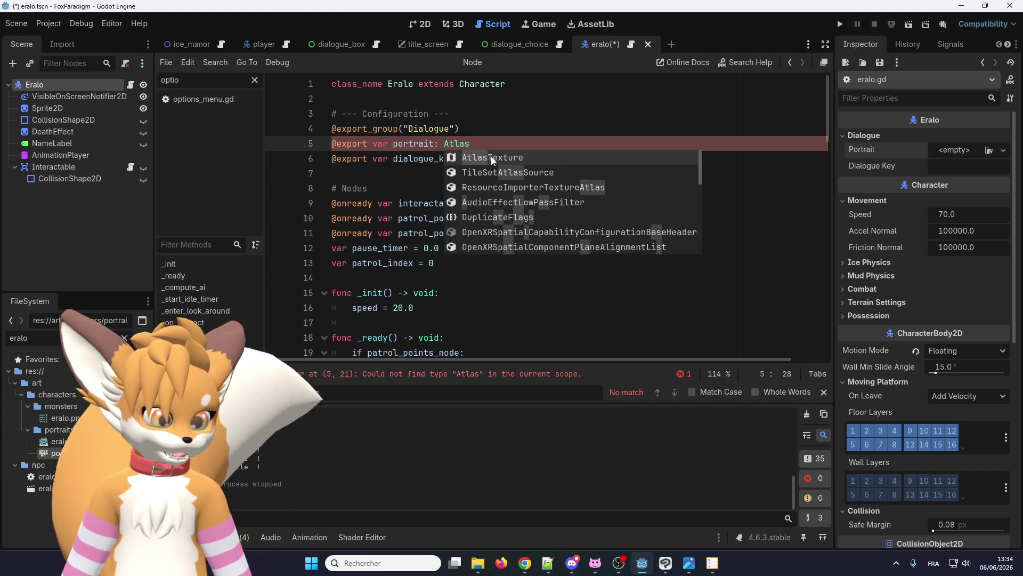
pyautogui.scroll(-3, 496, 197)
pyautogui.scroll(3, 497, 221)
pyautogui.scroll(-3, 498, 229)
pyautogui.scroll(5, 498, 230)
pyautogui.click(501, 131)
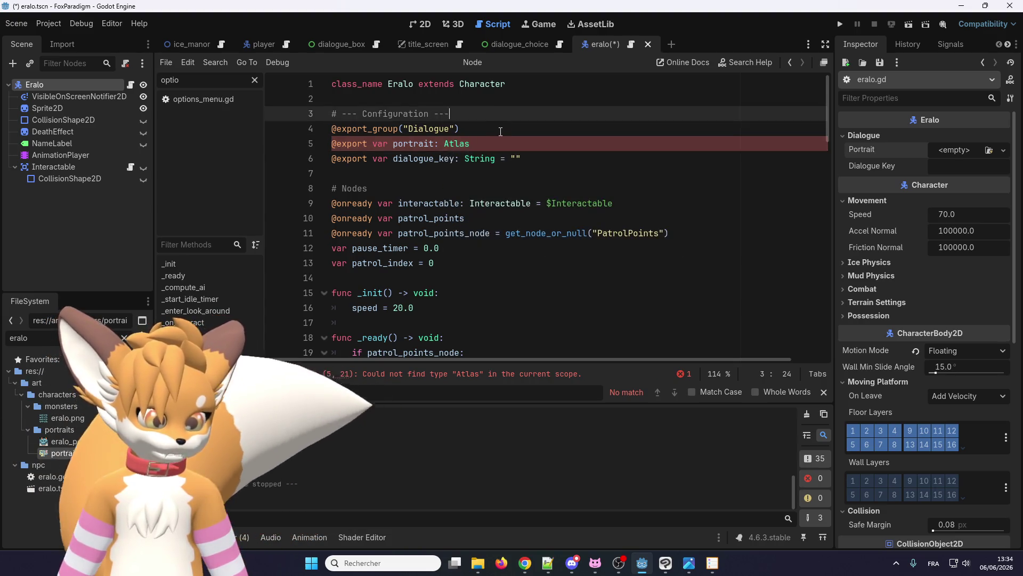
pyautogui.hotkey('ctrl', 'z')
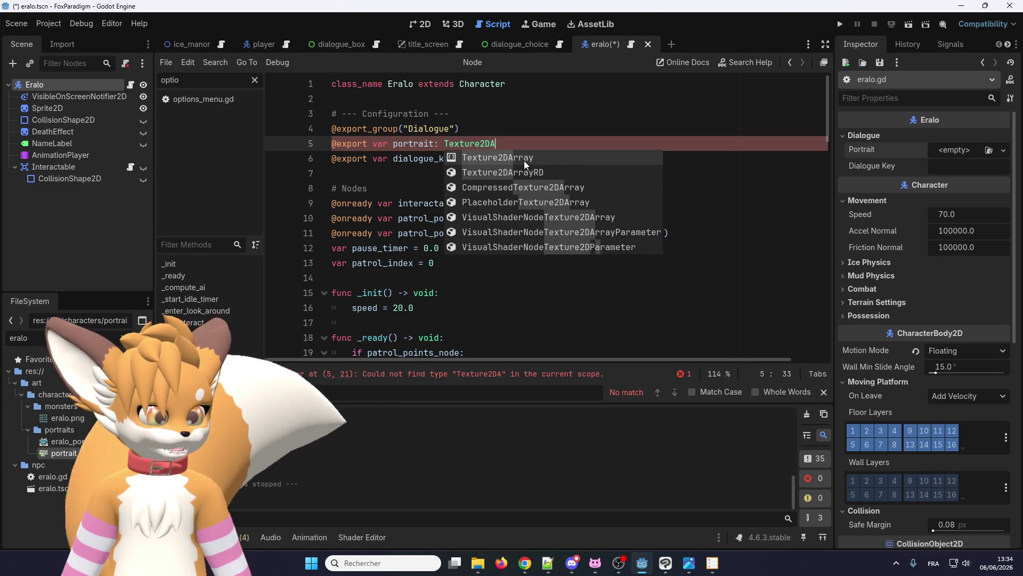
pyautogui.press('Return')
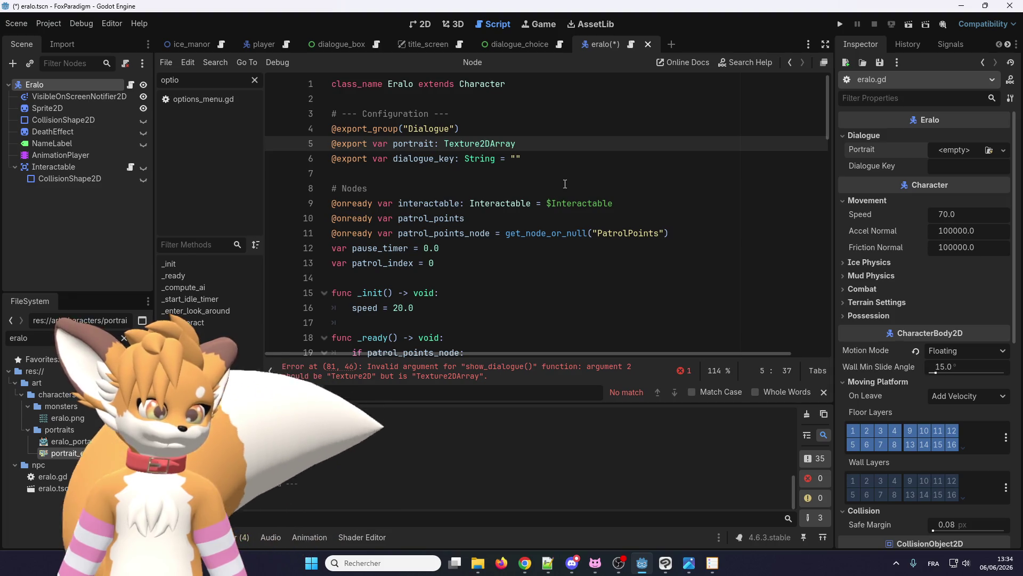
pyautogui.scroll(-8, 533, 160)
pyautogui.scroll(10, 543, 117)
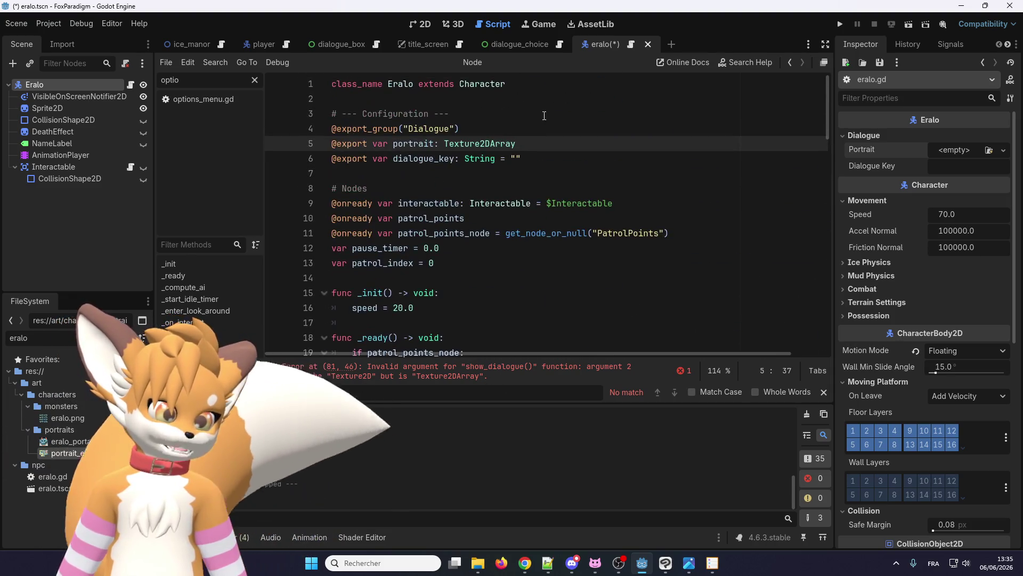
# Step: Duplicate the export line as portraitzzz, delete the stray declaration text, and save
pyautogui.click(521, 144)
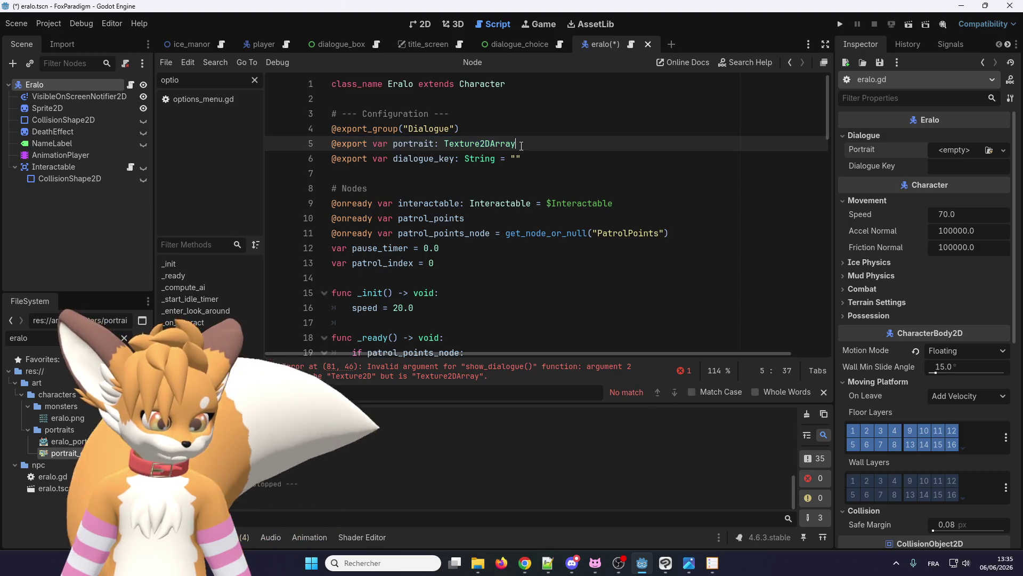
pyautogui.hotkey('ctrl', 'shift', 'd')
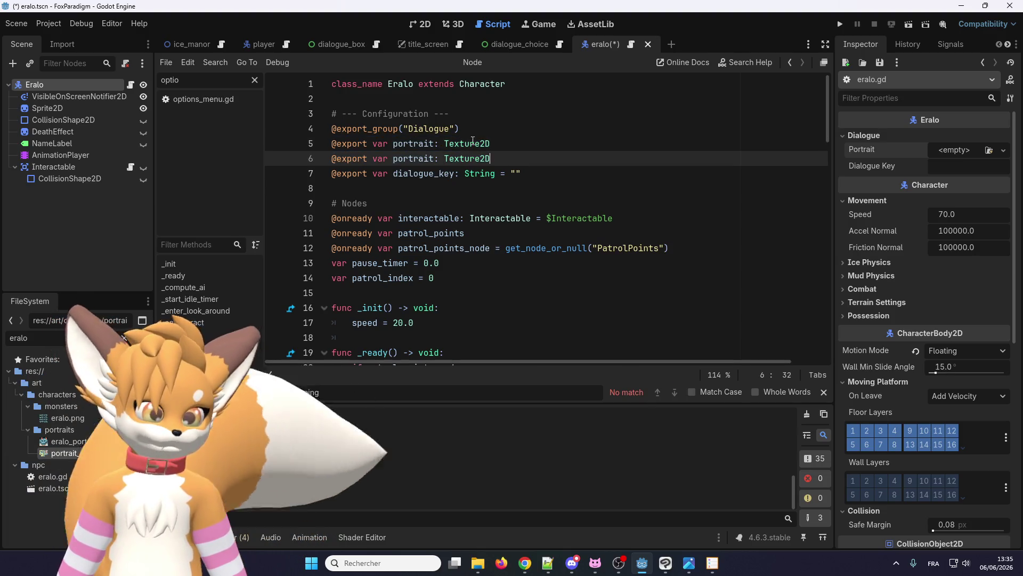
pyautogui.click(433, 143)
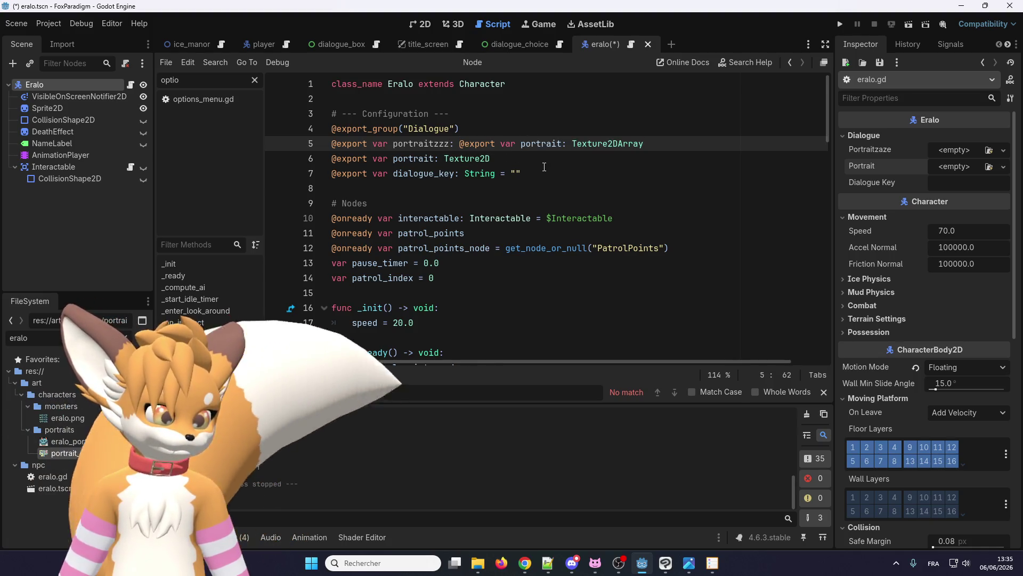
pyautogui.moveTo(571, 144); pyautogui.dragTo(455, 144)
pyautogui.press('BackSpace')
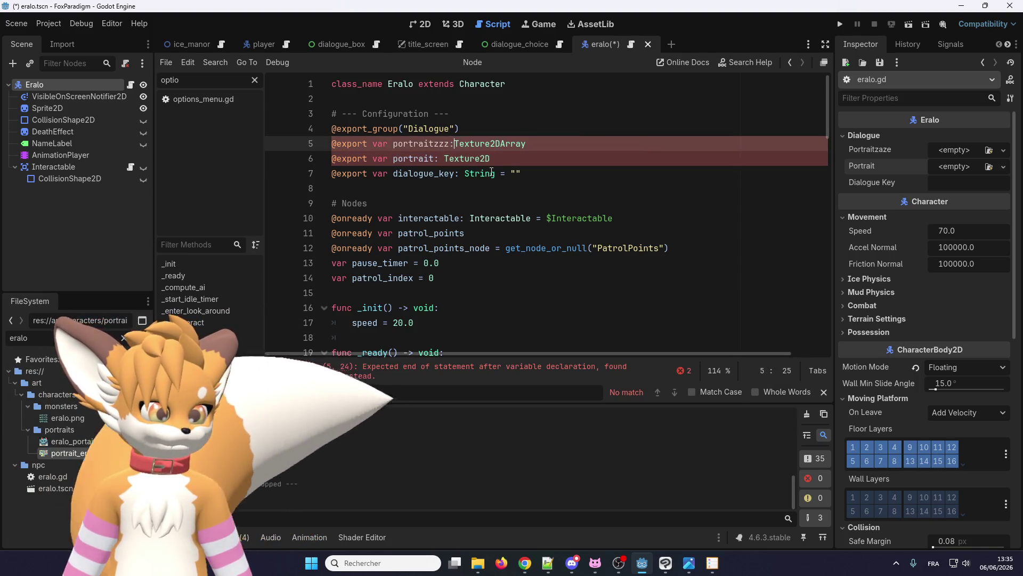
pyautogui.hotkey('ctrl', 's')
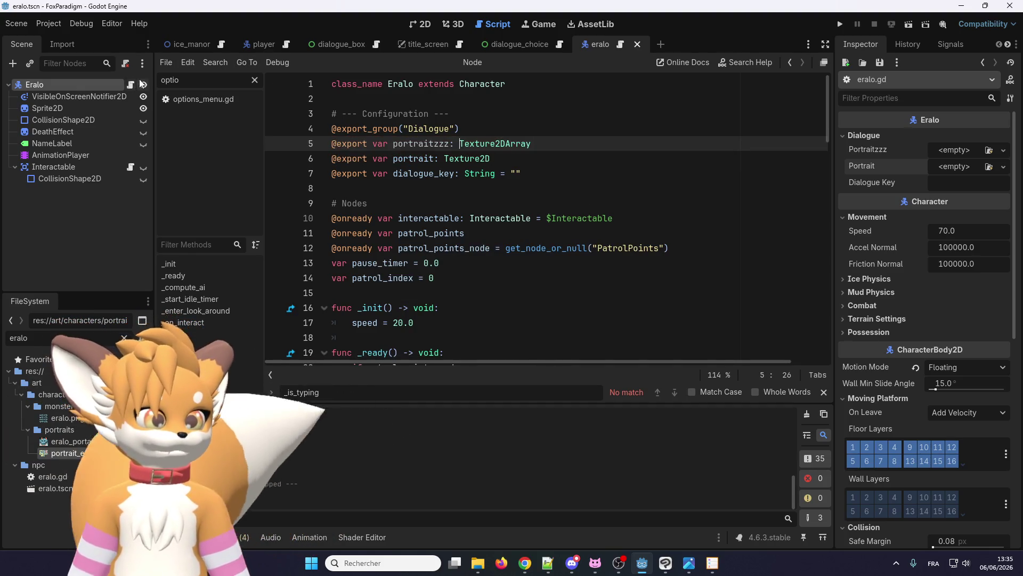
pyautogui.click(955, 151)
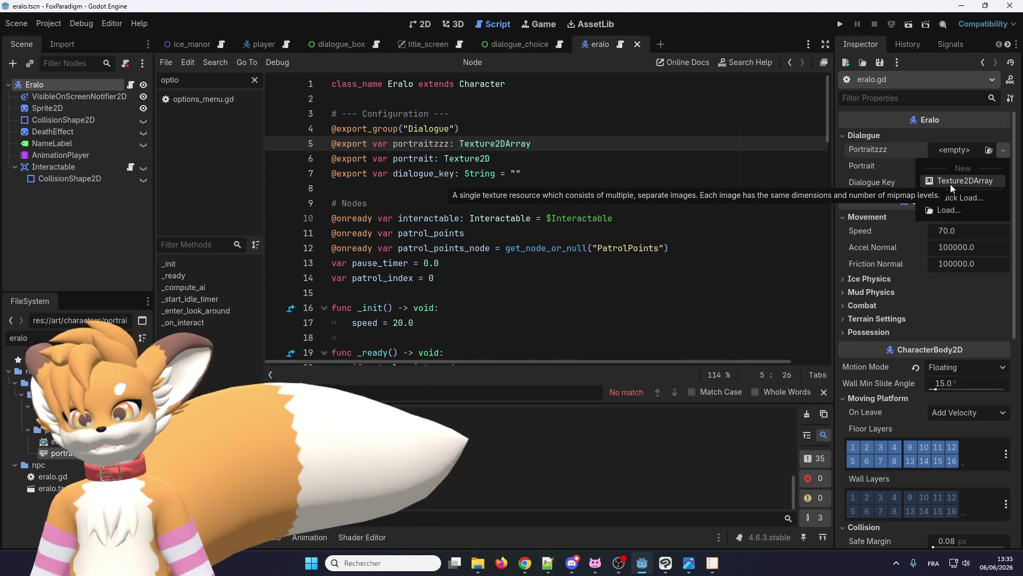
# Step: Give Portraitzzz a new Texture2DArray, then select eralo_portait.png and press Delete
pyautogui.click(964, 181)
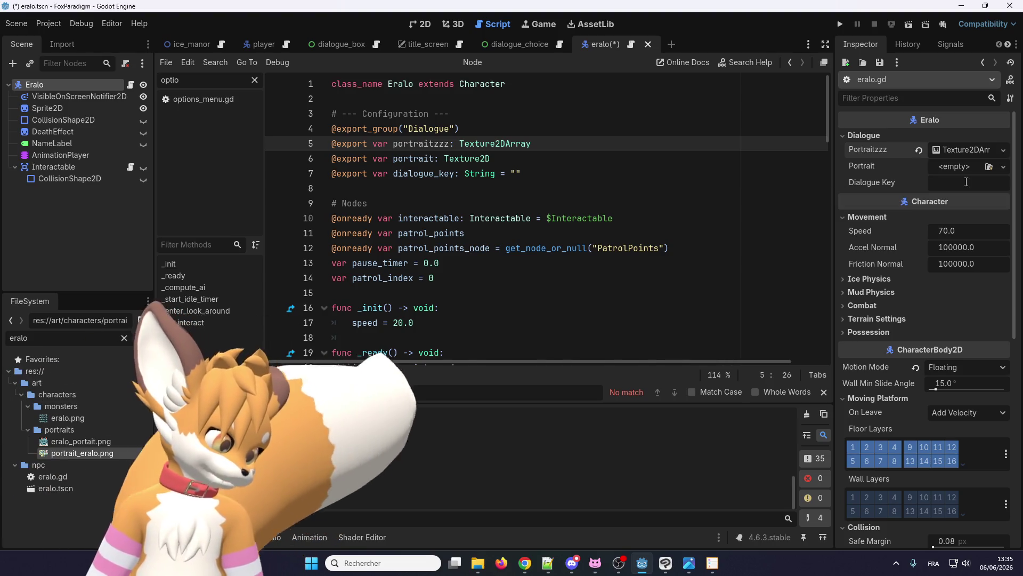
pyautogui.click(960, 151)
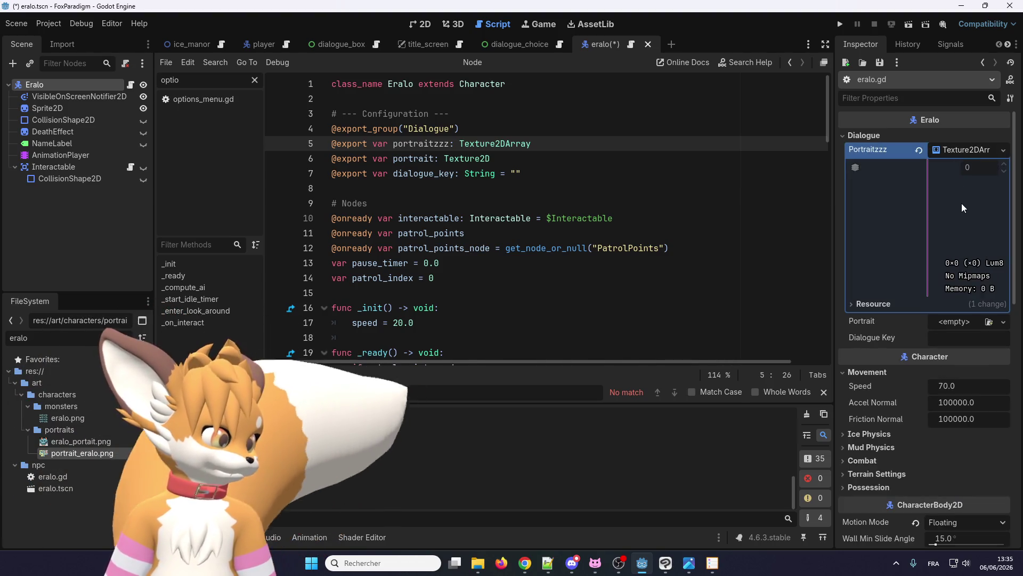
pyautogui.moveTo(65, 457)
pyautogui.mouseDown()
pyautogui.moveTo(315, 450)
pyautogui.moveTo(858, 232)
pyautogui.moveTo(743, 249)
pyautogui.mouseUp()
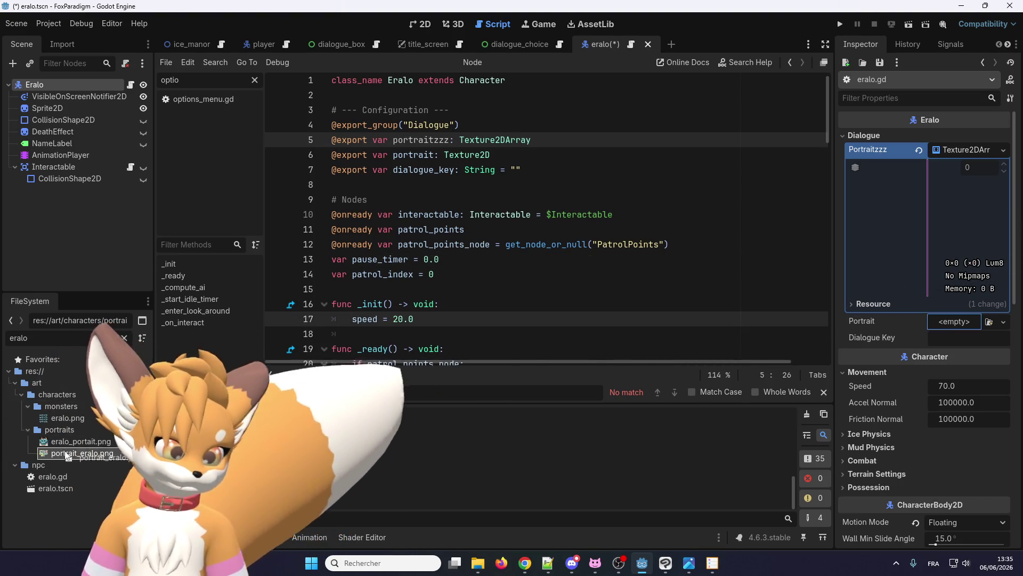
pyautogui.moveTo(65, 453); pyautogui.dragTo(65, 453)
pyautogui.press('Delete')
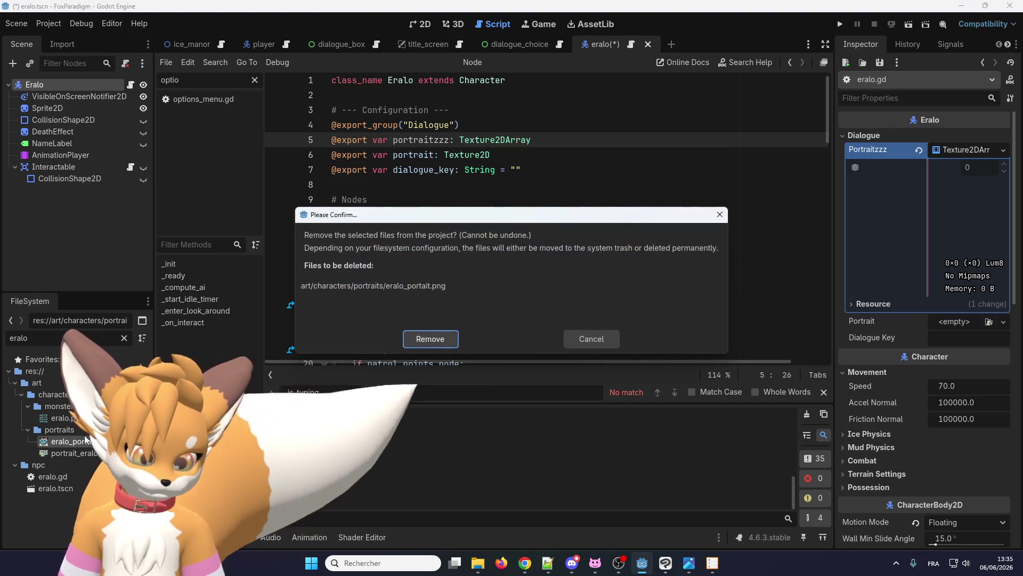
# Step: Confirm removing eralo_portait.png, then drop portrait_eralo.png onto the Portraitzzz Texture2DArray
pyautogui.click(424, 338)
pyautogui.moveTo(65, 452)
pyautogui.mouseDown()
pyautogui.moveTo(848, 234)
pyautogui.moveTo(954, 216)
pyautogui.moveTo(983, 181)
pyautogui.mouseUp()
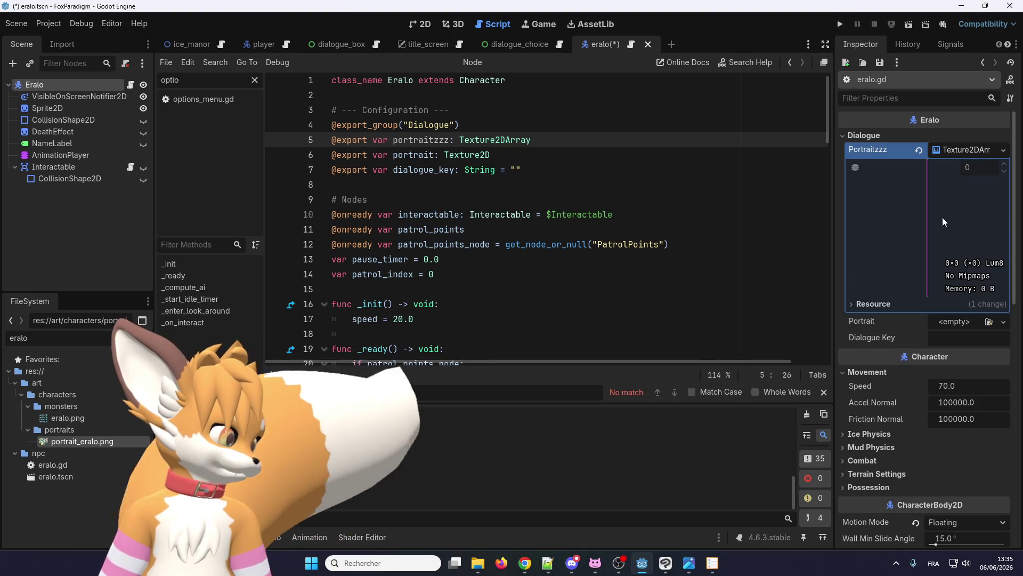
pyautogui.click(873, 303)
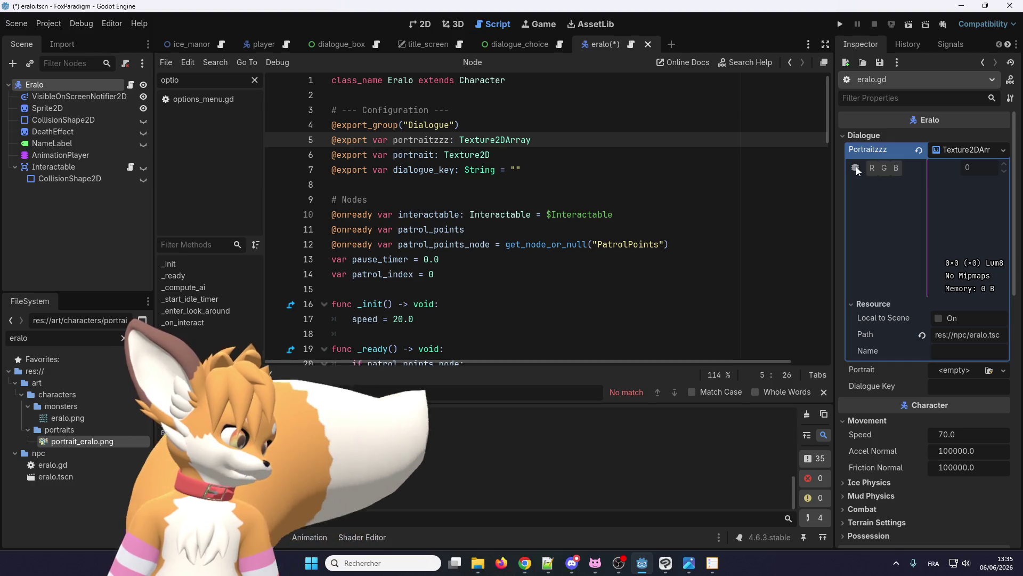
# Step: Review the Portraitzzz Texture2DArray's Resource settings, fold them away, and select Texture2DArray on line 5
pyautogui.moveTo(872, 167)
pyautogui.click(968, 149)
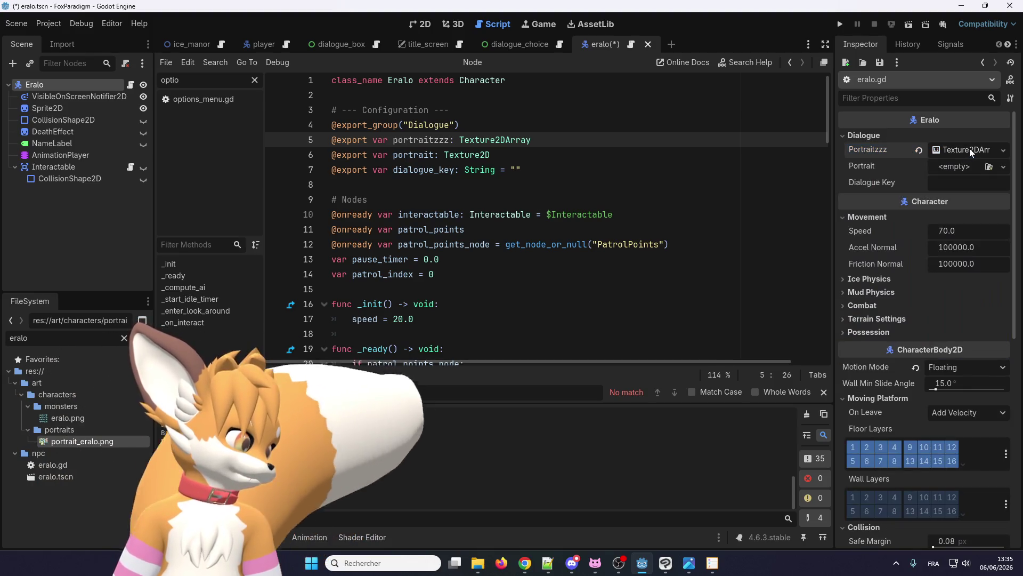
pyautogui.click(969, 149)
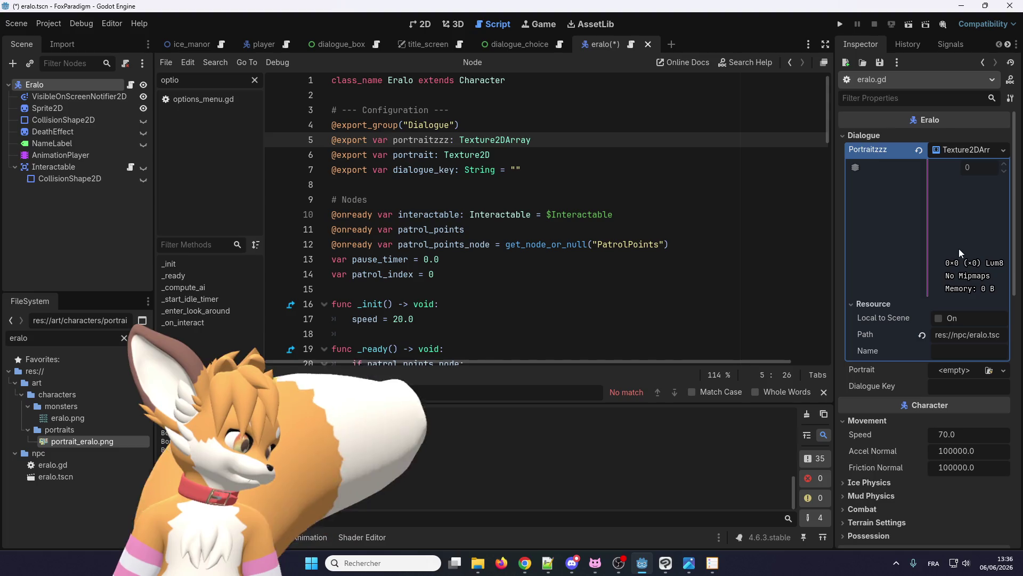
pyautogui.moveTo(341, 405)
pyautogui.mouseDown()
pyautogui.moveTo(974, 235)
pyautogui.moveTo(988, 201)
pyautogui.moveTo(990, 292)
pyautogui.moveTo(881, 185)
pyautogui.moveTo(882, 214)
pyautogui.mouseUp()
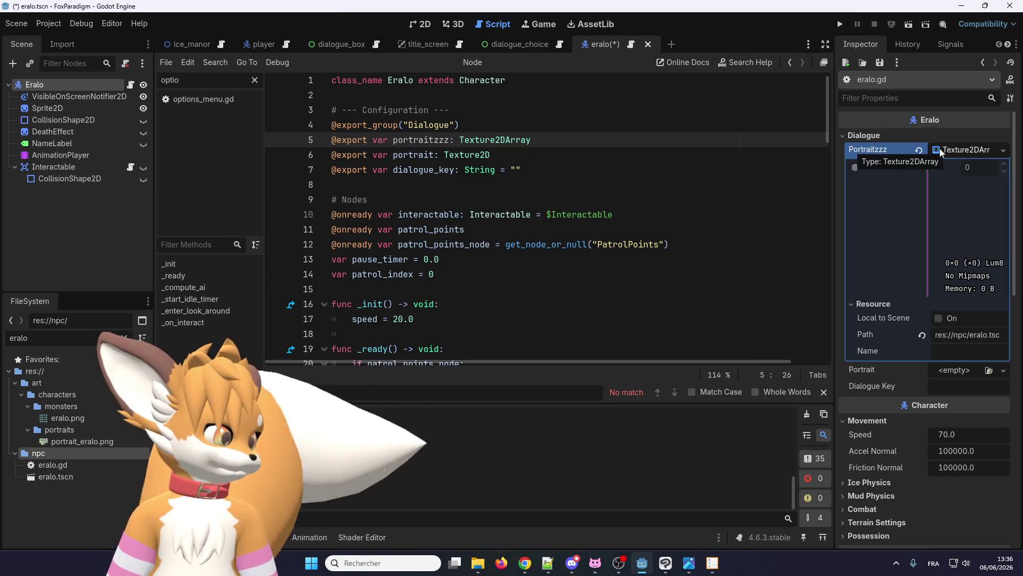
pyautogui.click(977, 149)
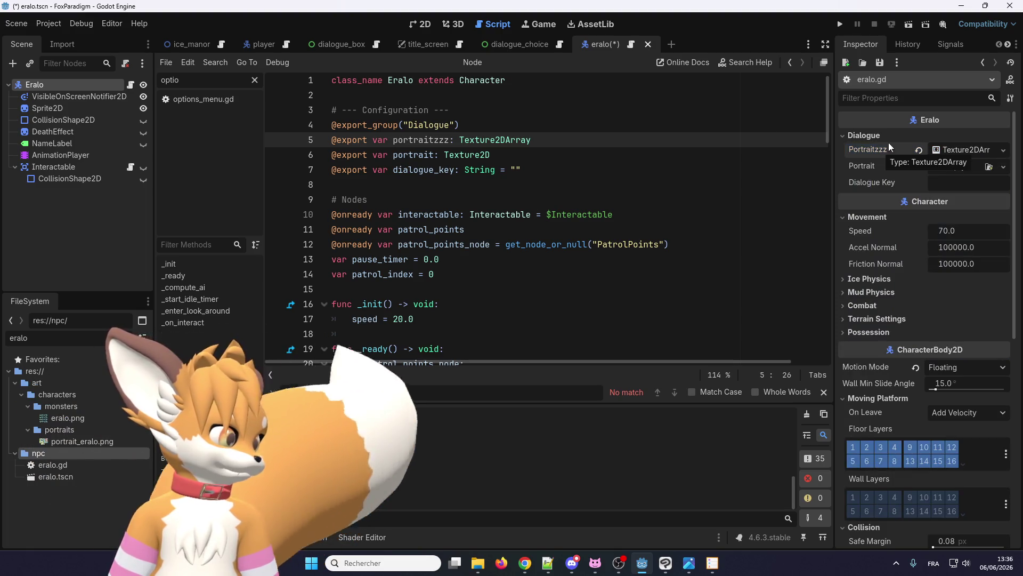
pyautogui.doubleClick(500, 139)
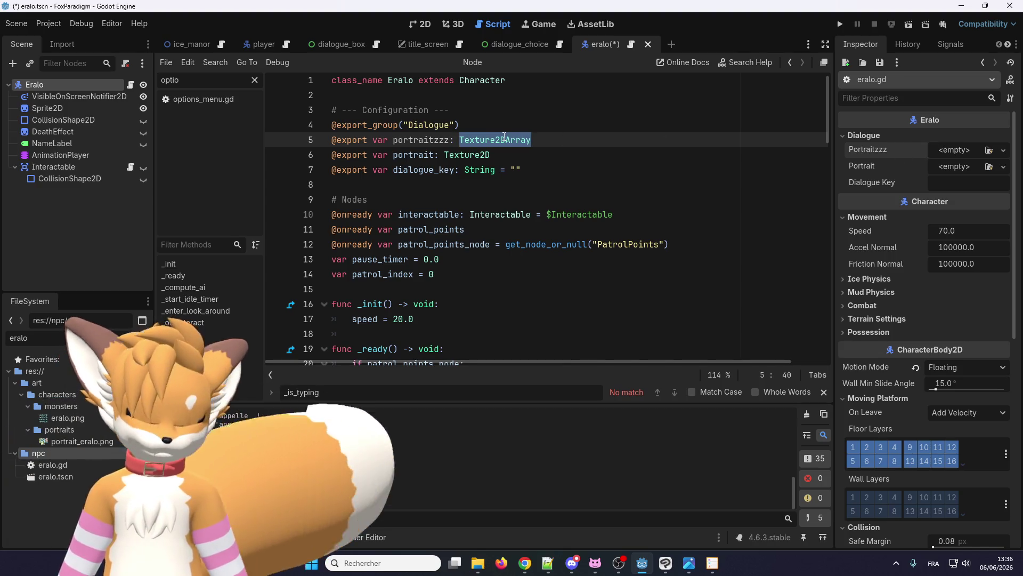
# Step: Change the portraitzzz export type on line 5 to AtlasTexture via autocomplete
pyautogui.write('Atlas')
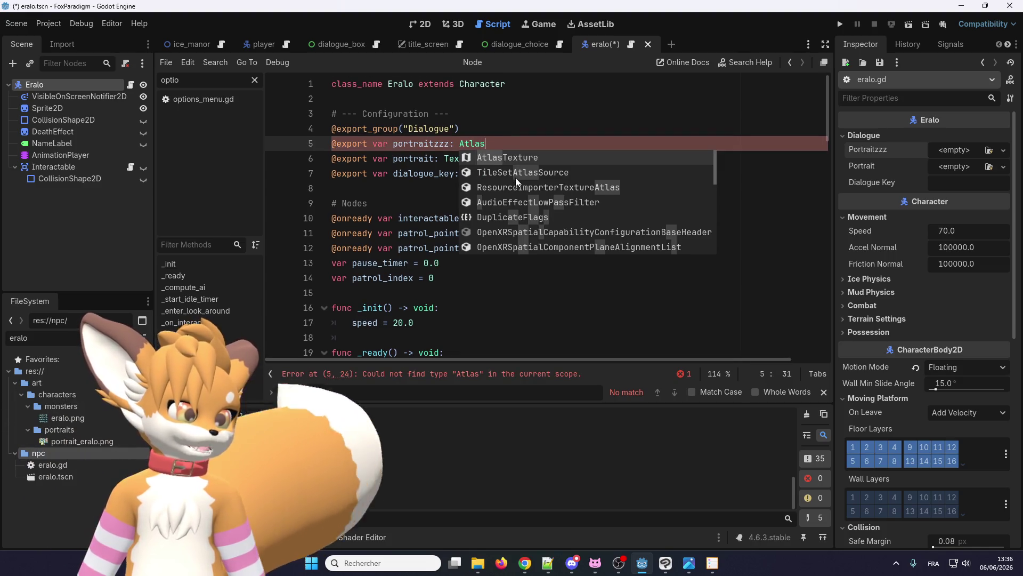
pyautogui.scroll(-5, 519, 184)
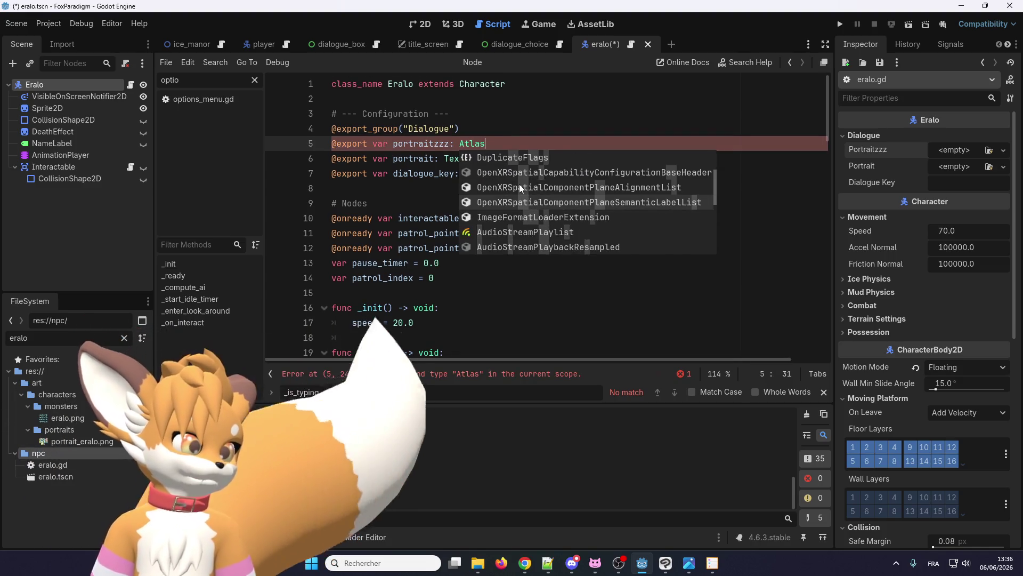
pyautogui.scroll(-3, 520, 188)
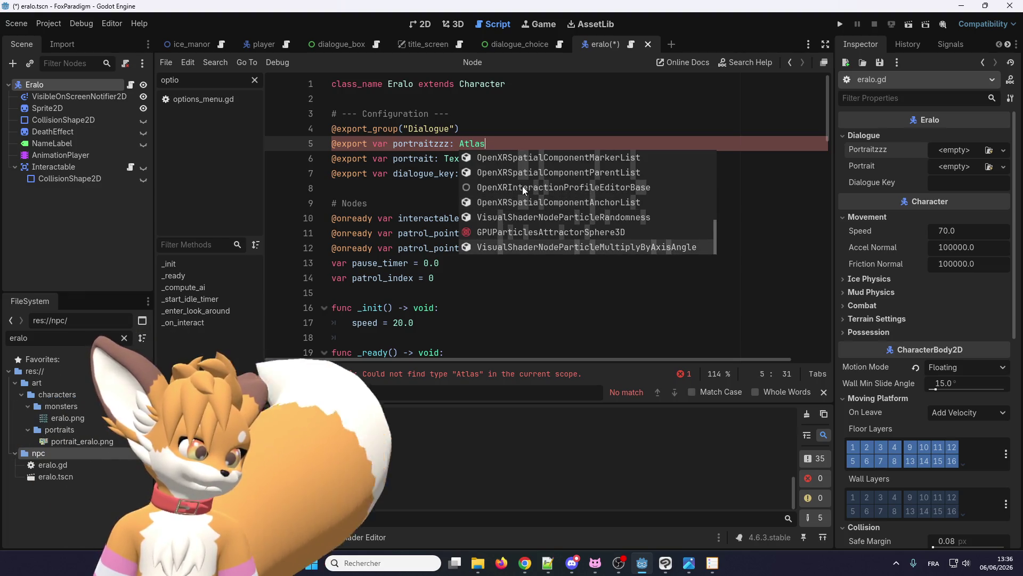
pyautogui.scroll(10, 522, 186)
pyautogui.scroll(1, 509, 161)
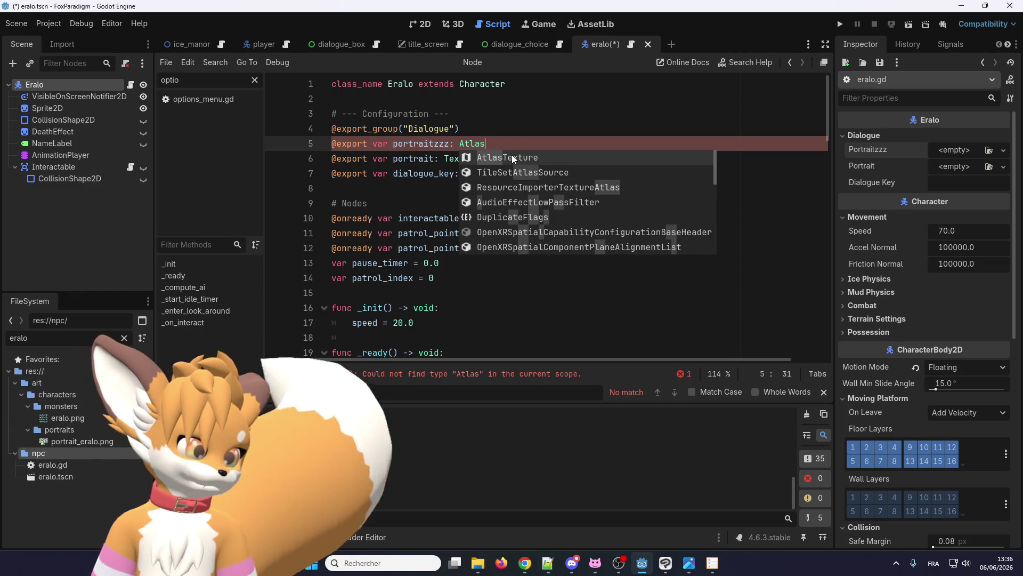
pyautogui.click(512, 155)
pyautogui.press('Down')
# Step: Save the scene and give Portraitzzz a new AtlasTexture resource
pyautogui.click(546, 145)
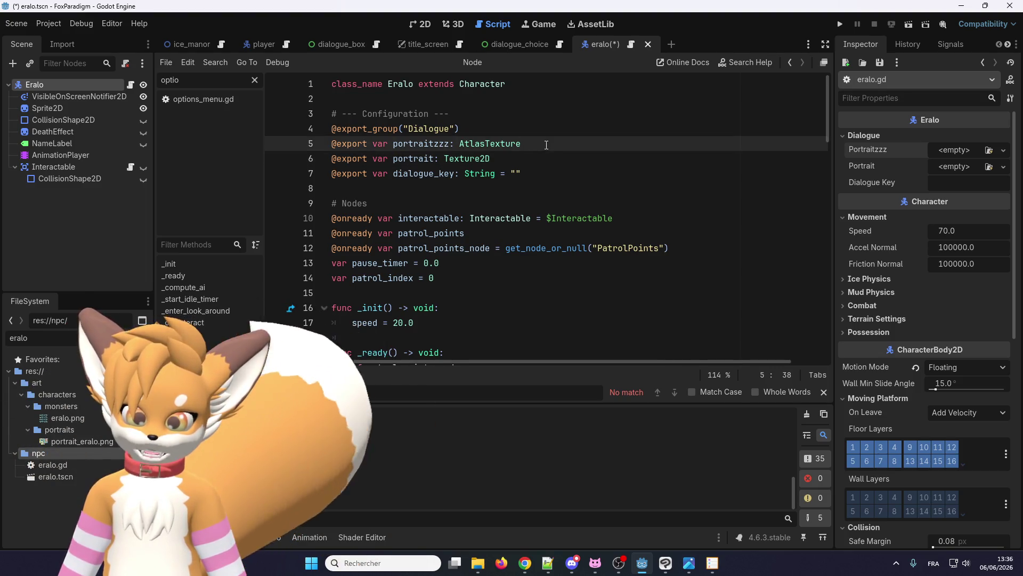
pyautogui.hotkey('ctrl', 's')
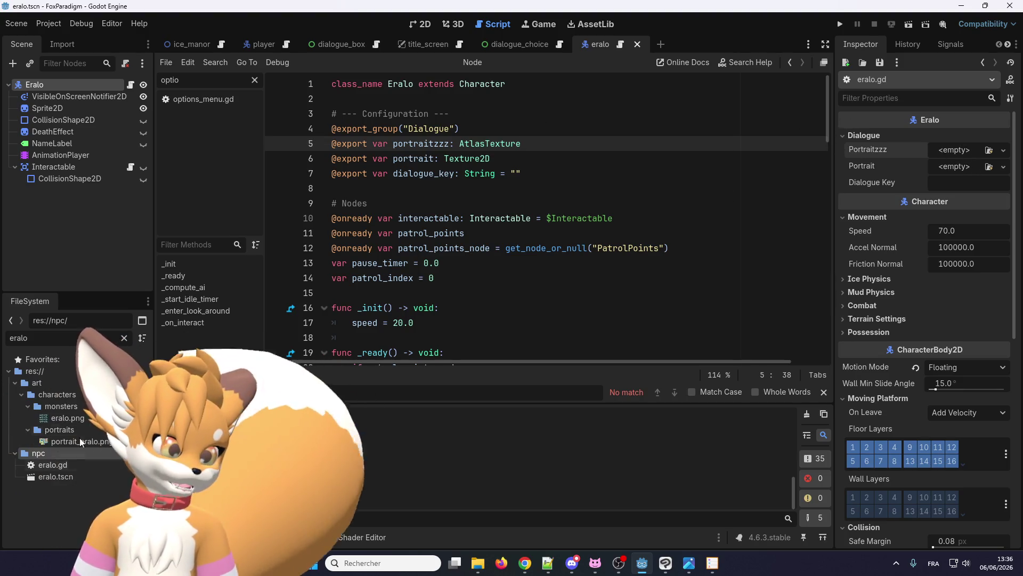
pyautogui.click(1004, 150)
pyautogui.click(956, 180)
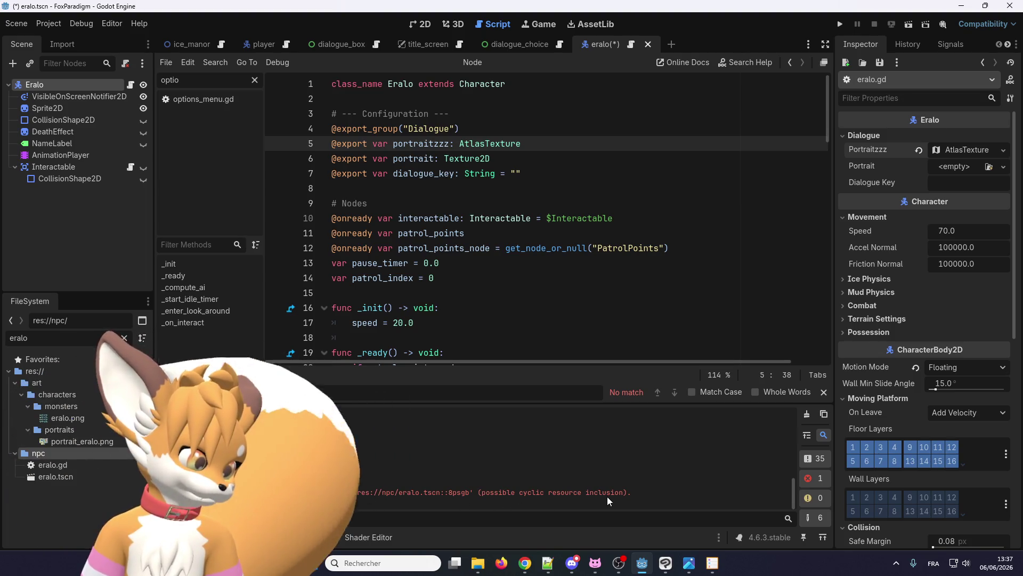
# Step: Assign portrait_eralo.png as the Portraitzzz AtlasTexture's Atlas and open its region editor
pyautogui.click(961, 149)
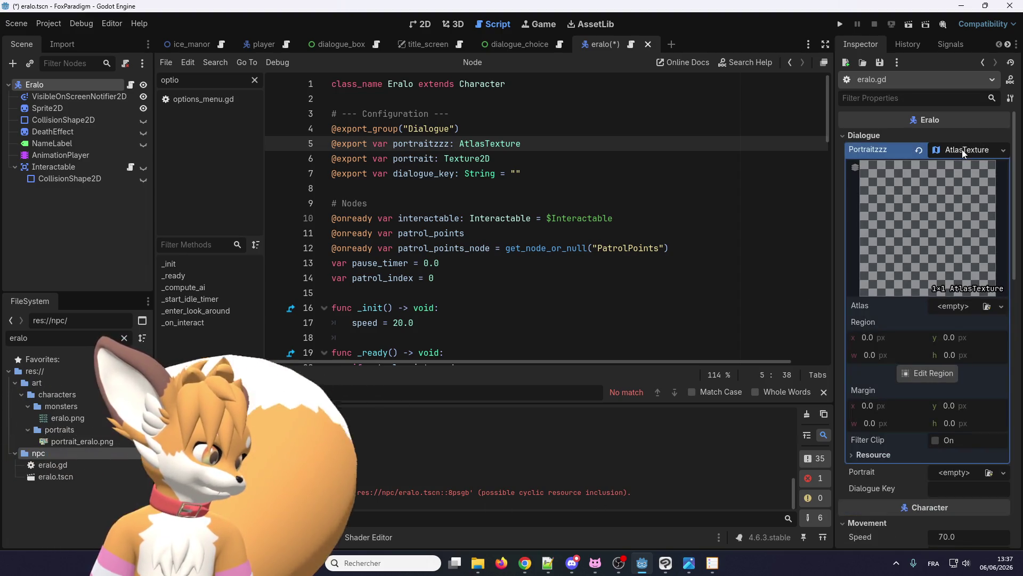
pyautogui.moveTo(59, 446)
pyautogui.mouseDown()
pyautogui.moveTo(533, 278)
pyautogui.moveTo(927, 216)
pyautogui.moveTo(919, 193)
pyautogui.moveTo(893, 328)
pyautogui.mouseUp()
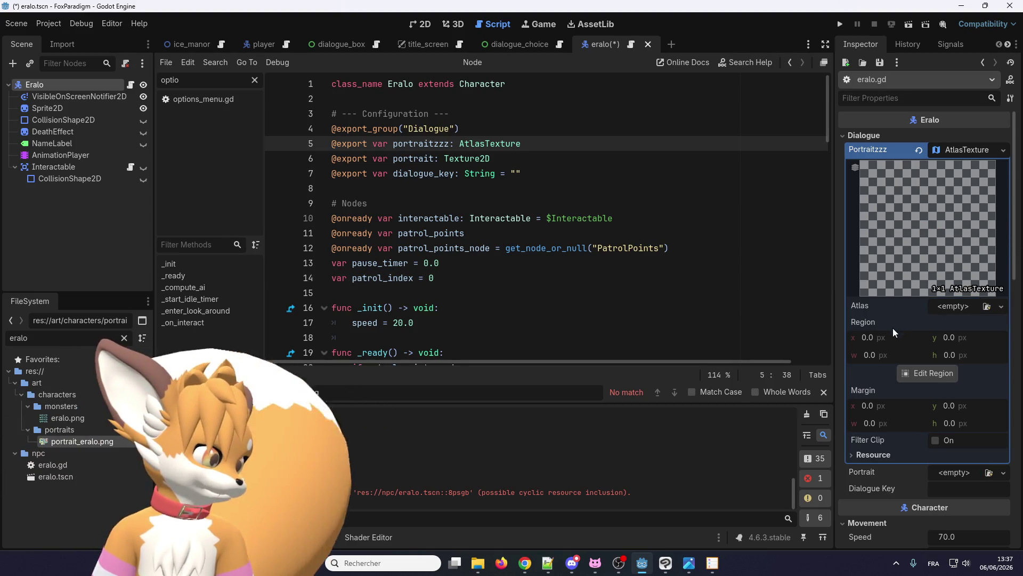
pyautogui.moveTo(176, 396)
pyautogui.mouseDown()
pyautogui.moveTo(479, 373)
pyautogui.moveTo(957, 307)
pyautogui.mouseUp()
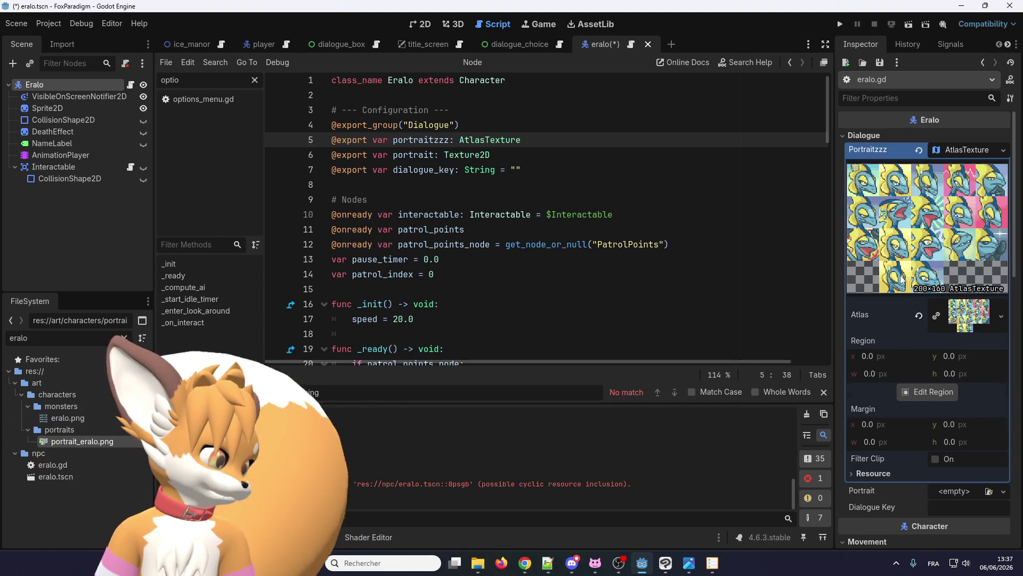
pyautogui.scroll(-2, 895, 314)
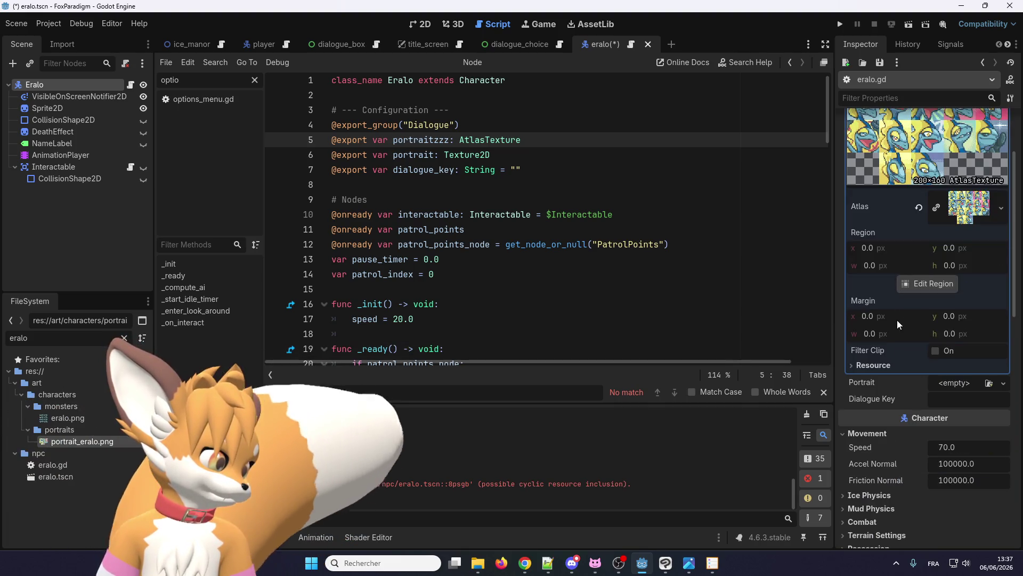
pyautogui.click(869, 365)
pyautogui.scroll(2, 920, 280)
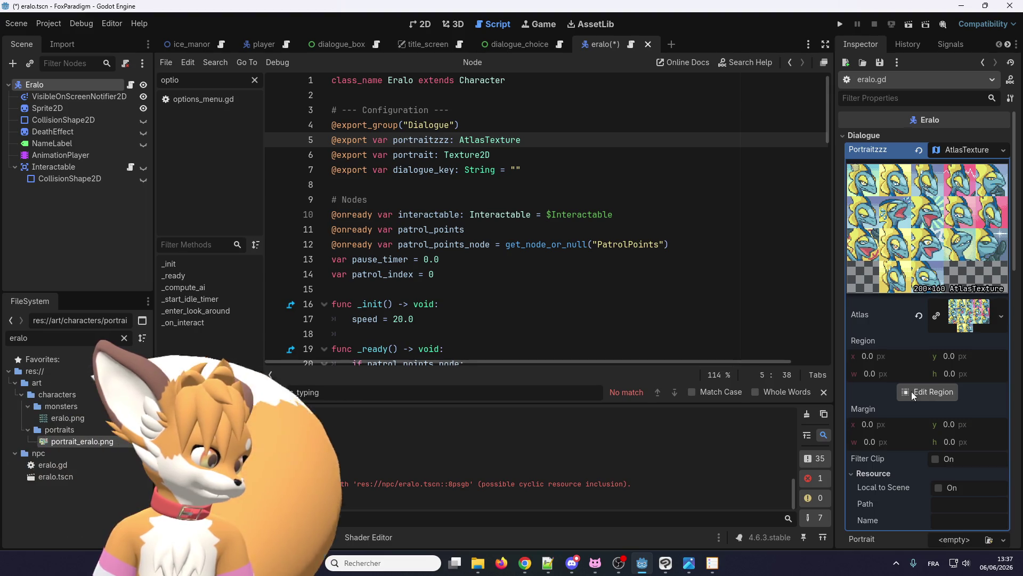
pyautogui.scroll(-2, 911, 391)
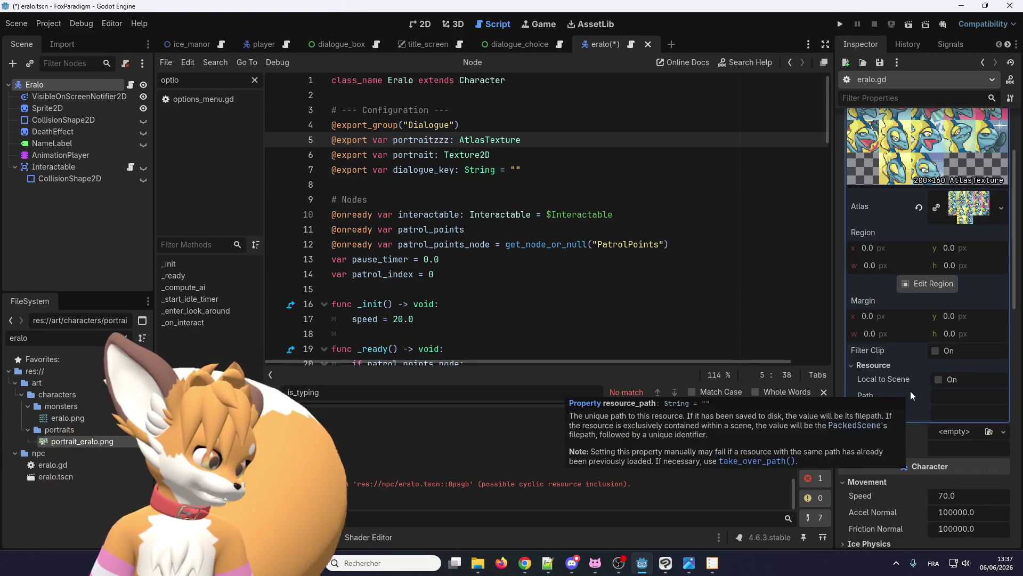
pyautogui.scroll(1, 906, 352)
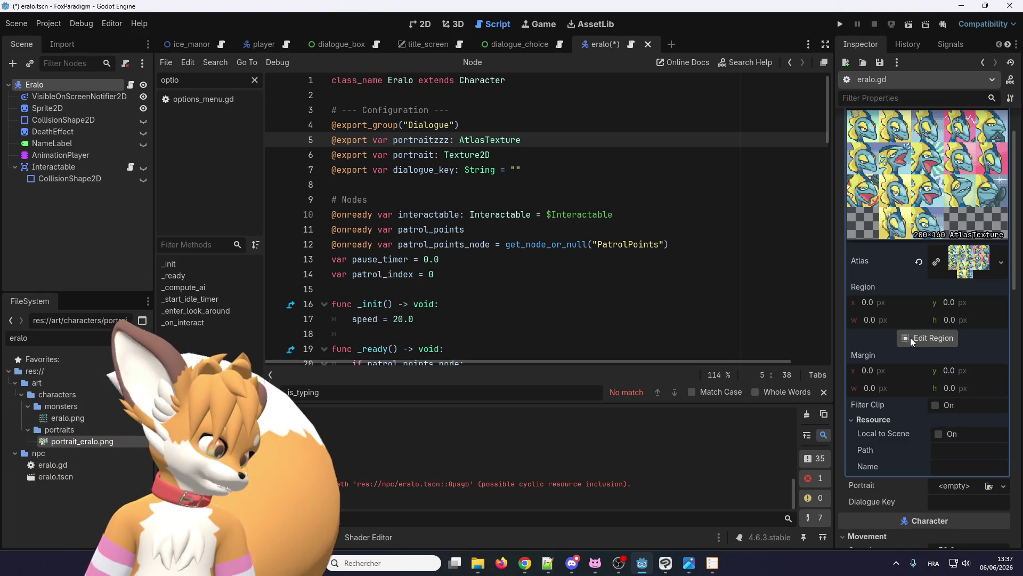
pyautogui.click(908, 337)
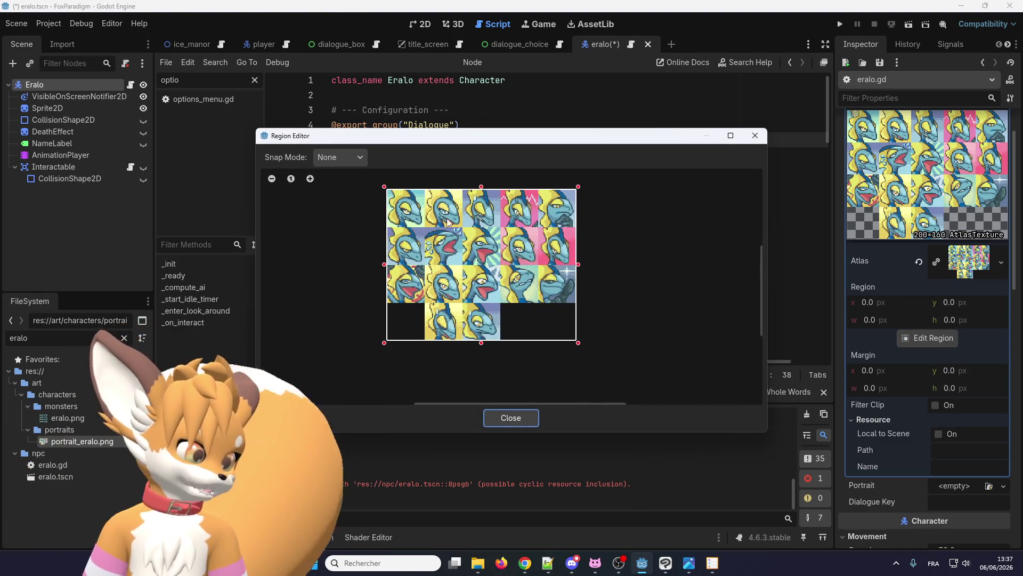
pyautogui.click(347, 156)
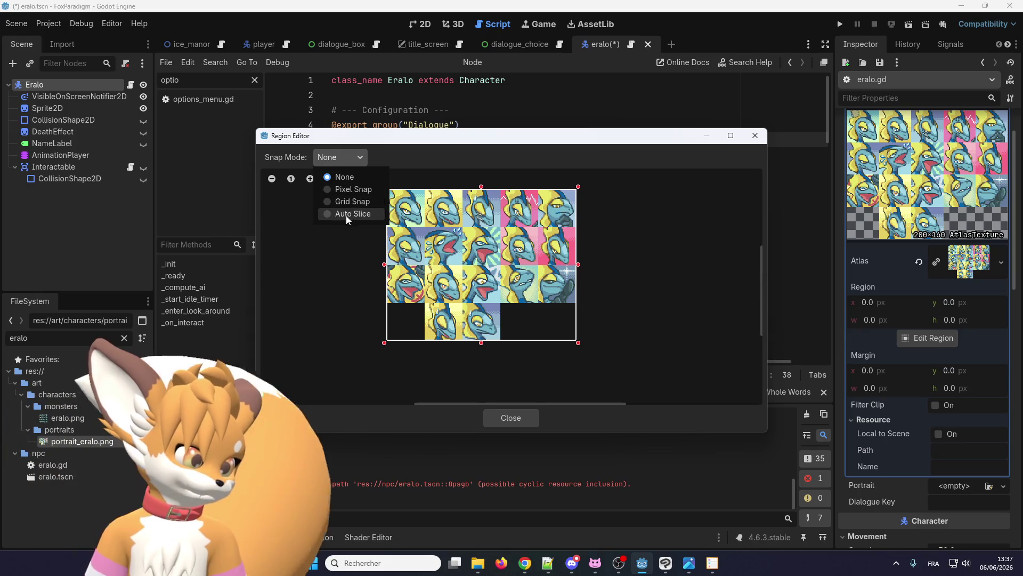
pyautogui.click(347, 214)
pyautogui.click(355, 160)
pyautogui.click(353, 189)
pyautogui.moveTo(583, 338)
pyautogui.mouseDown()
pyautogui.moveTo(495, 298)
pyautogui.moveTo(425, 228)
pyautogui.mouseUp()
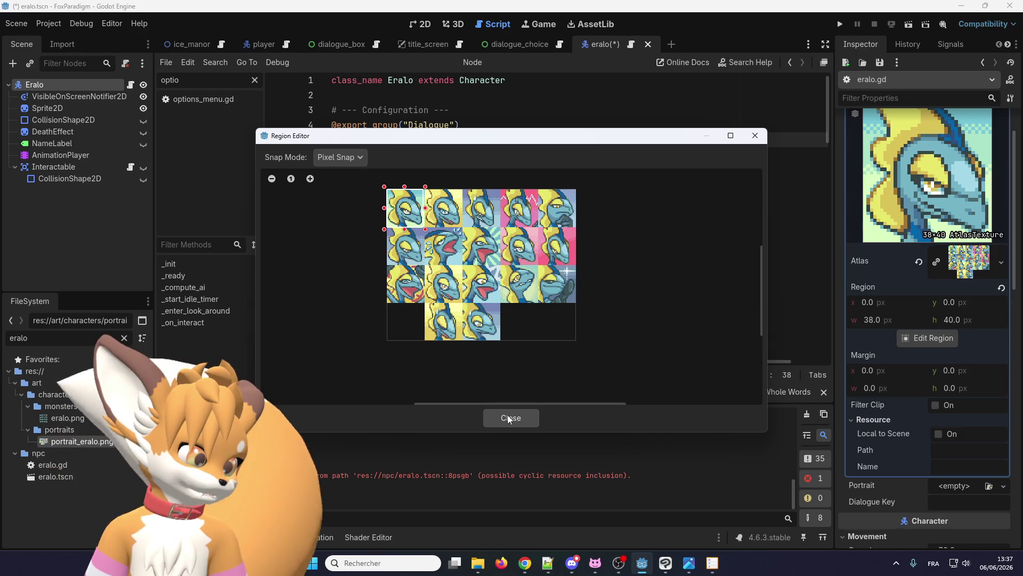
pyautogui.click(507, 416)
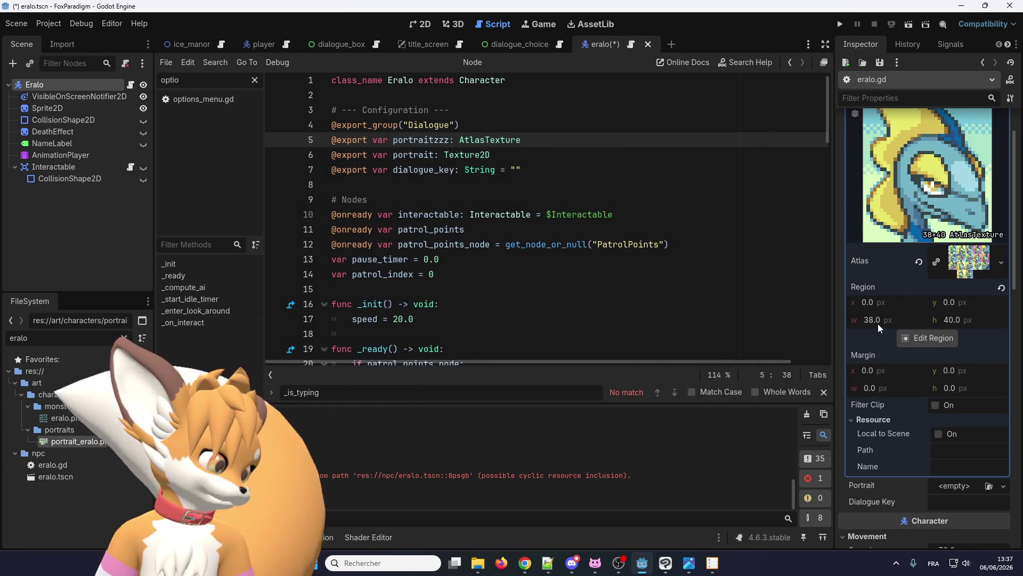
pyautogui.scroll(-1, 879, 376)
pyautogui.scroll(2, 879, 377)
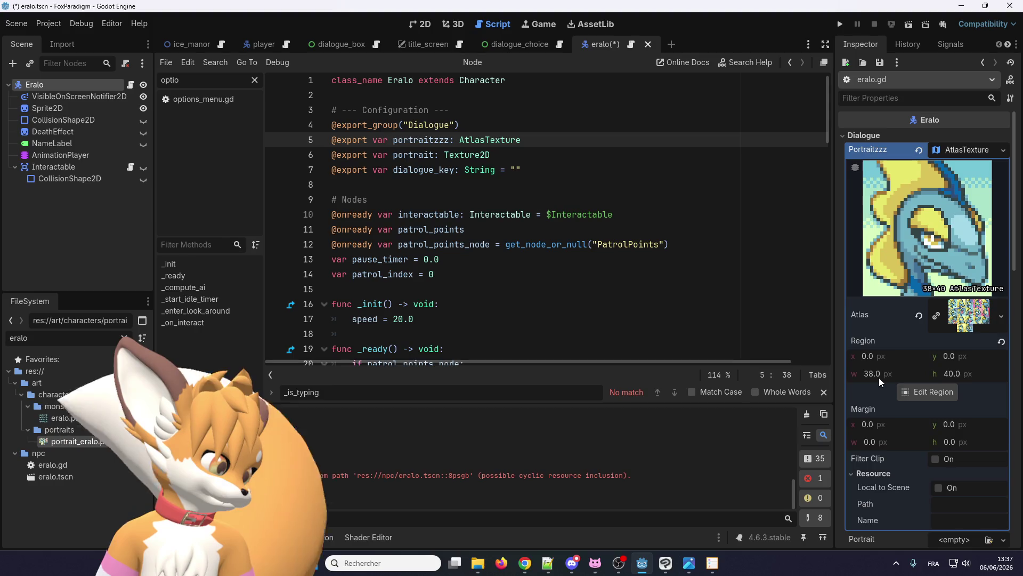
pyautogui.scroll(-1, 879, 418)
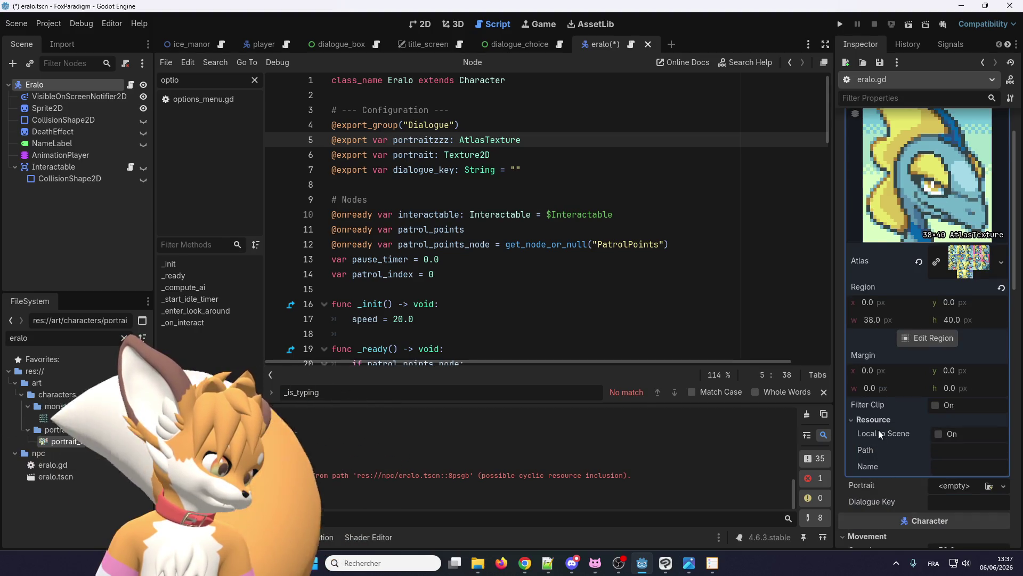
pyautogui.scroll(-2, 878, 430)
pyautogui.scroll(3, 878, 430)
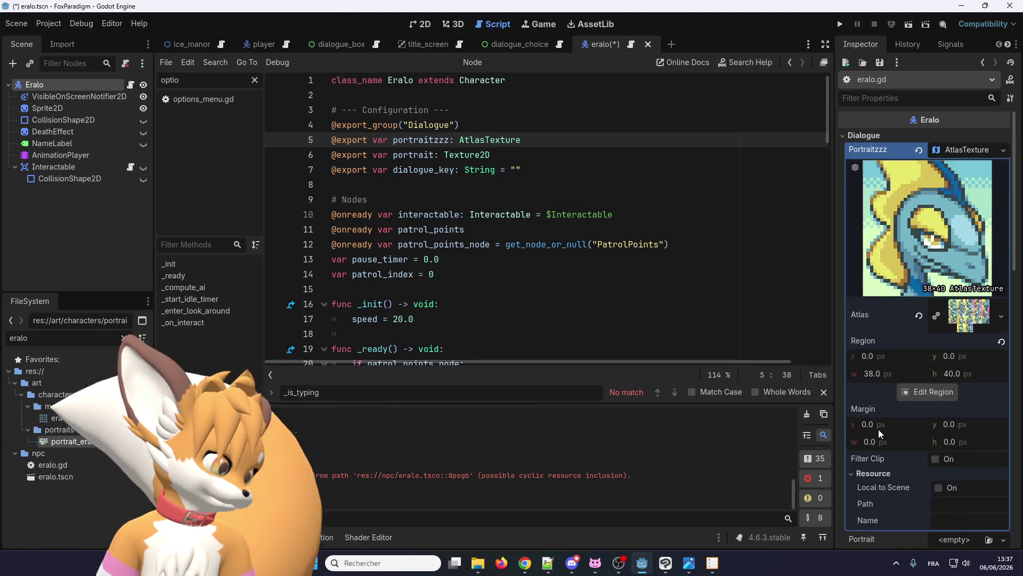
pyautogui.click(1000, 342)
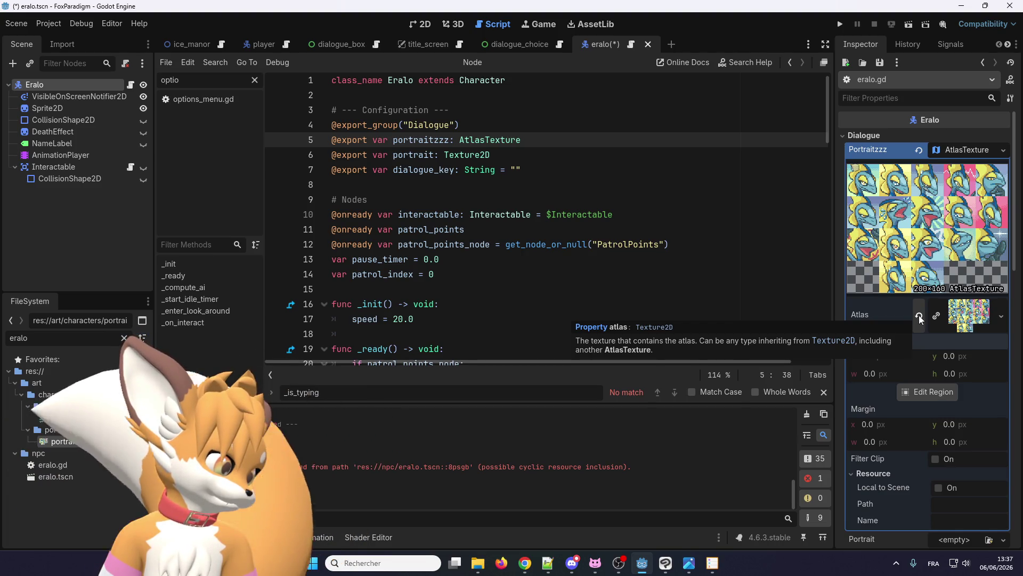
# Step: Drag a 40×40 region around the top-left Eralo face at 0,0 in the Region Editor, then close it
pyautogui.click(973, 315)
pyautogui.click(973, 316)
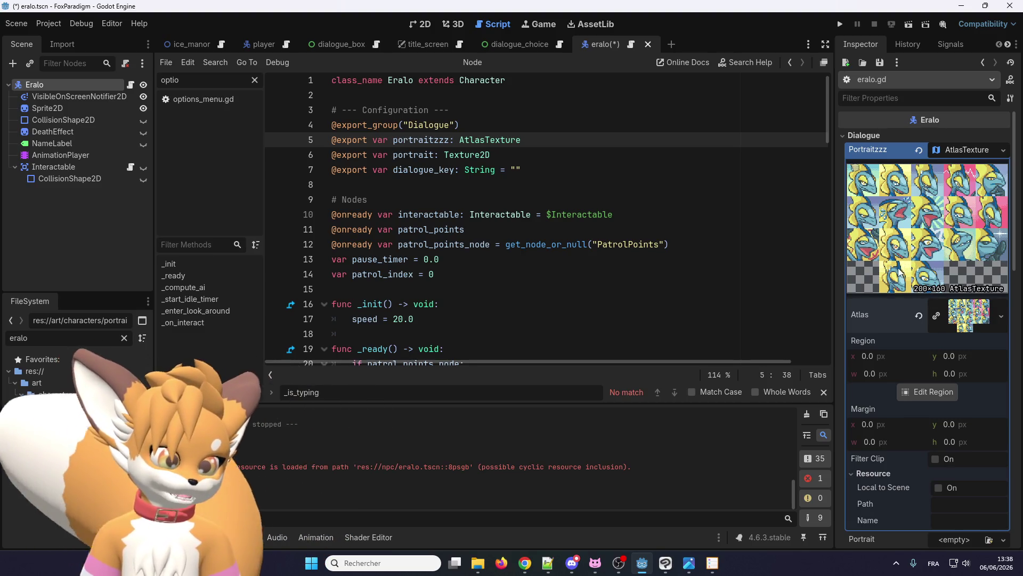
pyautogui.click(906, 392)
pyautogui.moveTo(418, 211)
pyautogui.mouseDown()
pyautogui.moveTo(461, 233)
pyautogui.moveTo(447, 280)
pyautogui.moveTo(459, 277)
pyautogui.mouseUp()
pyautogui.scroll(4, 440, 272)
pyautogui.scroll(-2, 494, 293)
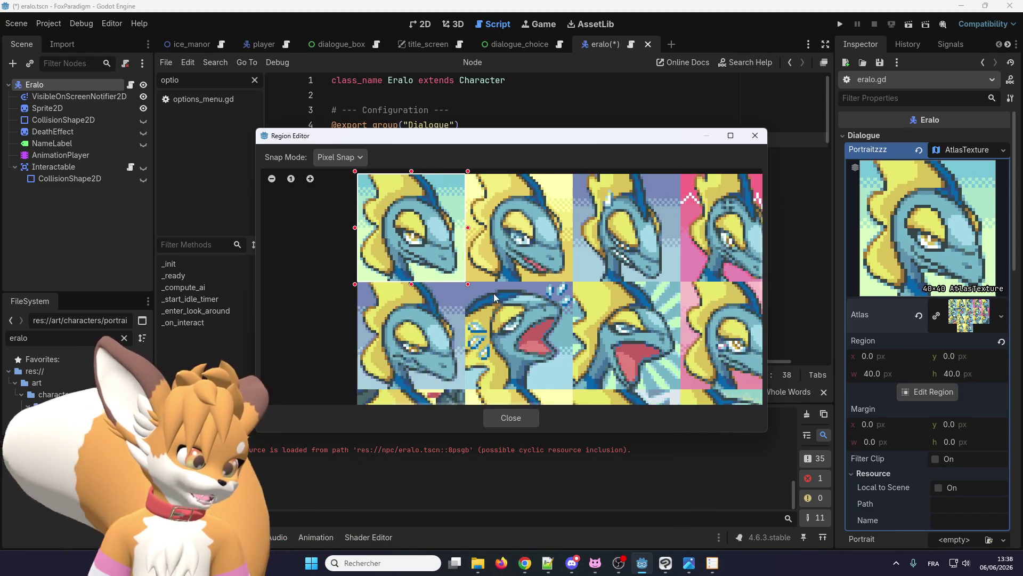
pyautogui.scroll(-2, 493, 294)
pyautogui.click(501, 423)
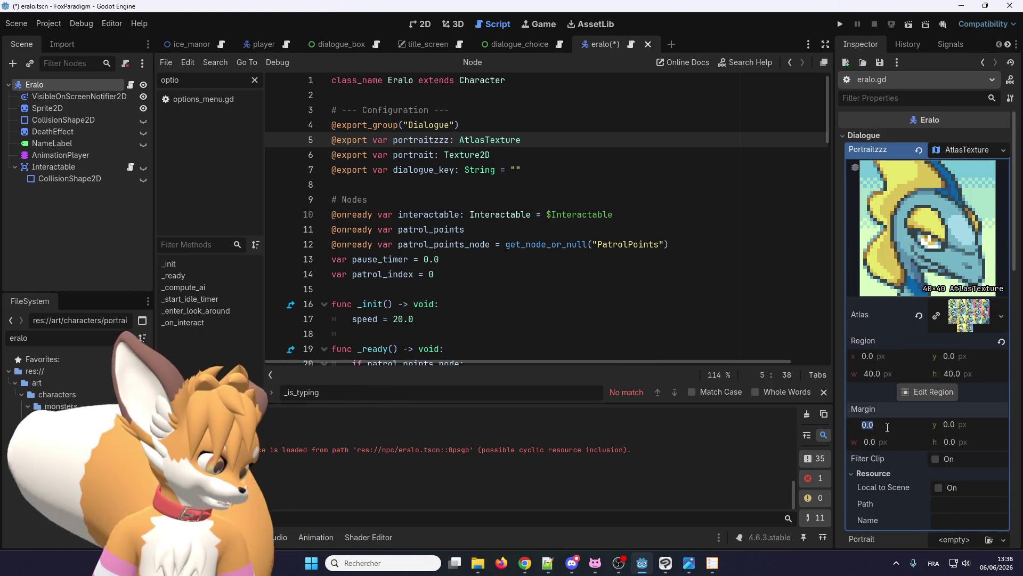
# Step: Try Margin x values 40, 1, 2, -40 and -2, then reset Margin x to 0
pyautogui.click(893, 423)
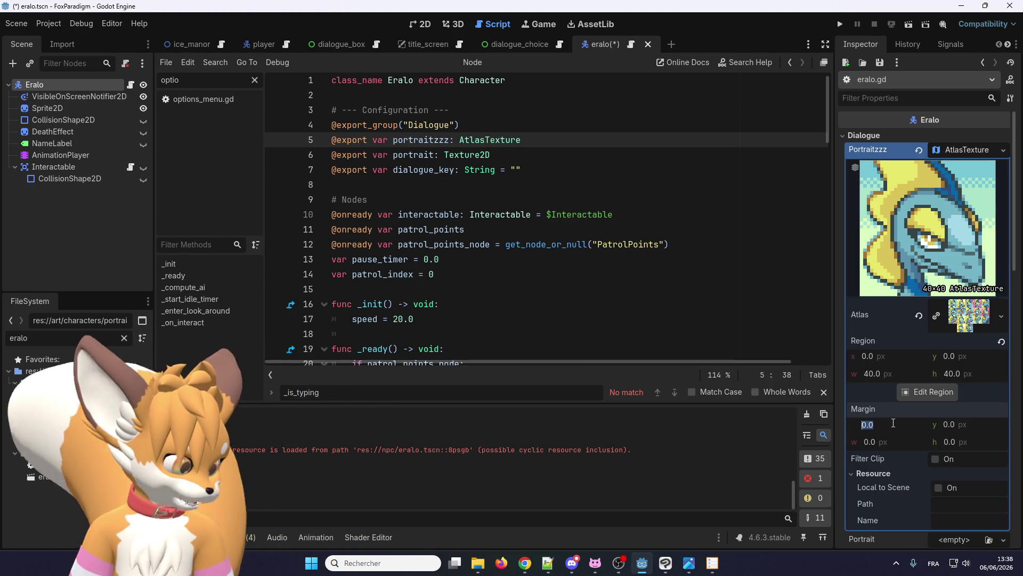
pyautogui.write('40')
pyautogui.press('Return')
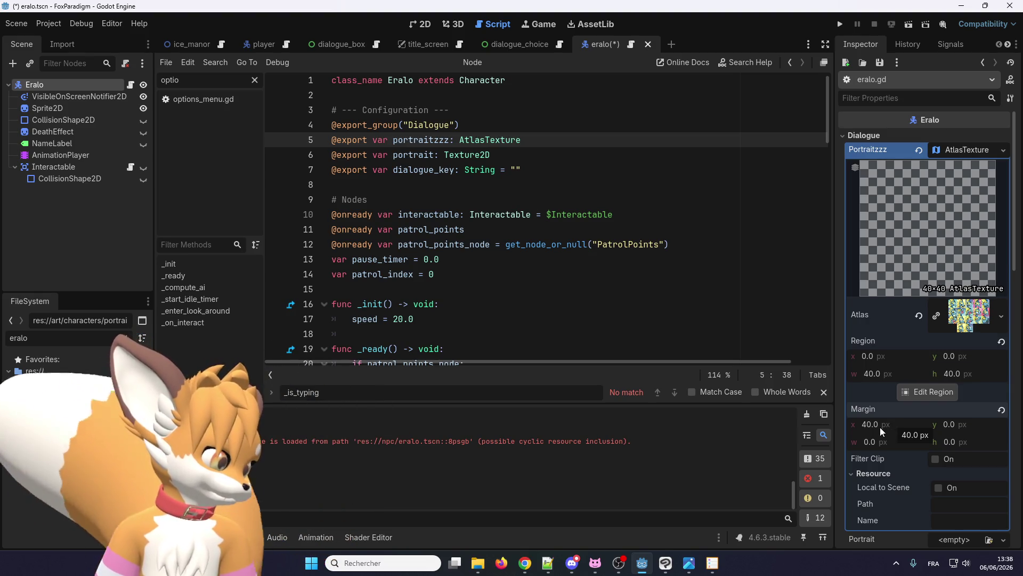
pyautogui.click(890, 427)
pyautogui.write('1')
pyautogui.press('Return')
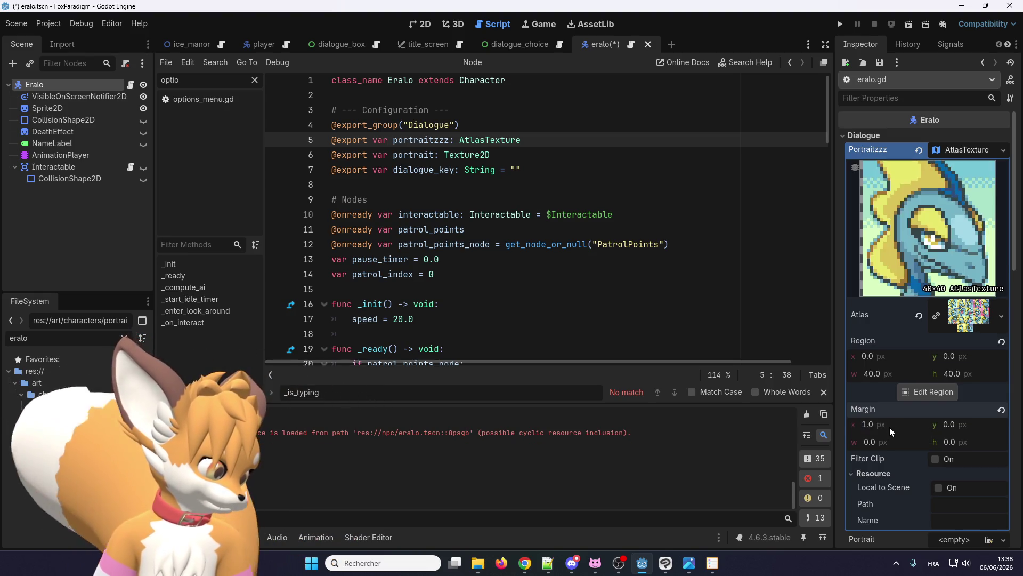
pyautogui.click(890, 427)
pyautogui.write('2')
pyautogui.press('Return')
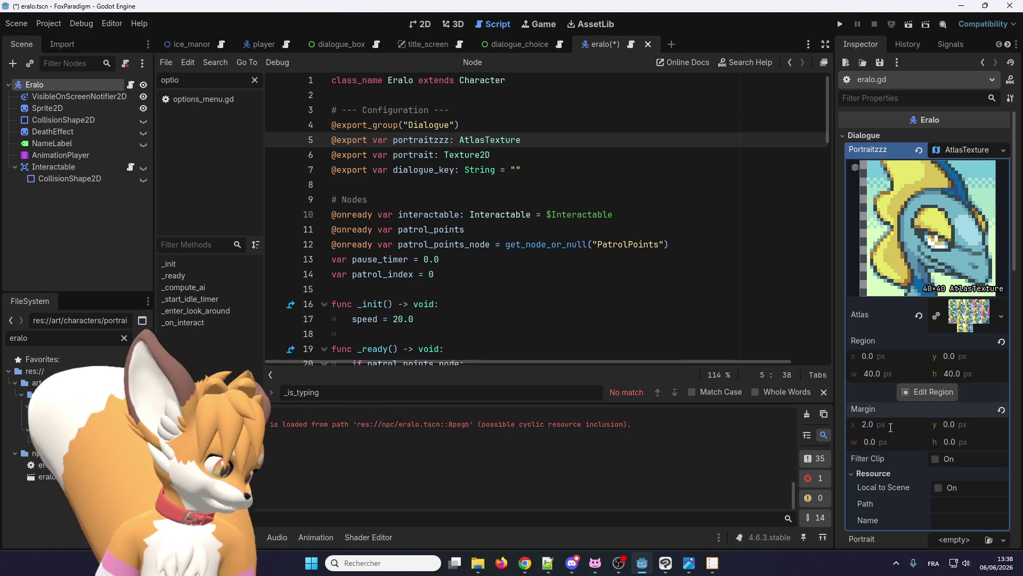
pyautogui.click(890, 427)
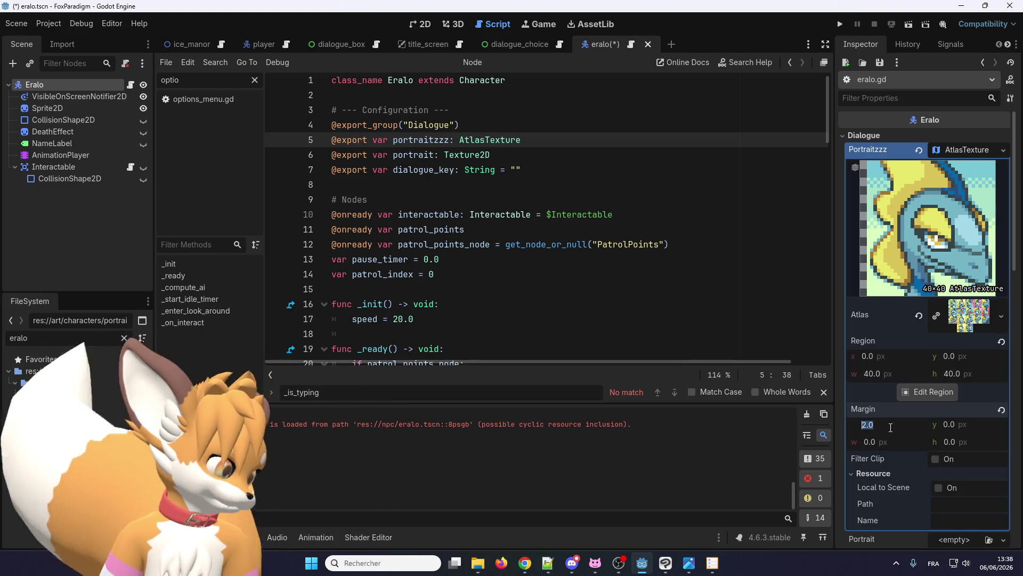
pyautogui.write('-40')
pyautogui.press('Return')
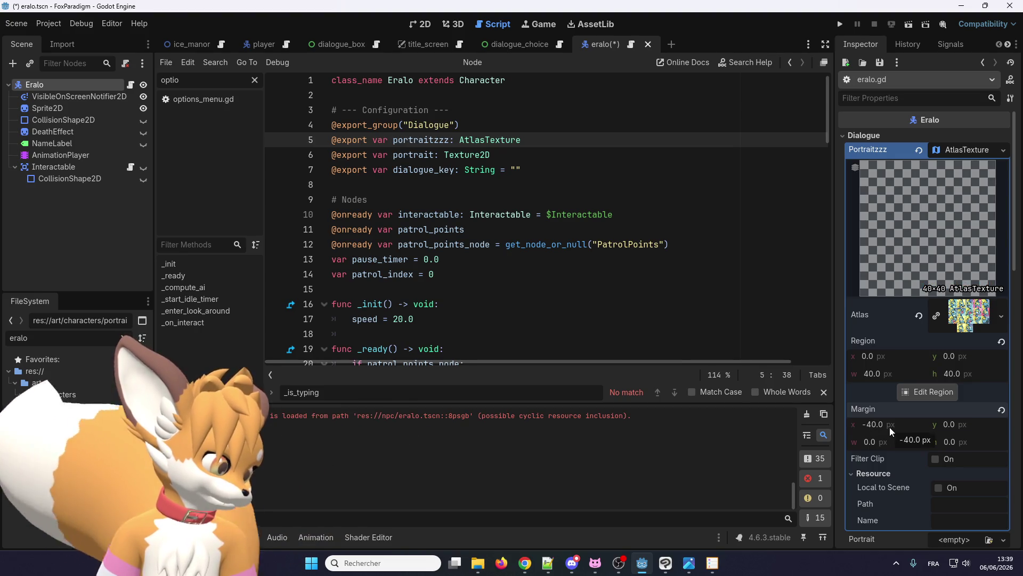
pyautogui.click(890, 427)
pyautogui.write('-2')
pyautogui.press('Return')
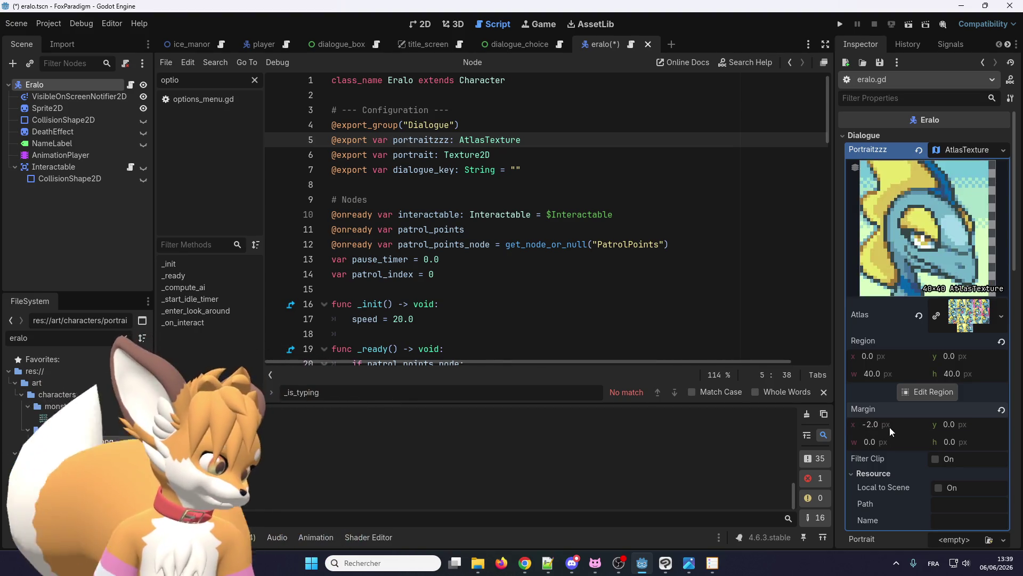
pyautogui.click(890, 427)
pyautogui.write('0')
pyautogui.press('Return')
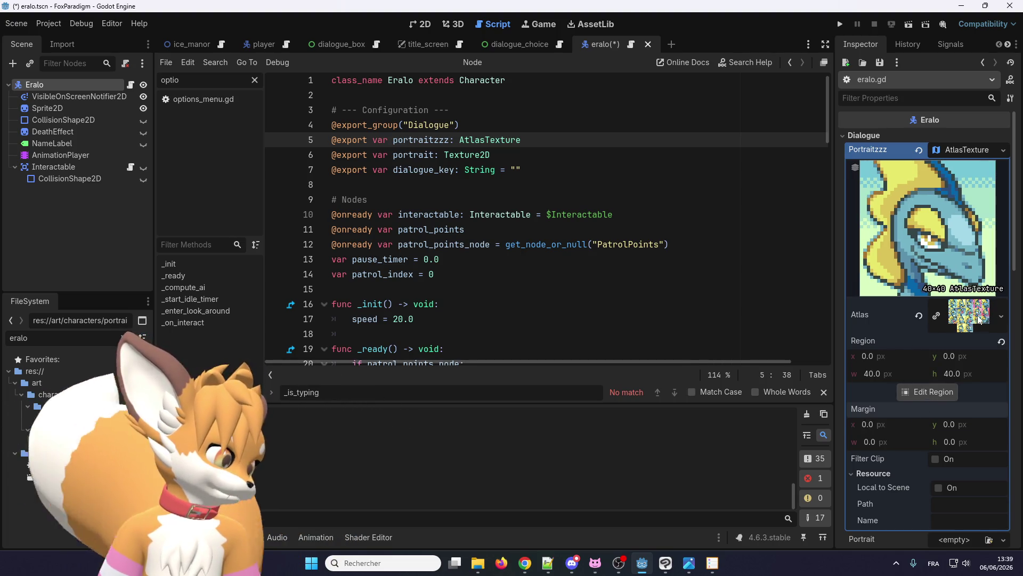
# Step: Set the AtlasTexture's Region x to 40 to show the second Eralo face
pyautogui.click(884, 356)
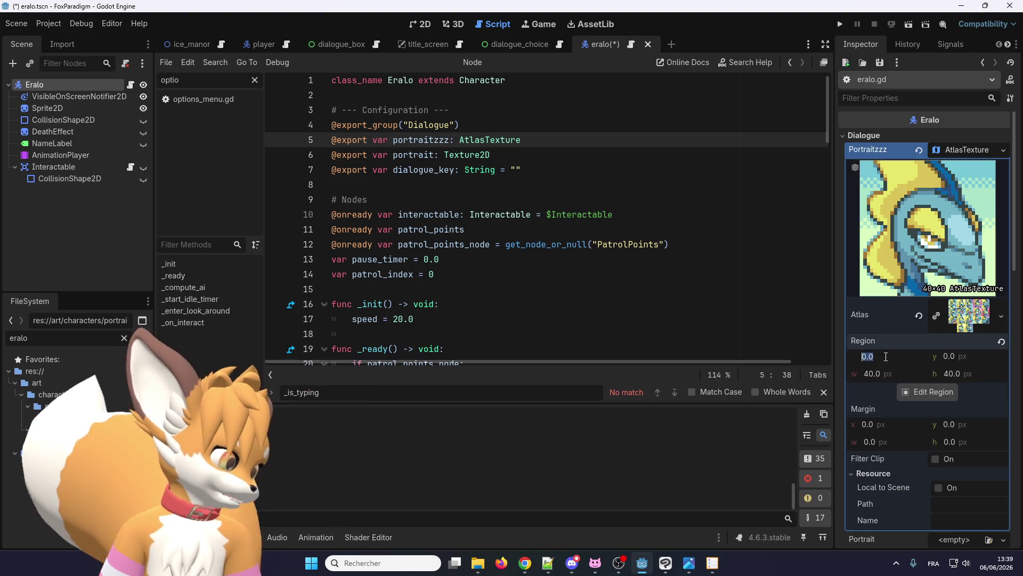
pyautogui.write('40')
pyautogui.press('Return')
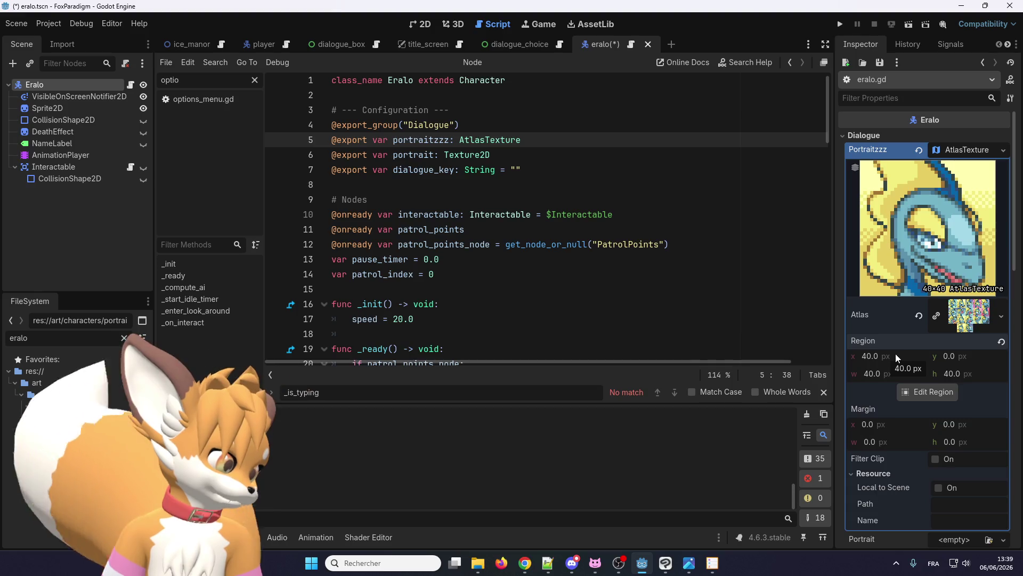
pyautogui.scroll(-2, 896, 353)
pyautogui.scroll(2, 891, 339)
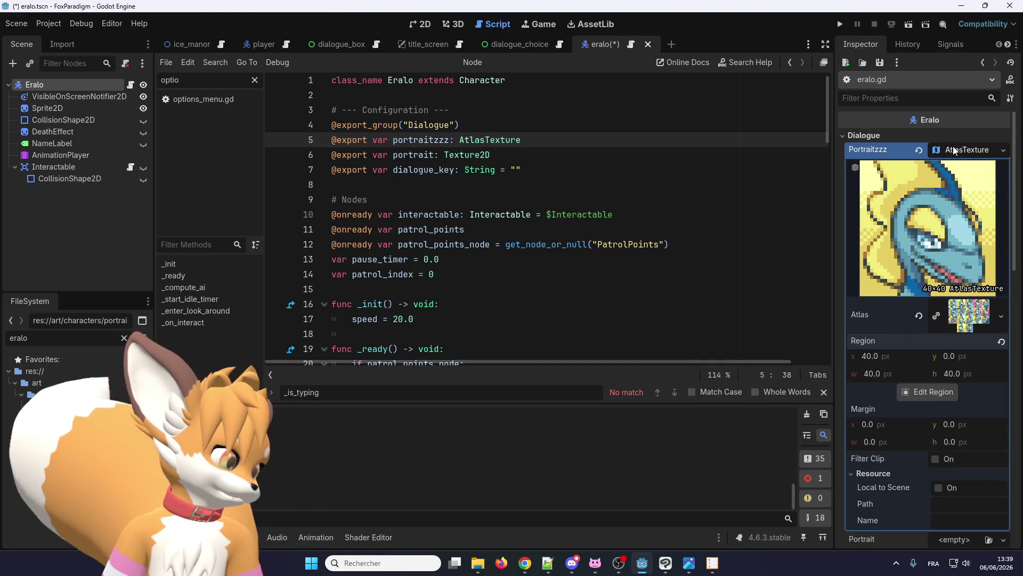
# Step: Replace Texture2D with Tileset in the portrait export on line 6 of eralo.gd
pyautogui.click(954, 151)
pyautogui.click(968, 160)
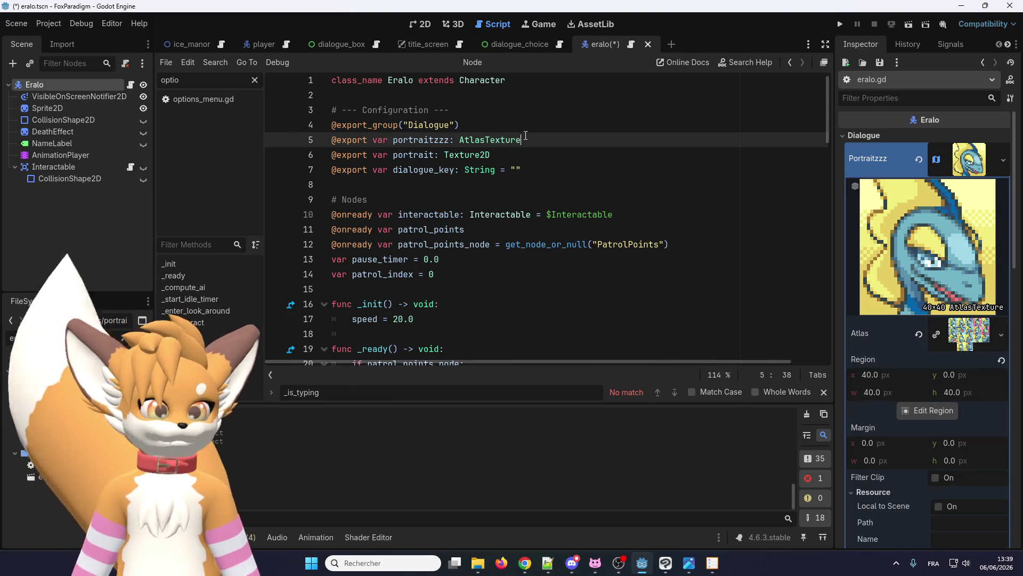
pyautogui.doubleClick(479, 150)
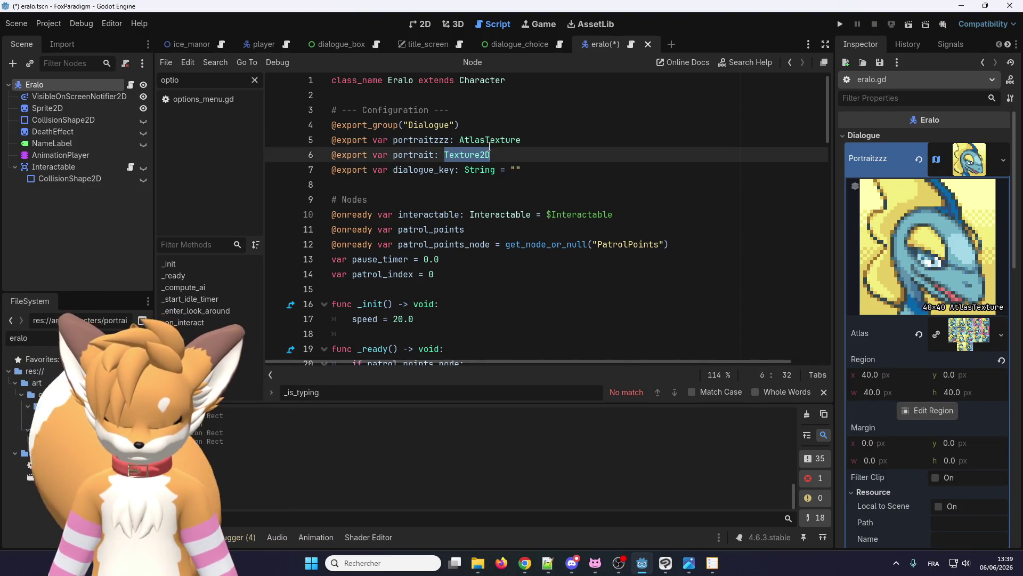
pyautogui.write('Tileset')
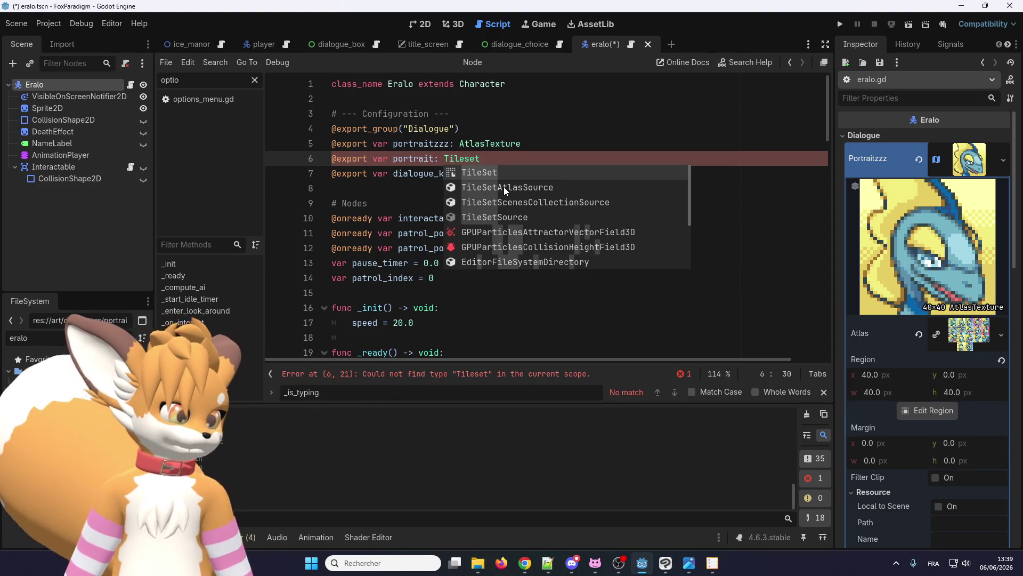
pyautogui.scroll(-3, 903, 308)
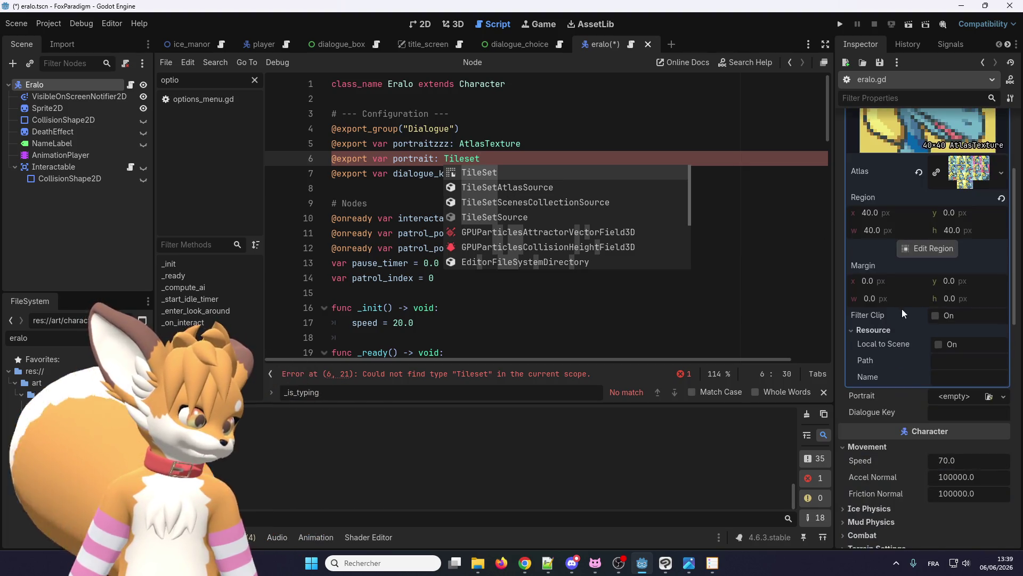
pyautogui.scroll(3, 887, 309)
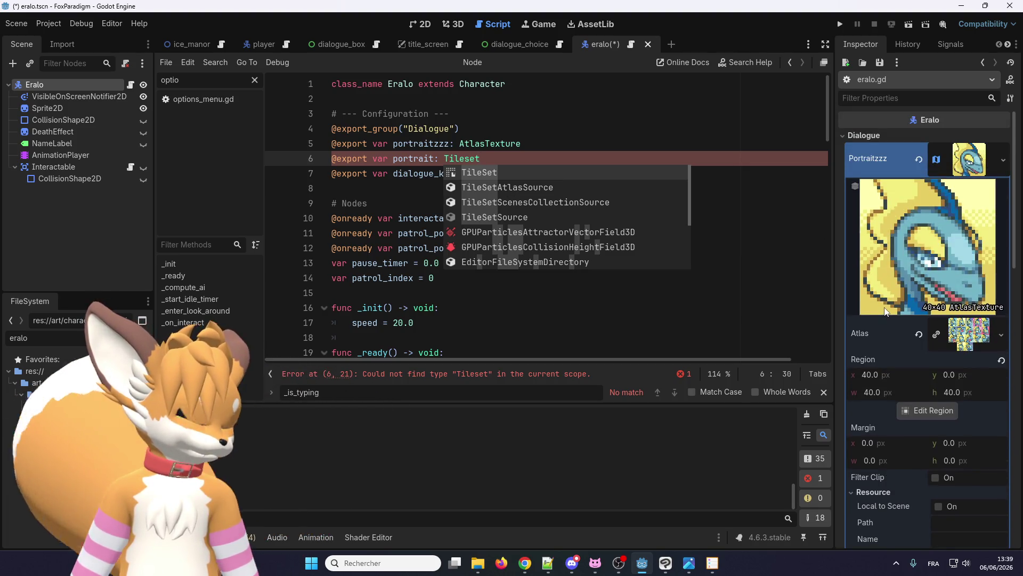
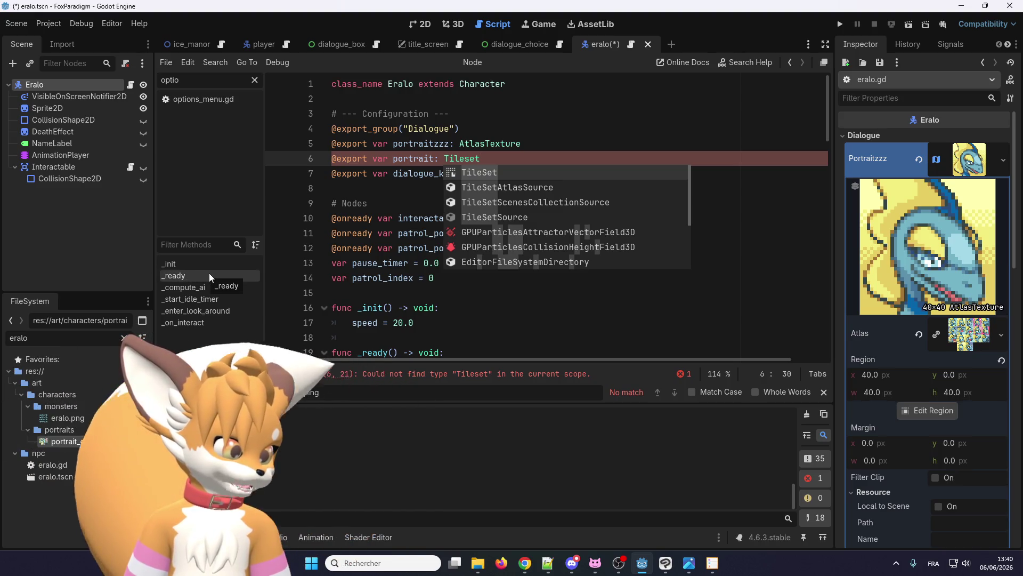
# Step: Set the atlas region's x offset to 0
pyautogui.click(889, 374)
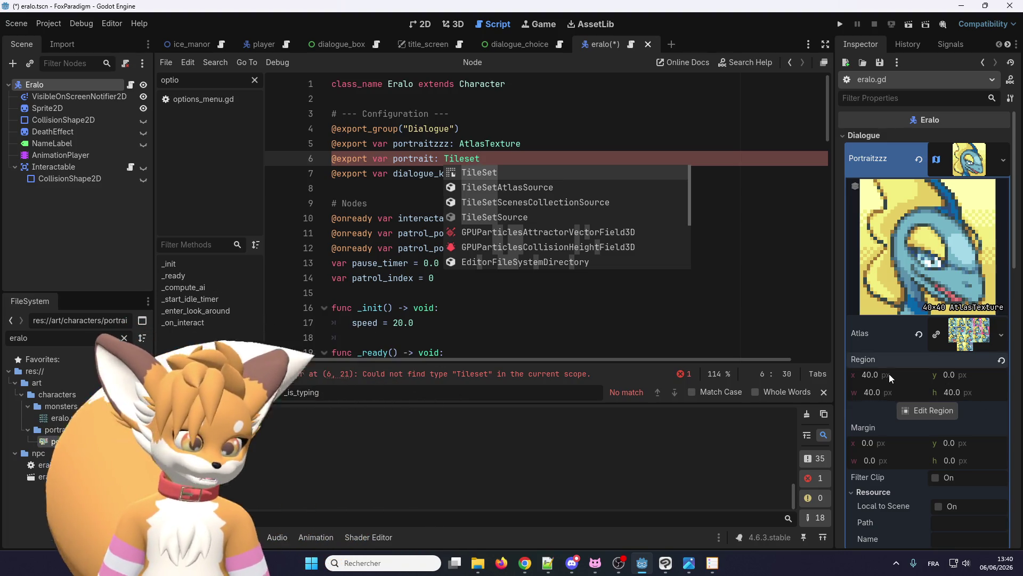
pyautogui.write('0')
pyautogui.press('Return')
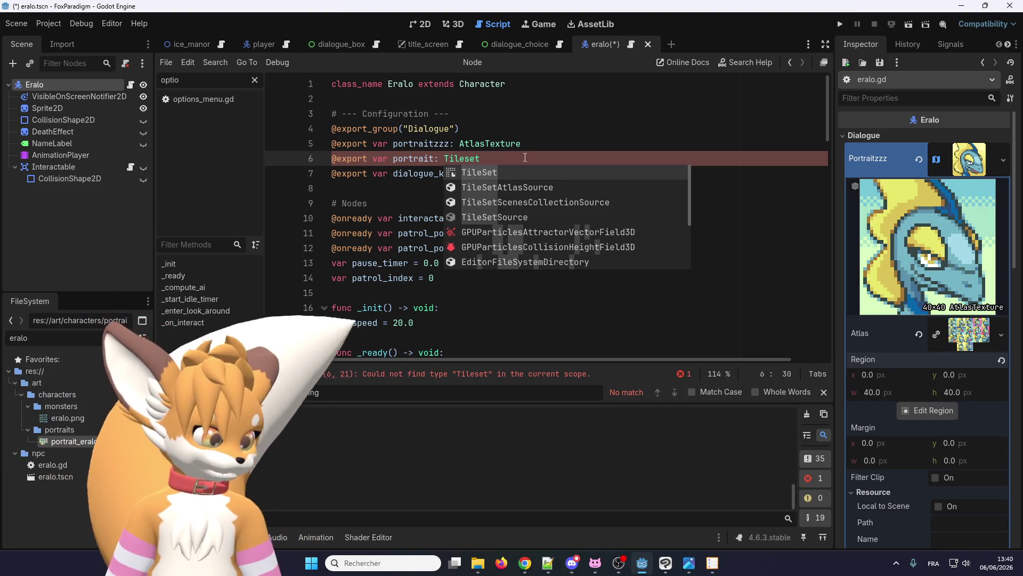
# Step: Change the portrait variable's type on line 6 to TileSetAtlasSource
pyautogui.doubleClick(479, 187)
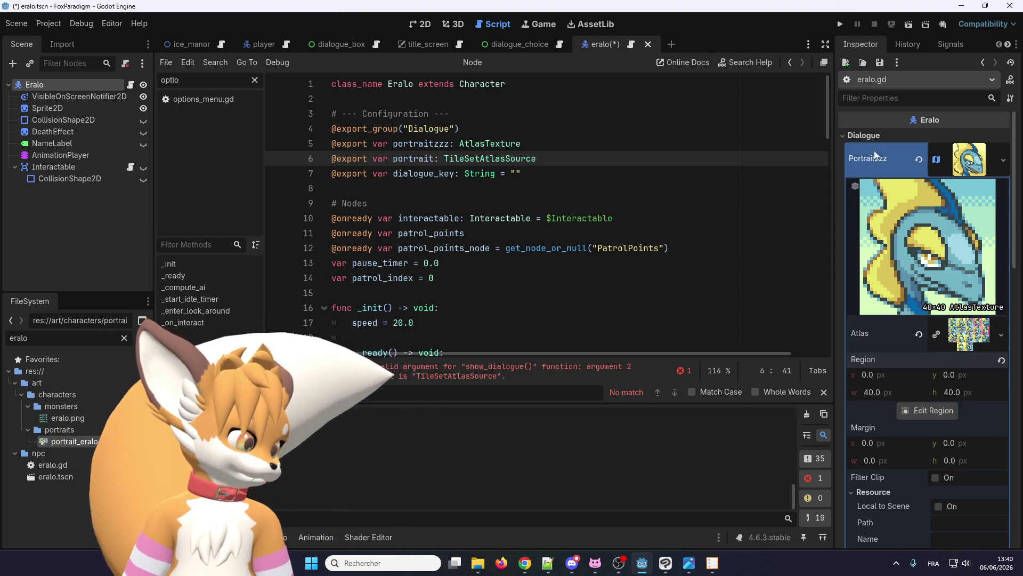
pyautogui.scroll(-5, 895, 260)
pyautogui.scroll(1, 881, 318)
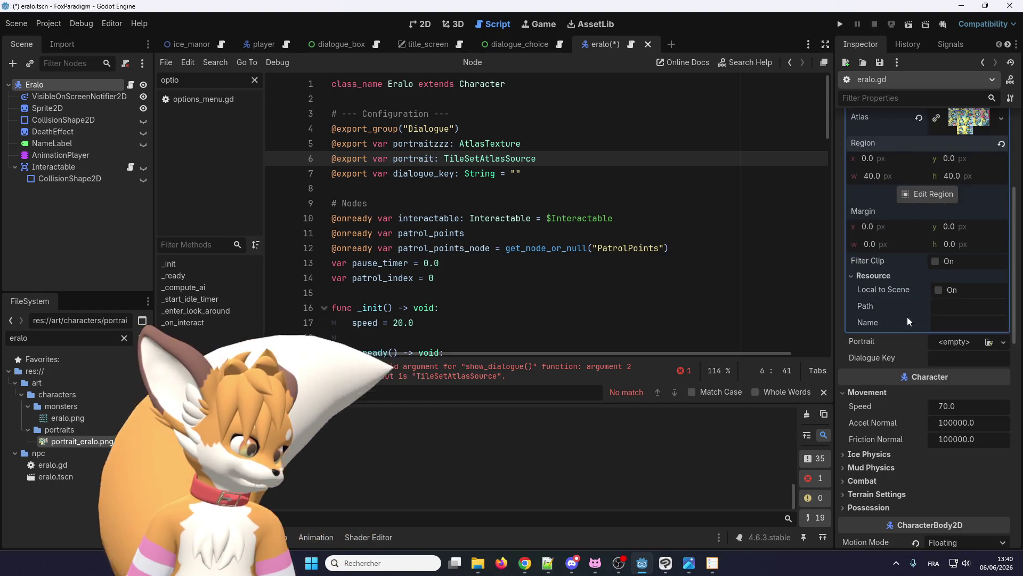
# Step: Review the texture types in the Portrait field's New menu without choosing one, saving the scene
pyautogui.click(951, 341)
pyautogui.click(820, 335)
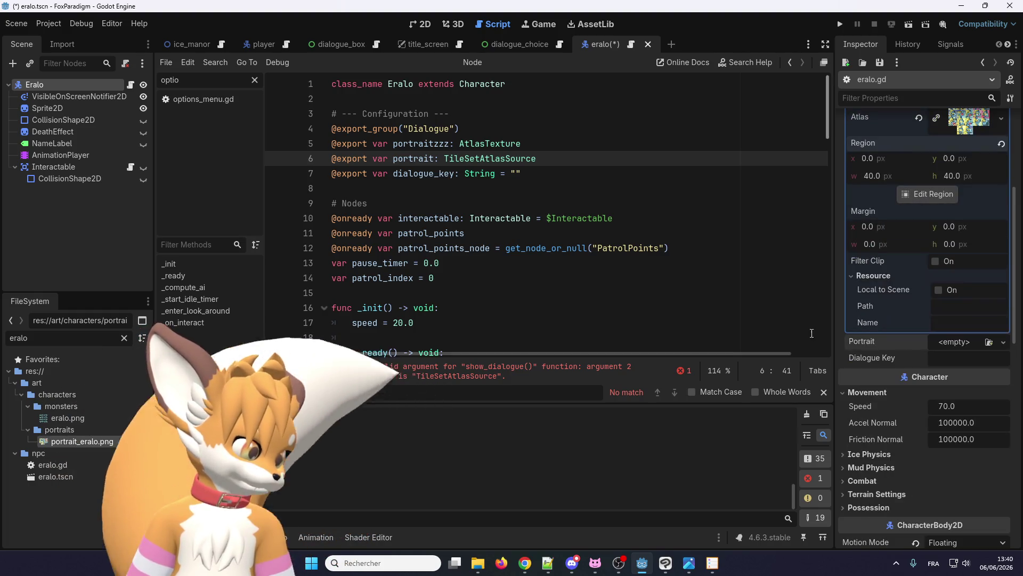
pyautogui.click(529, 204)
pyautogui.hotkey('ctrl', 's')
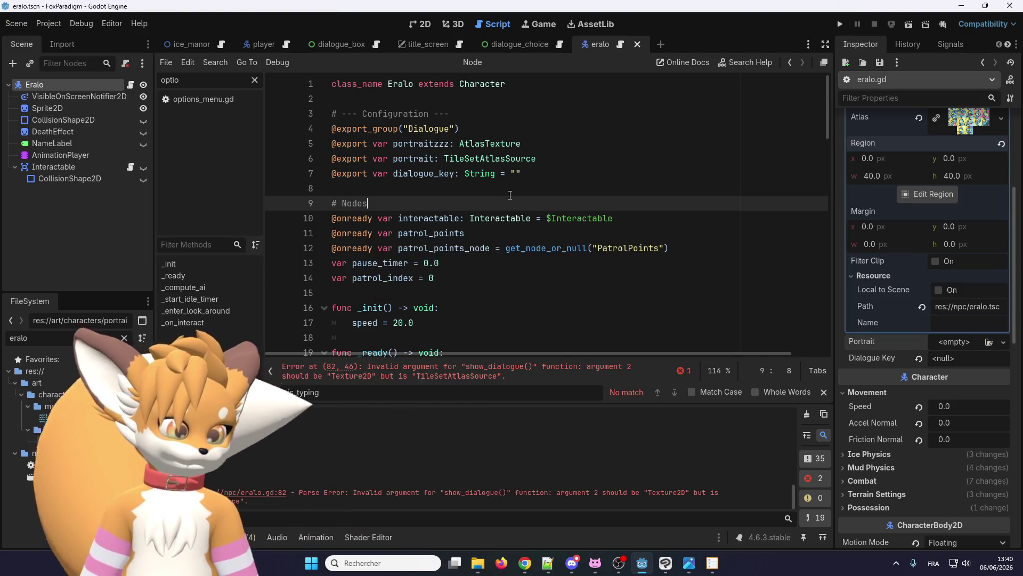
pyautogui.click(941, 343)
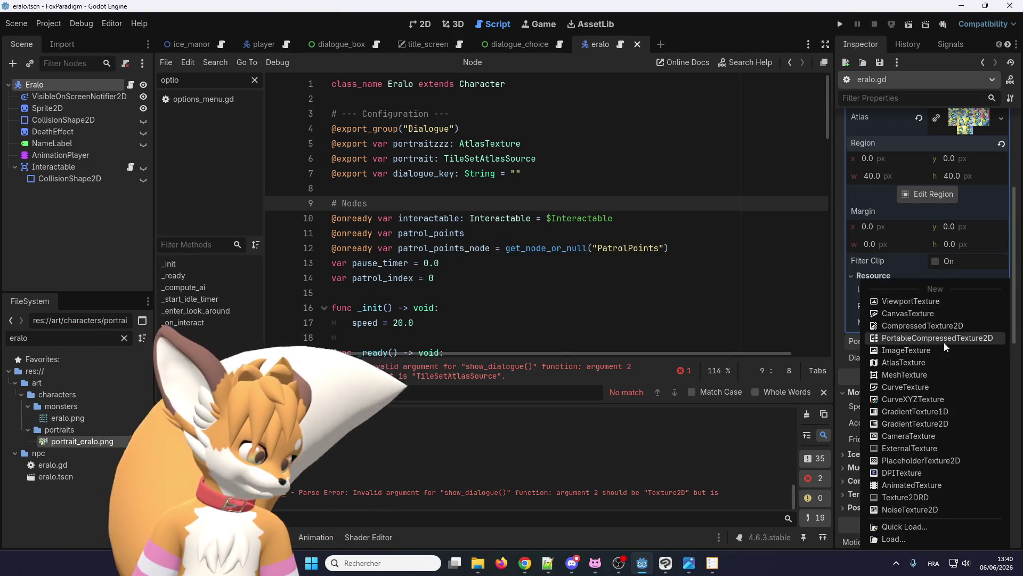
pyautogui.click(846, 357)
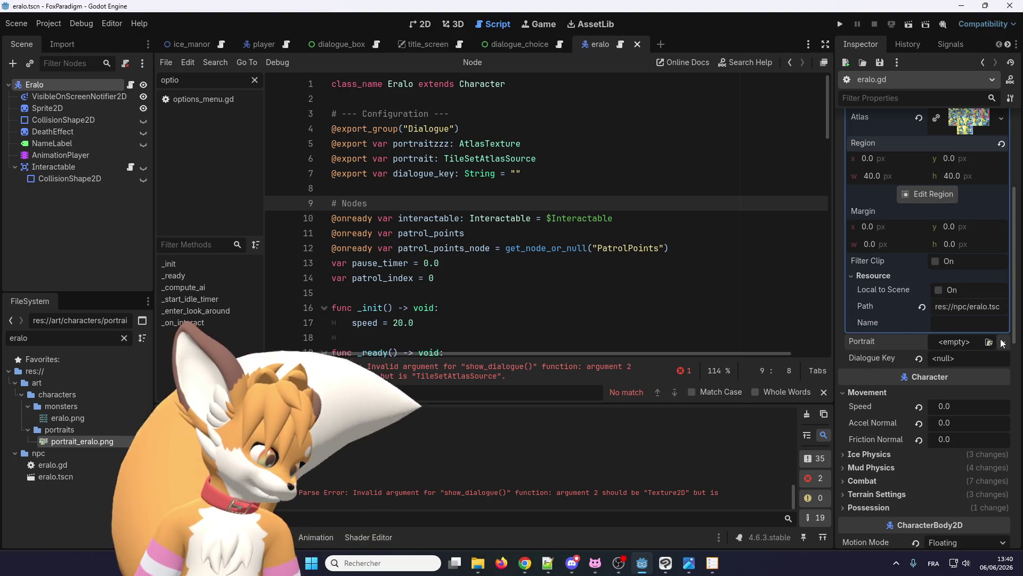
pyautogui.click(995, 342)
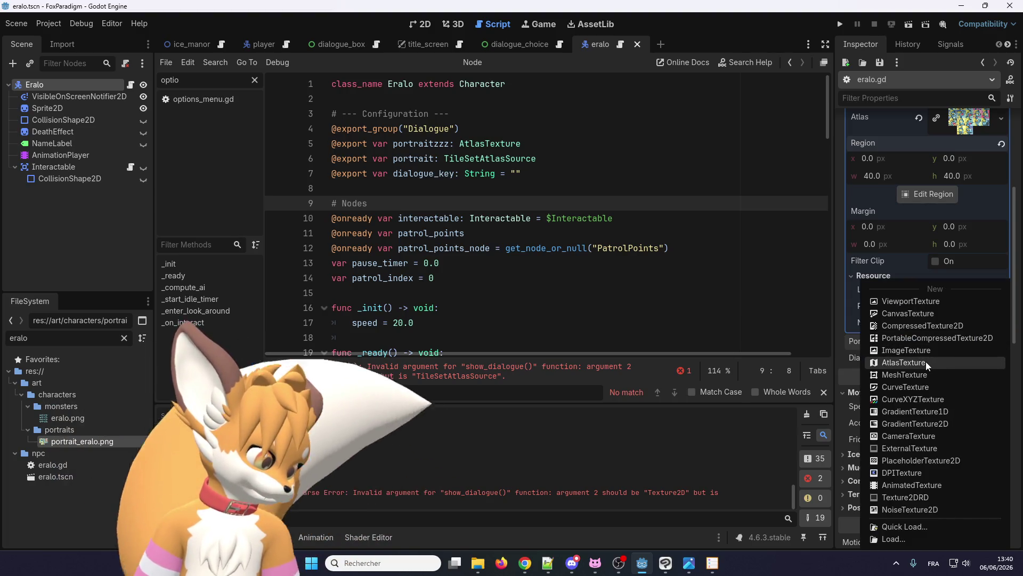
pyautogui.click(574, 202)
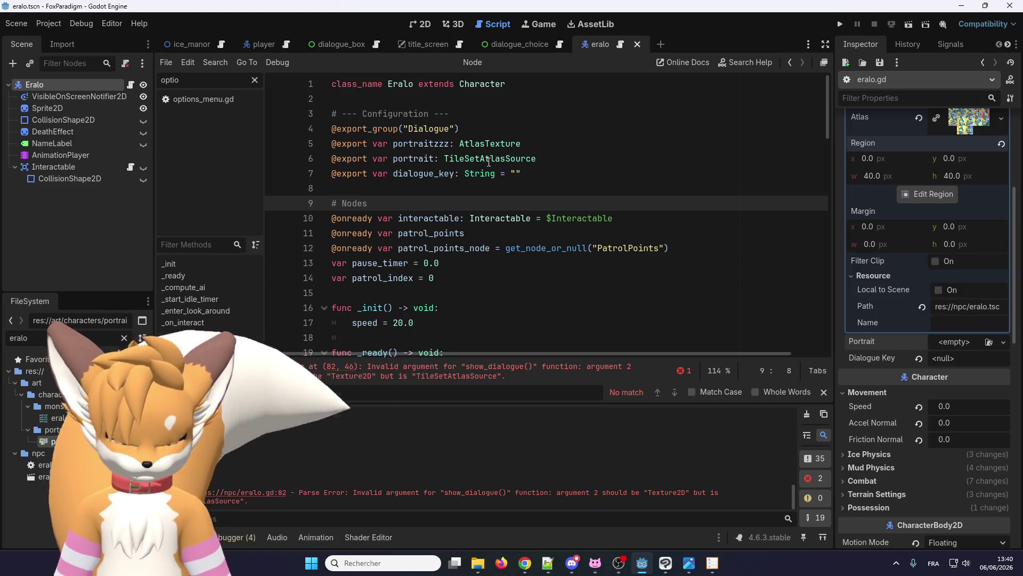
# Step: Revert the portrait type to Texture2D and save the Eralo scene
pyautogui.hotkey('ctrl', 'z')
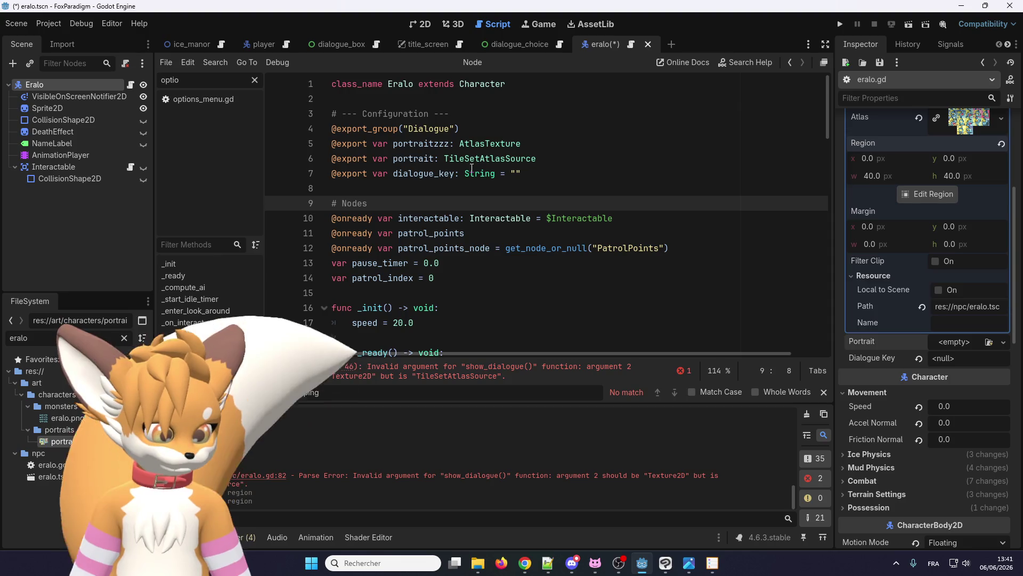
pyautogui.click(500, 173)
pyautogui.hotkey('ctrl', 'y')
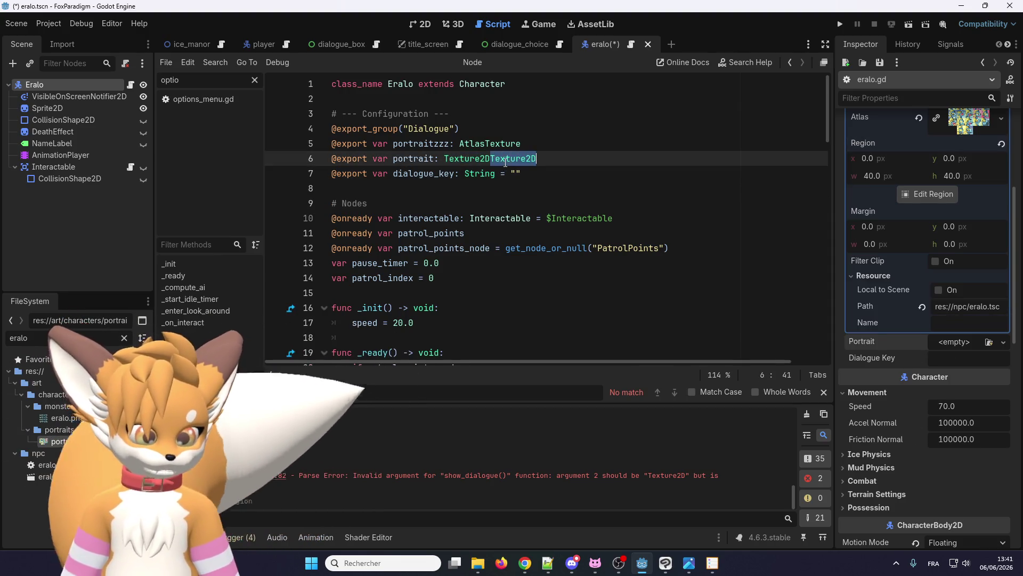
pyautogui.hotkey('ctrl', 's')
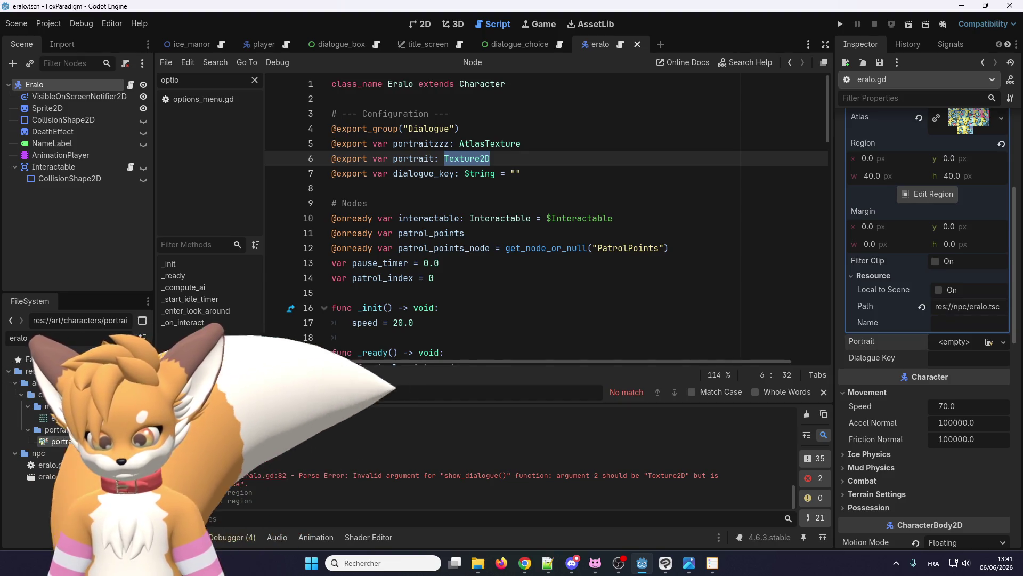
pyautogui.click(463, 159)
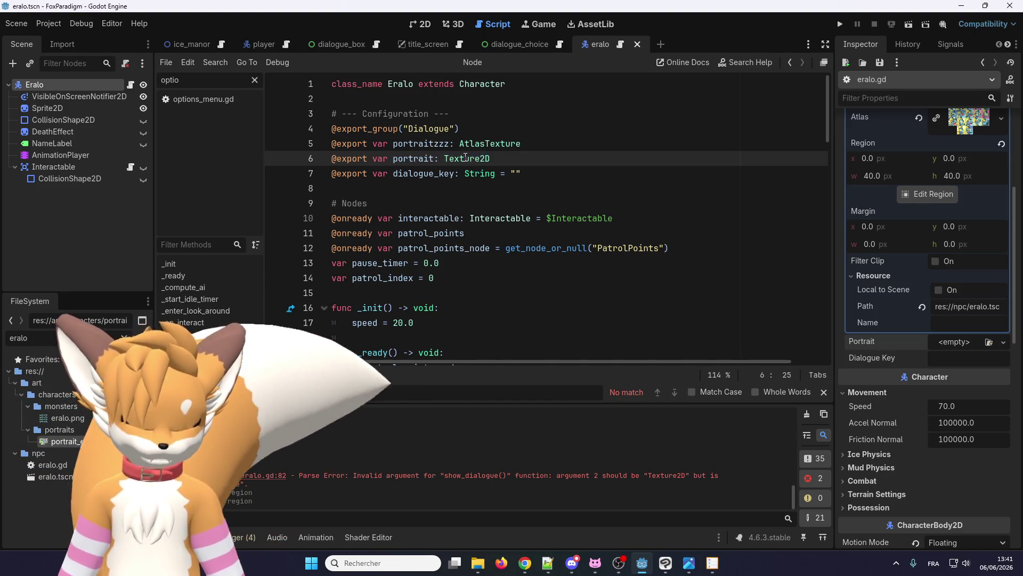
# Step: Duplicate the portrait declaration as portraitkkk and type it TileSetAtlasSource
pyautogui.hotkey('ctrl', 'shift', 'd')
pyautogui.click(435, 158)
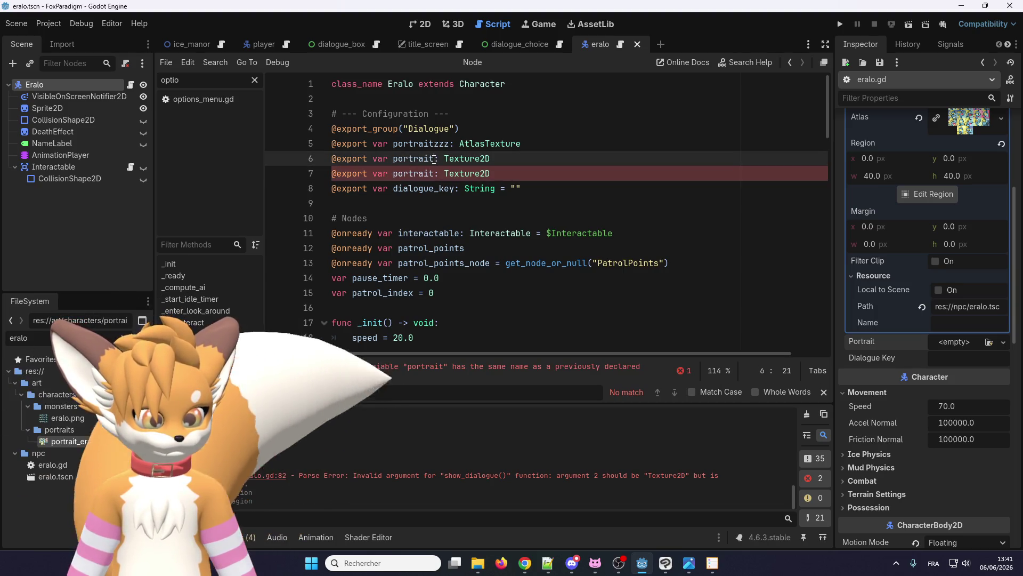
pyautogui.write('zkkkk')
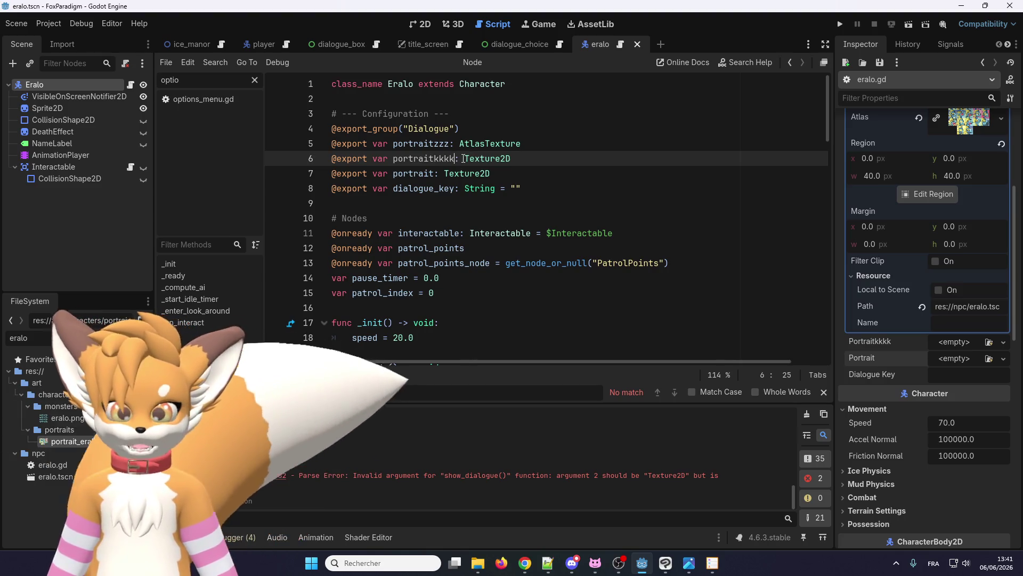
pyautogui.moveTo(464, 158); pyautogui.dragTo(545, 157)
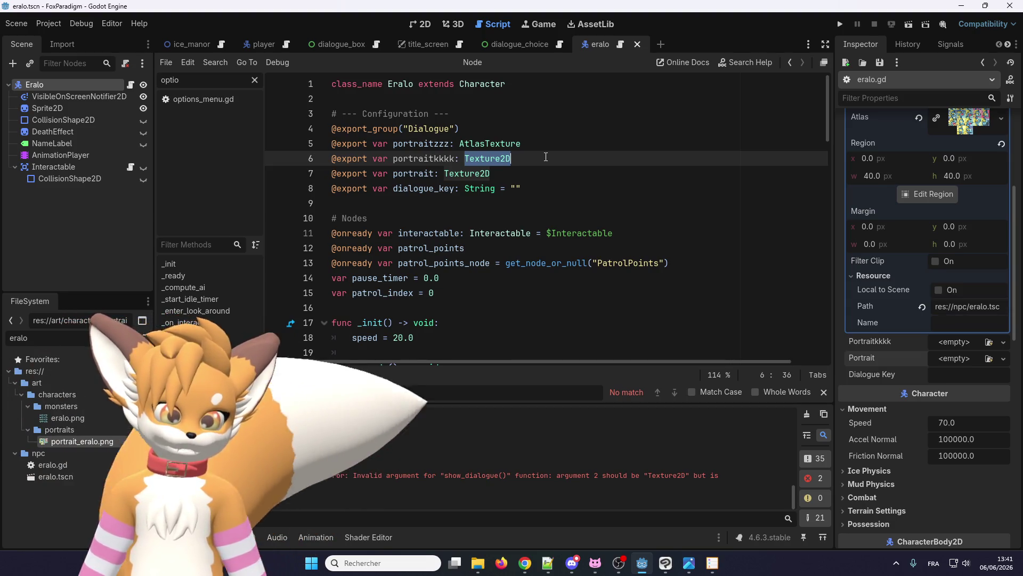
pyautogui.press('BackSpace')
pyautogui.write('Til')
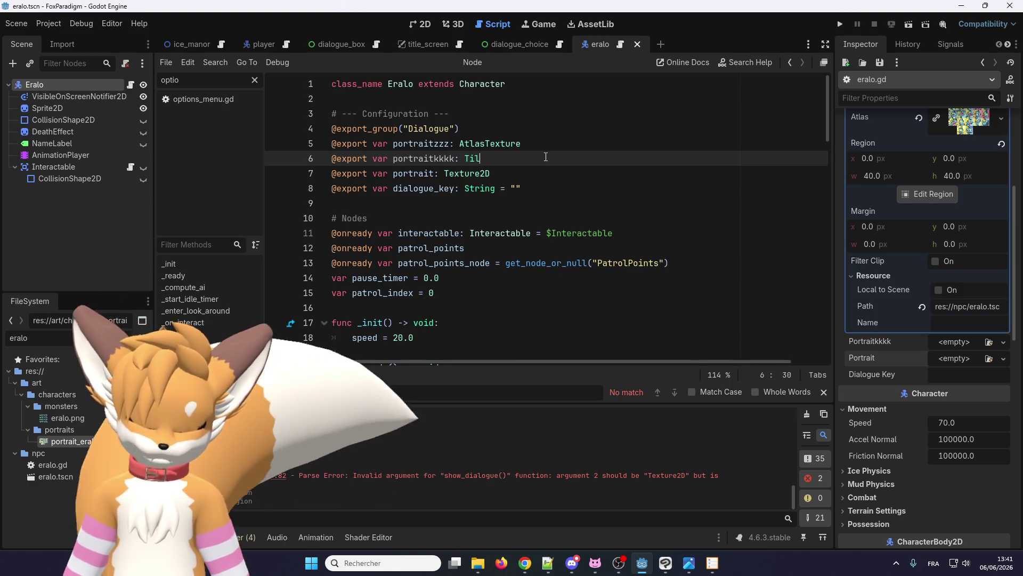
pyautogui.write('ese')
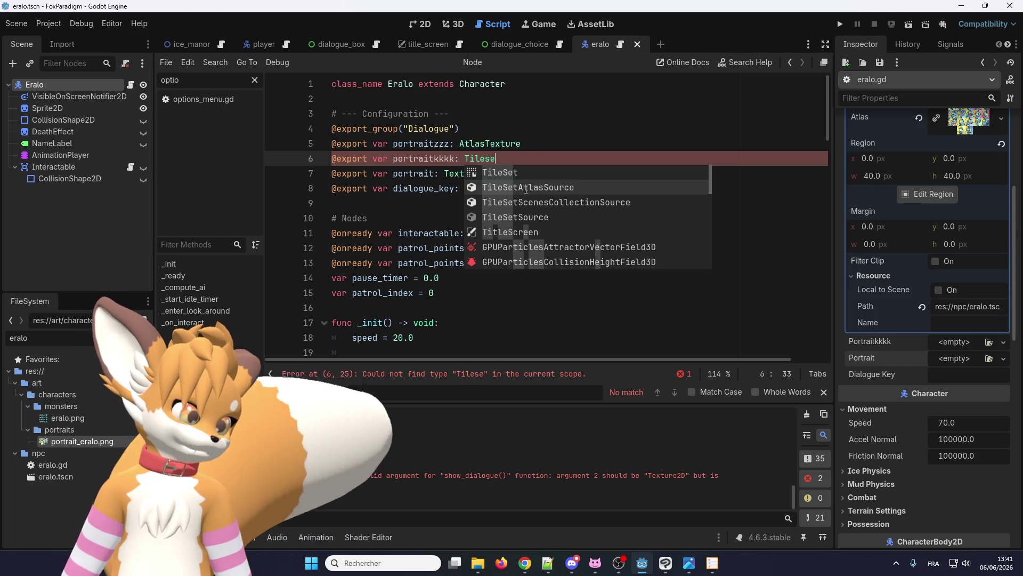
pyautogui.click(526, 190)
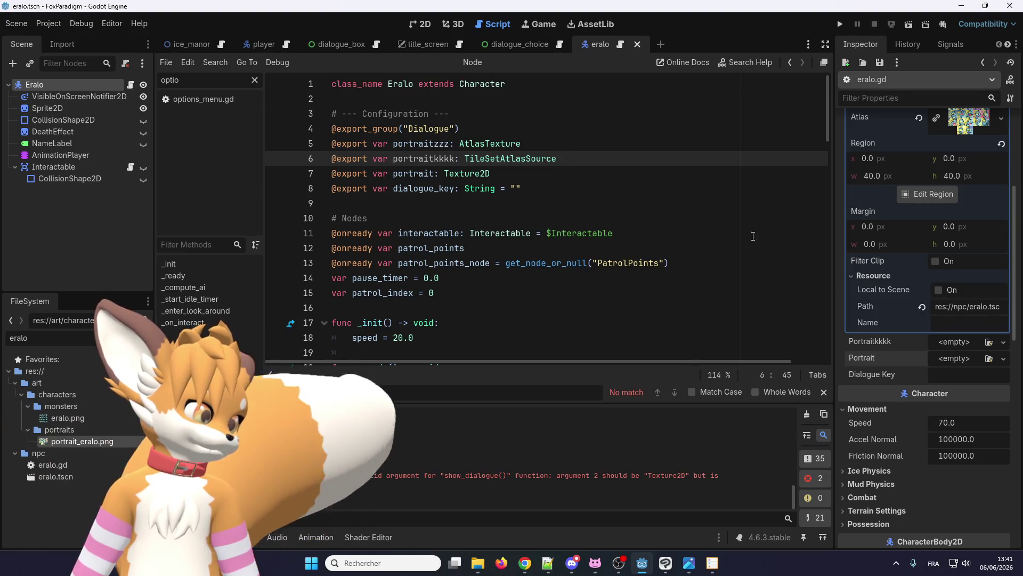
# Step: Create a new TileSetAtlasSource resource for Portraitkkkk in the Inspector and inspect its properties
pyautogui.click(961, 344)
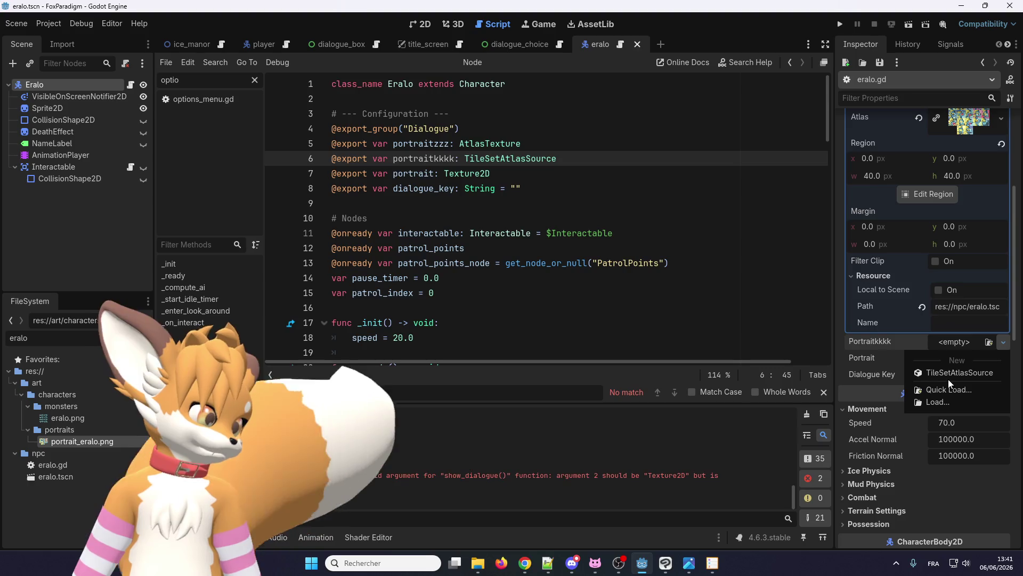
pyautogui.click(948, 374)
pyautogui.click(952, 343)
pyautogui.click(879, 358)
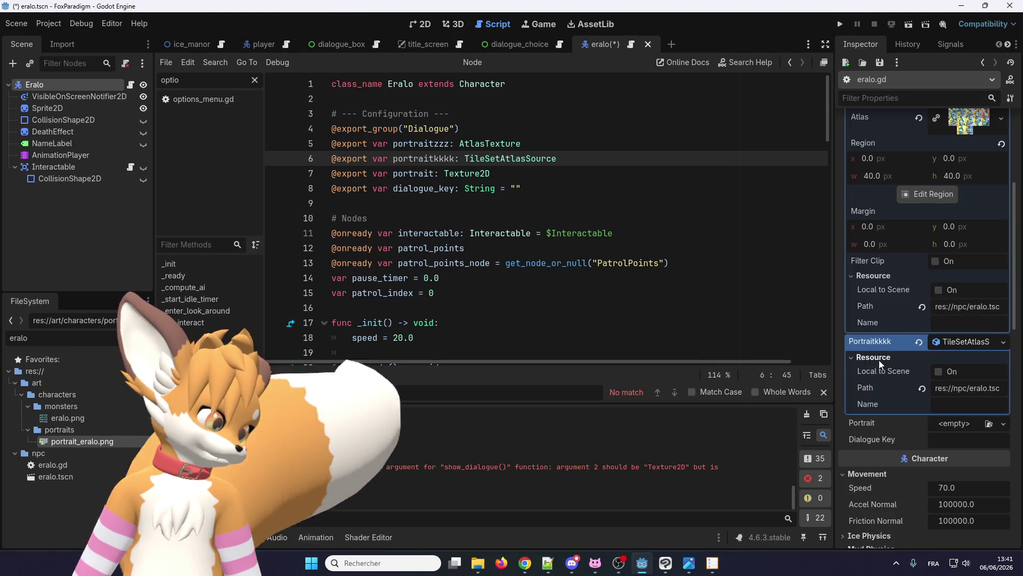
pyautogui.click(971, 343)
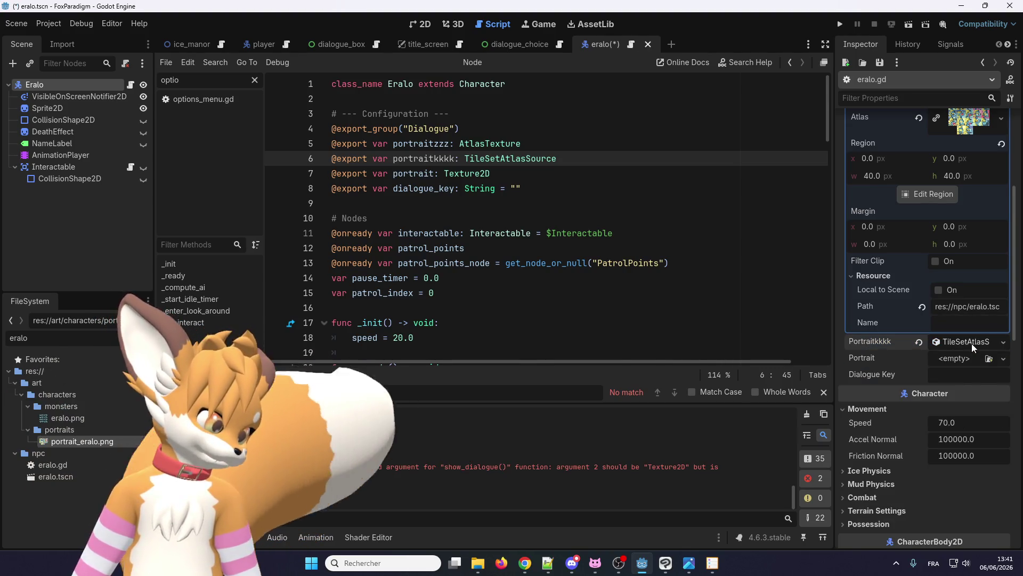
pyautogui.click(970, 343)
pyautogui.click(971, 343)
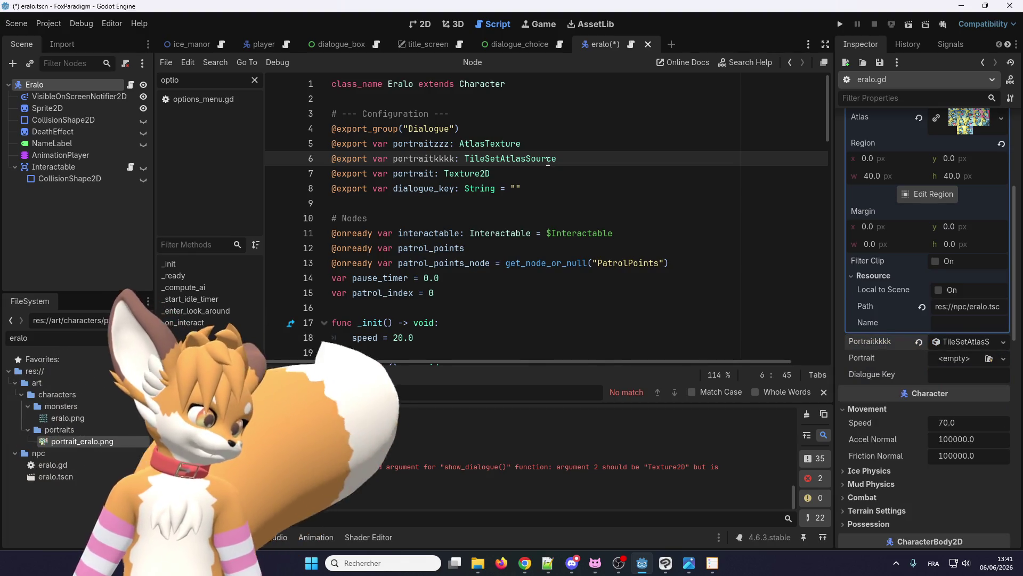
# Step: Trim the test declaration's TileSetAtlasSource type down to 'Tilep'
pyautogui.doubleClick(510, 159)
pyautogui.moveTo(496, 158); pyautogui.dragTo(607, 163)
pyautogui.press('BackSpace')
pyautogui.press('BackSpace')
pyautogui.press('BackSpace')
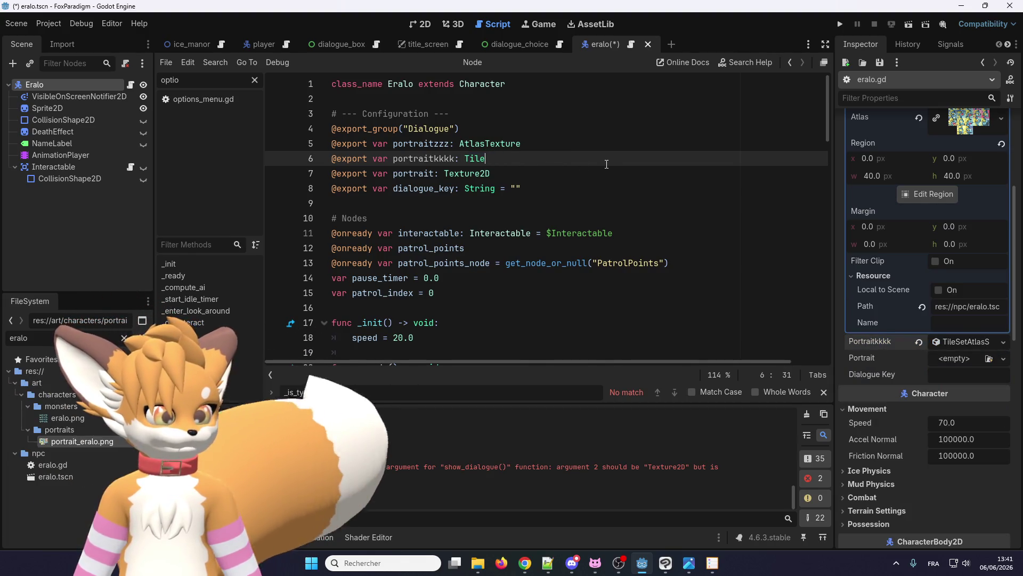
pyautogui.write('Map')
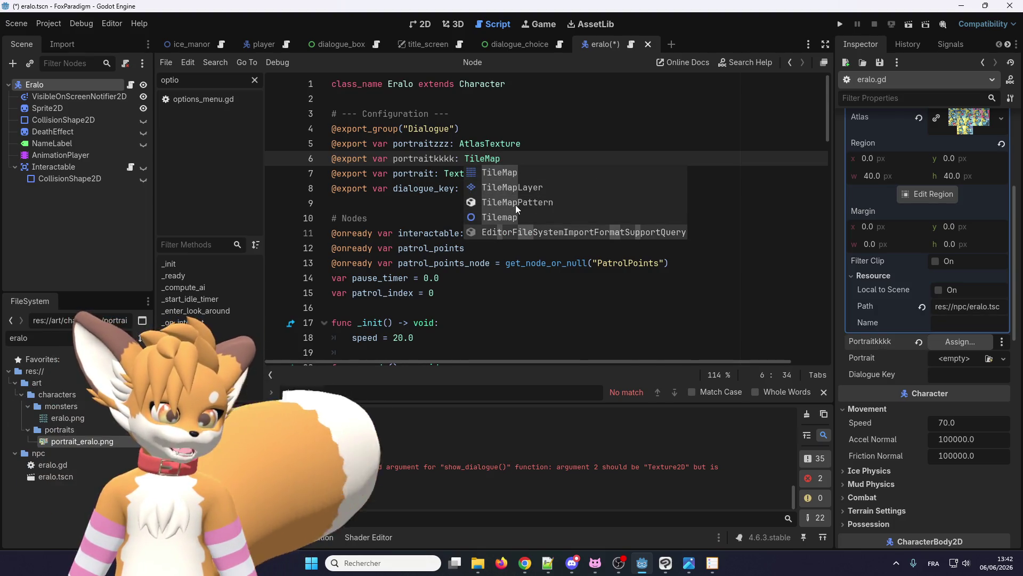
pyautogui.click(425, 175)
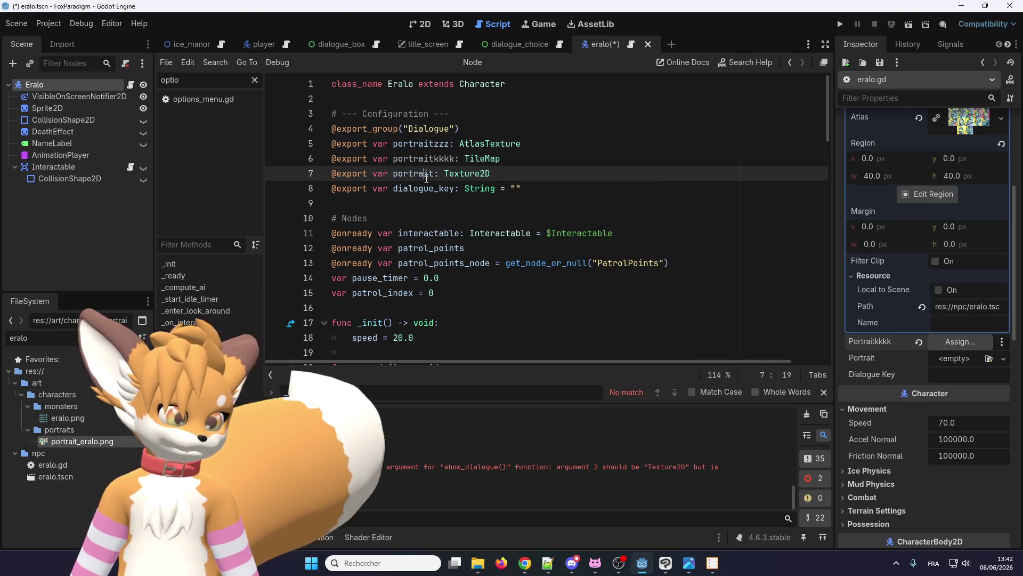
pyautogui.moveTo(501, 158); pyautogui.dragTo(274, 159)
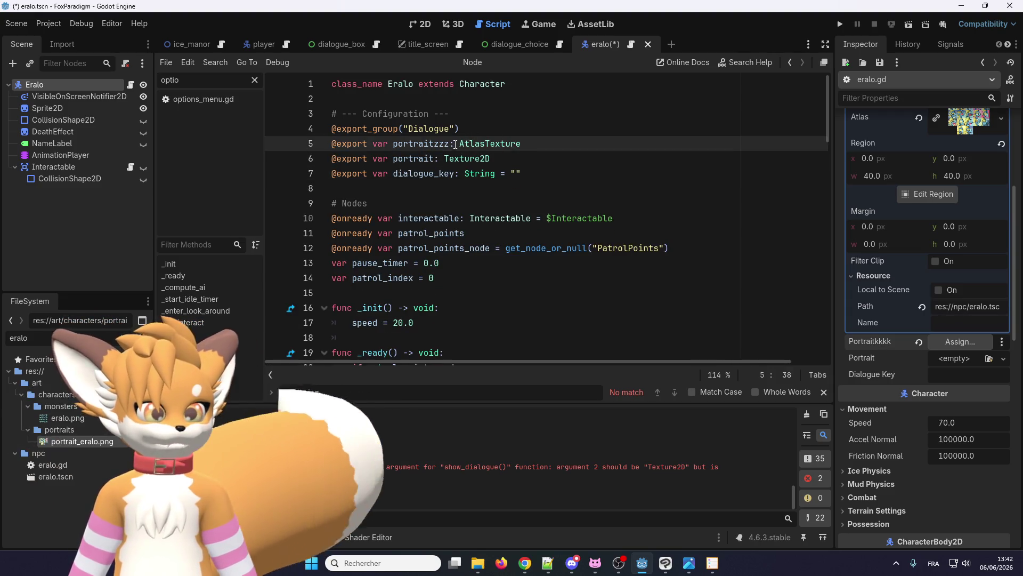
# Step: Remove 'zzz' from portraitzzz and delete the duplicate line, keeping portrait as AtlasTexture
pyautogui.click(453, 145)
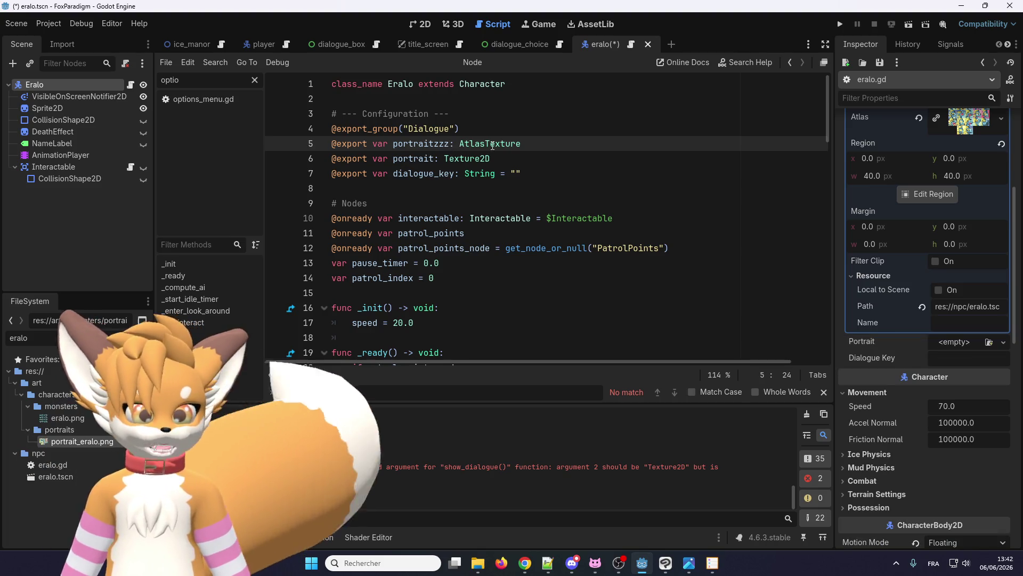
pyautogui.press('BackSpace')
pyautogui.press('BackSpace')
pyautogui.press('BackSpace')
pyautogui.moveTo(490, 159); pyautogui.dragTo(450, 158)
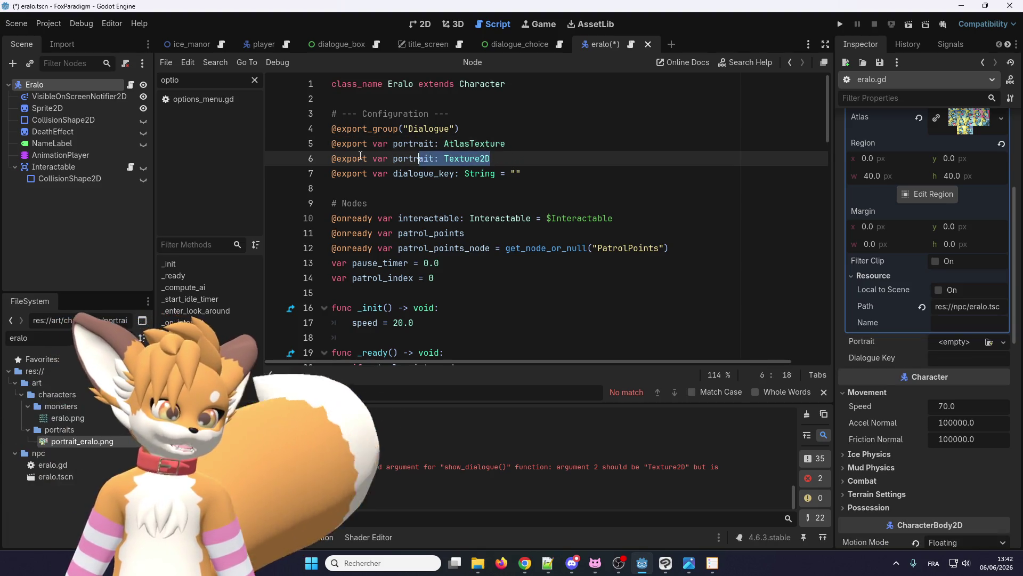
pyautogui.tripleClick(392, 157)
pyautogui.press('BackSpace')
pyautogui.doubleClick(481, 144)
pyautogui.hotkey('ctrl', 'c')
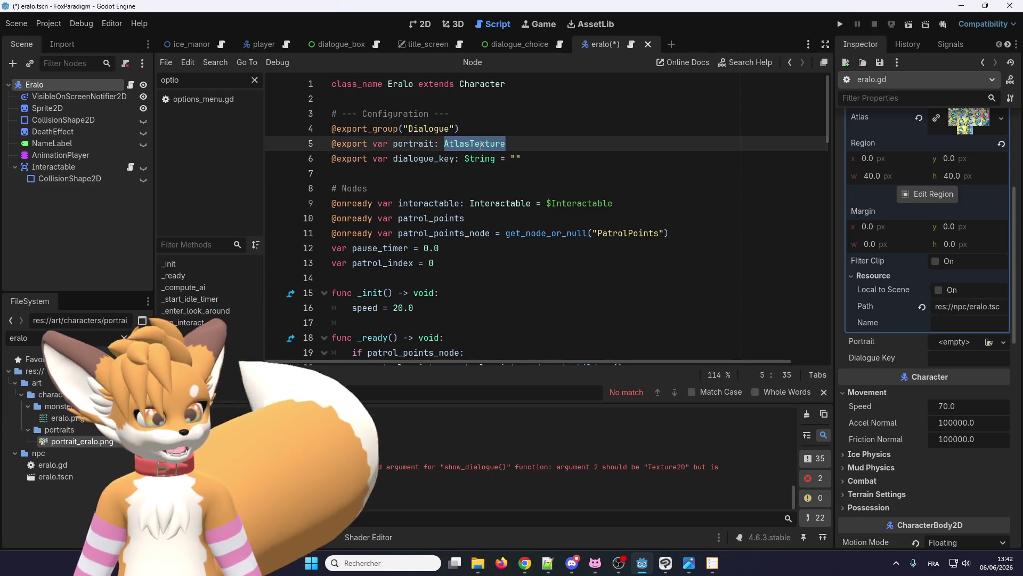
pyautogui.doubleClick(413, 143)
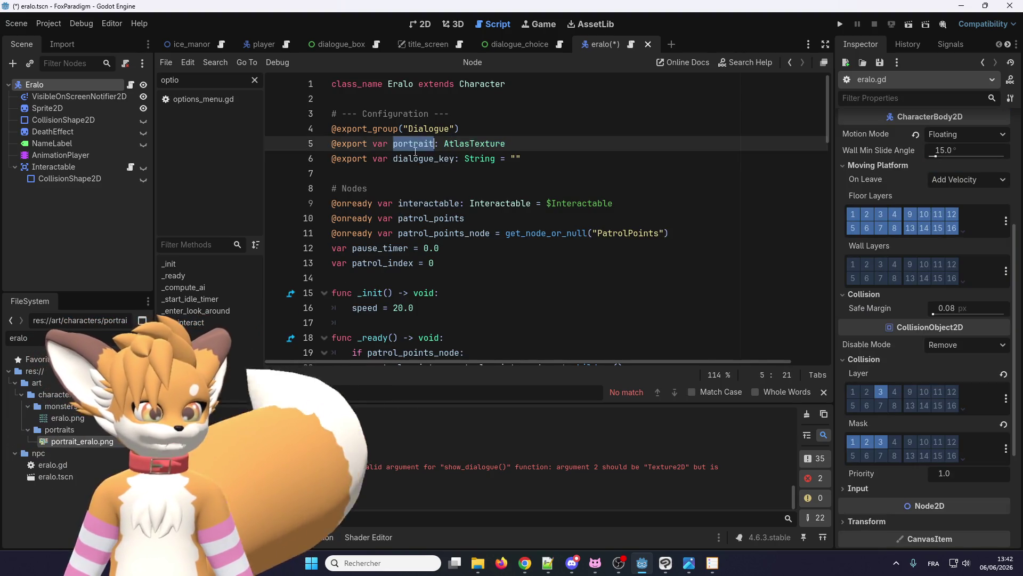
pyautogui.scroll(-20, 523, 268)
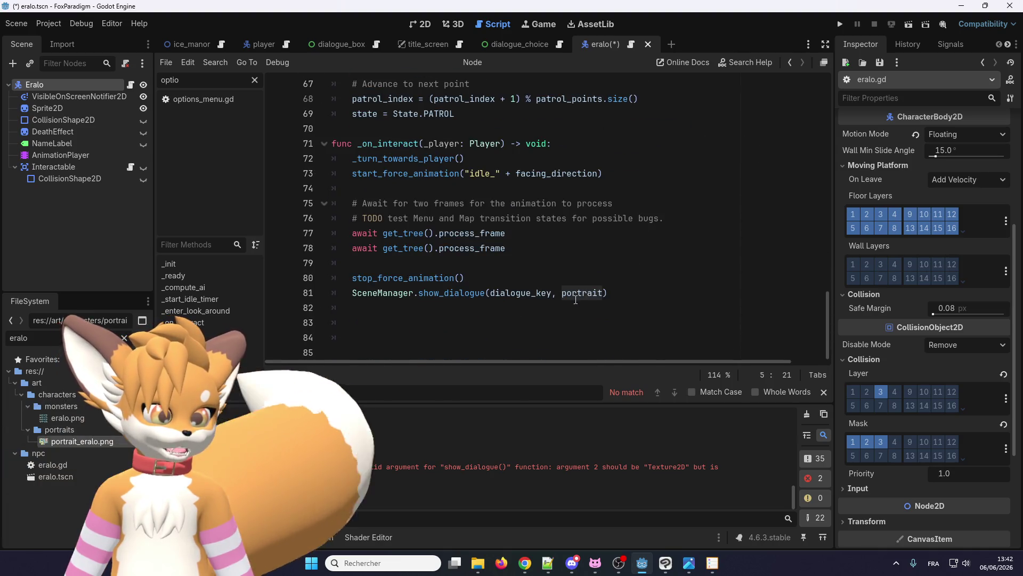
# Step: Change show_dialogue's portrait parameter to AtlasTexture in scene_manager.gd
pyautogui.doubleClick(570, 294)
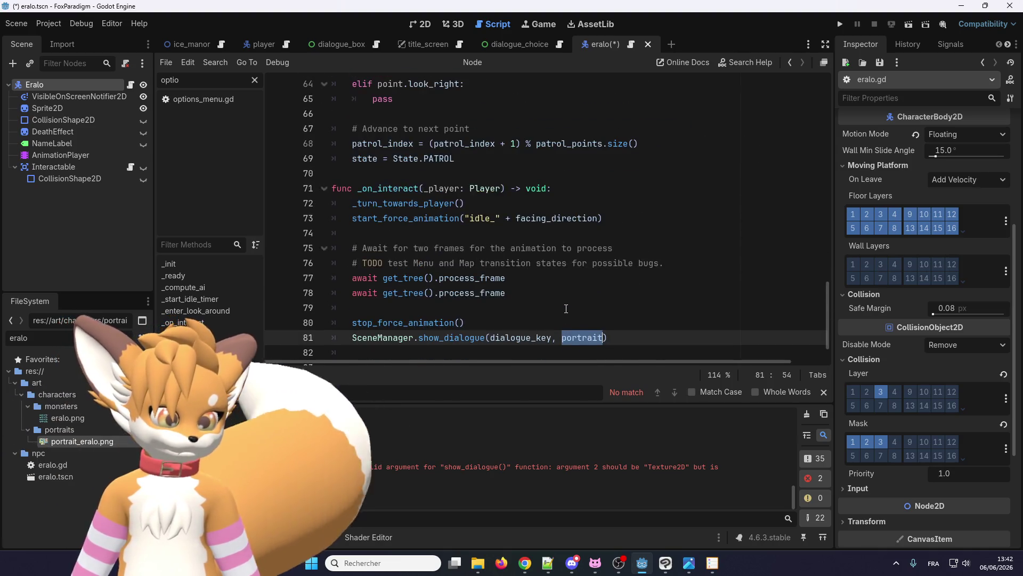
pyautogui.rightClick(455, 293)
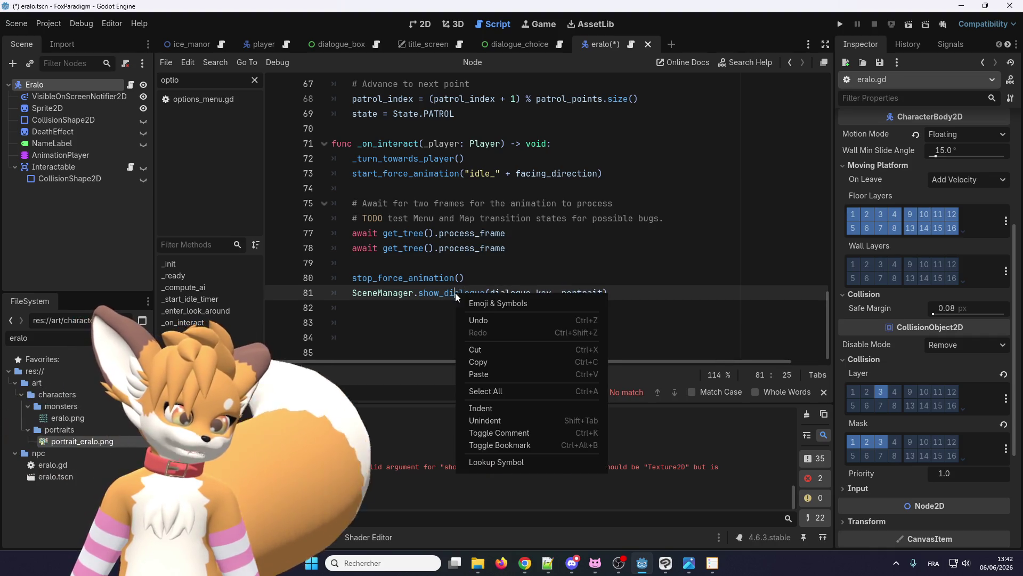
pyautogui.click(487, 454)
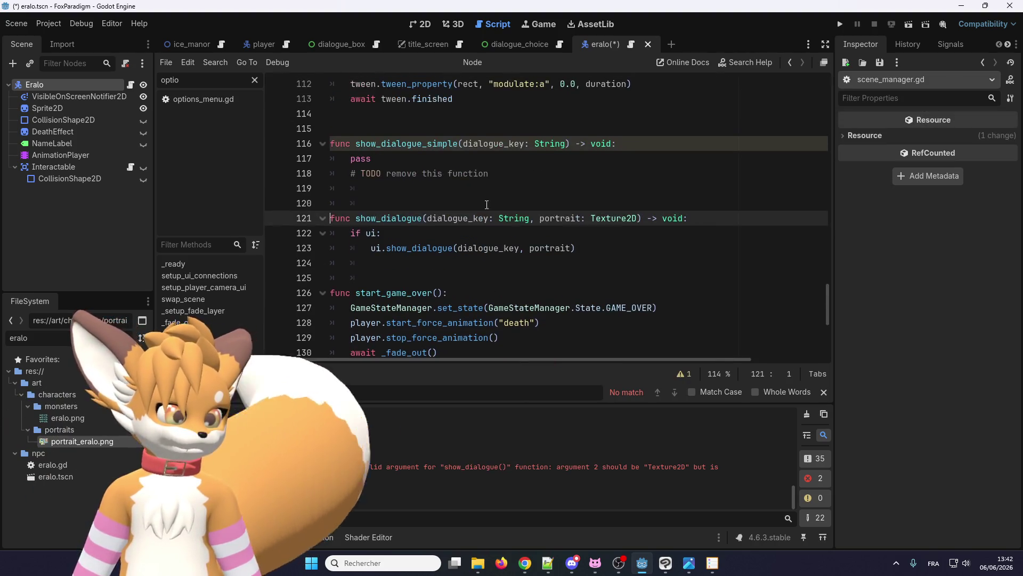
pyautogui.doubleClick(616, 218)
pyautogui.hotkey('ctrl', 'v')
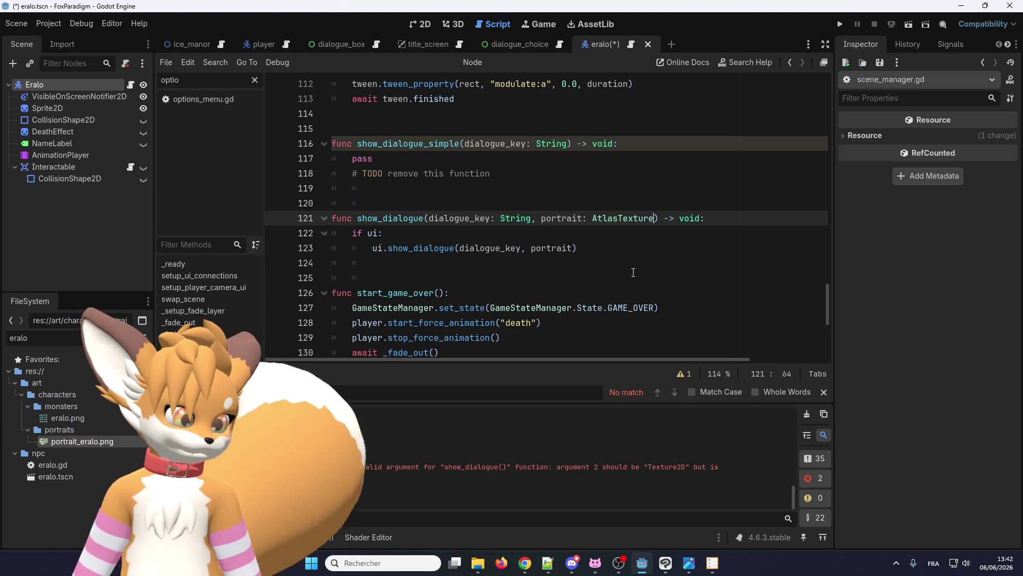
# Step: Change show_dialogue's portrait parameter to AtlasTexture in ui.gd
pyautogui.rightClick(408, 245)
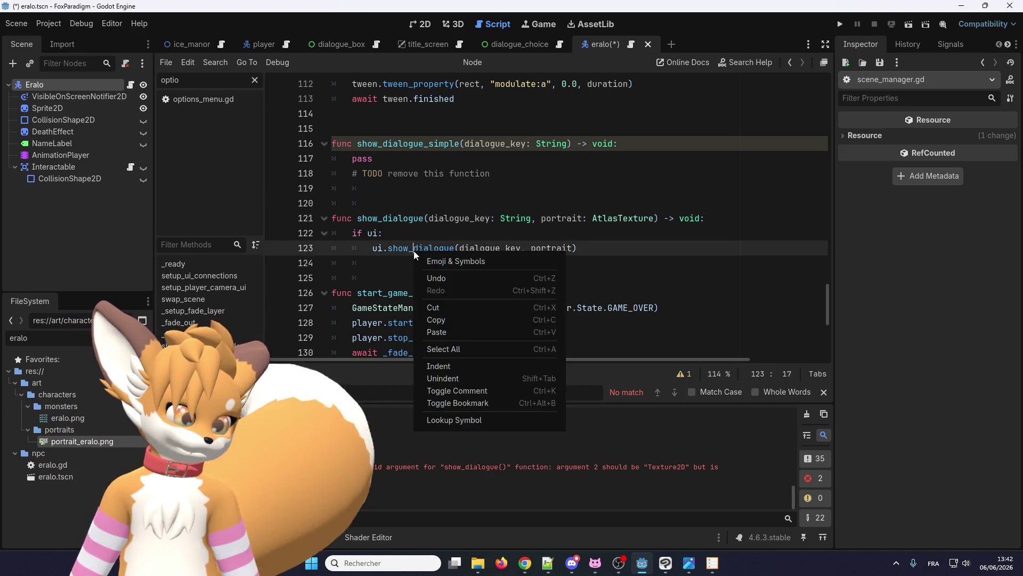
pyautogui.press('Escape')
pyautogui.keyDown('ctrl'); pyautogui.click(407, 247); pyautogui.keyUp('ctrl')
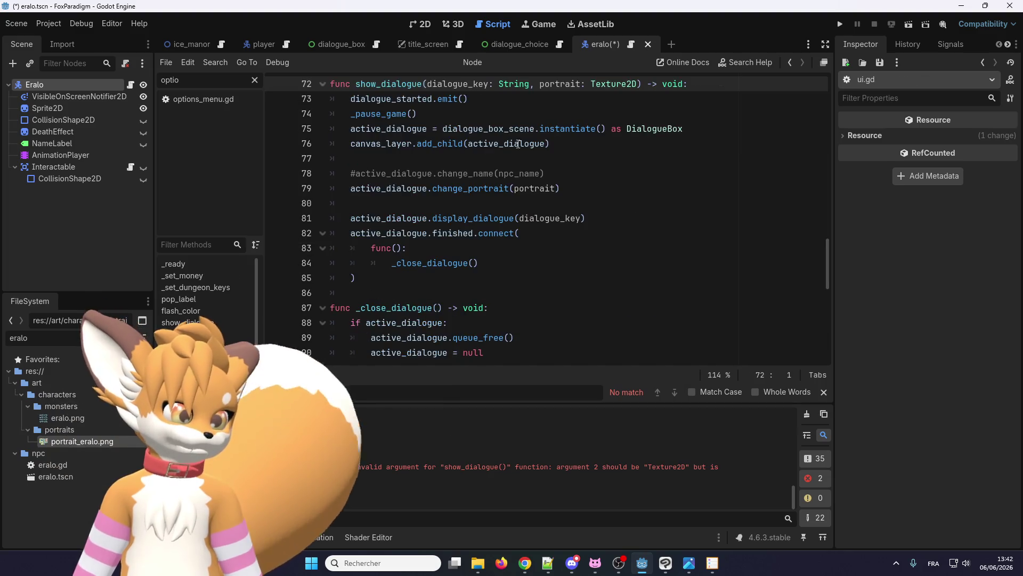
pyautogui.doubleClick(613, 84)
pyautogui.hotkey('ctrl', 'v')
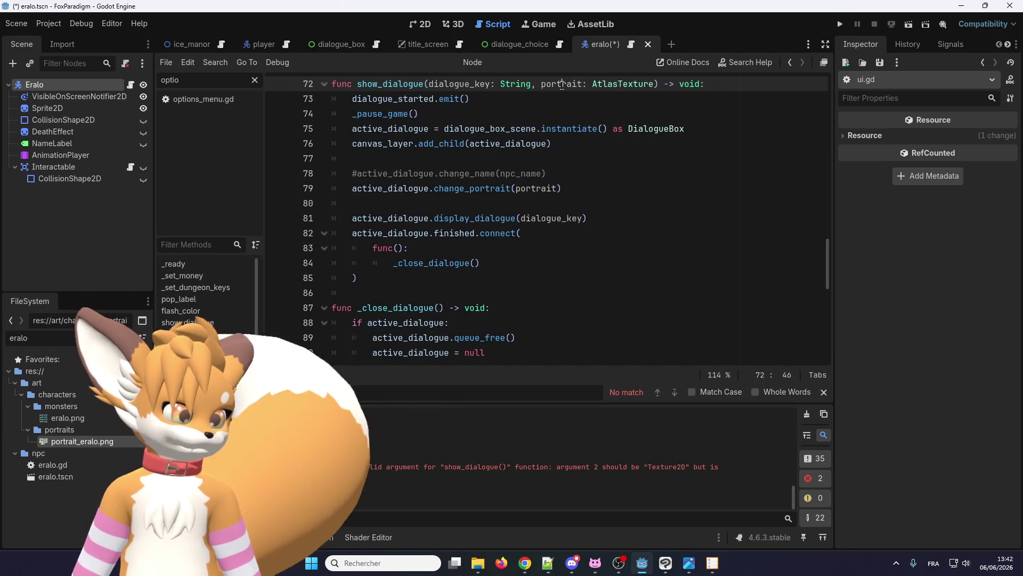
pyautogui.doubleClick(561, 84)
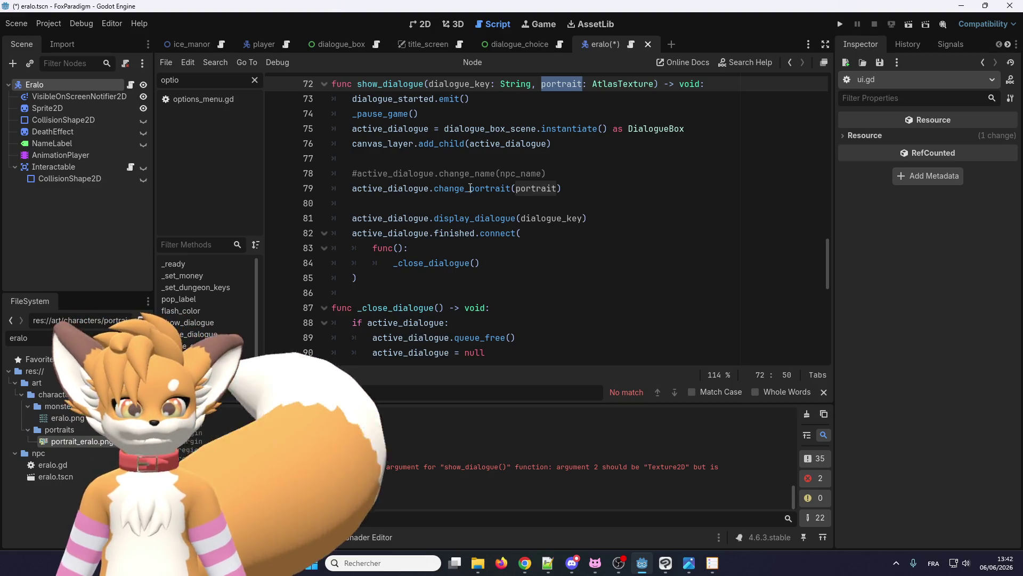
# Step: Comment out the change_portrait call and pass portrait into the display_dialogue call
pyautogui.click(354, 188)
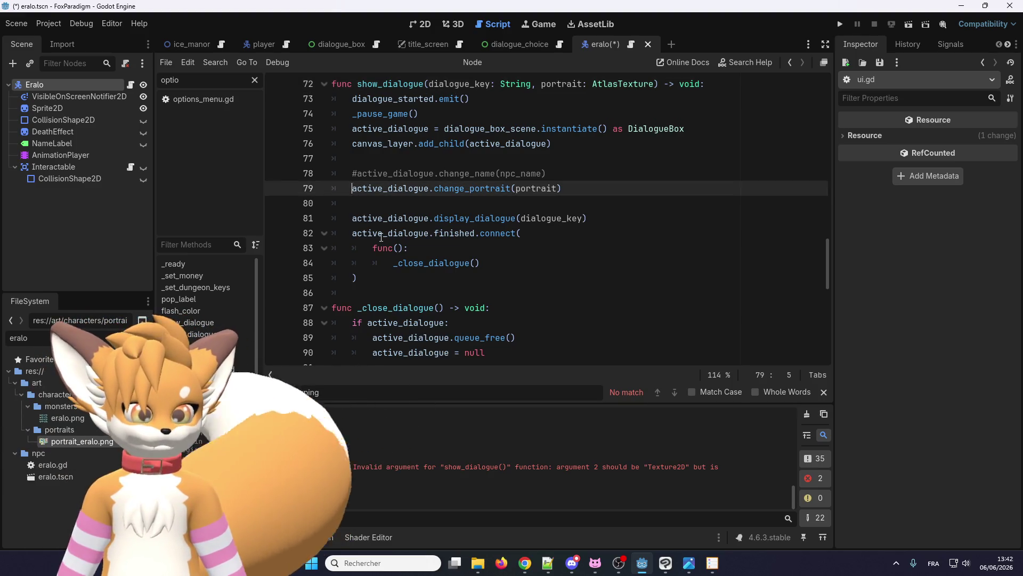
pyautogui.write('#')
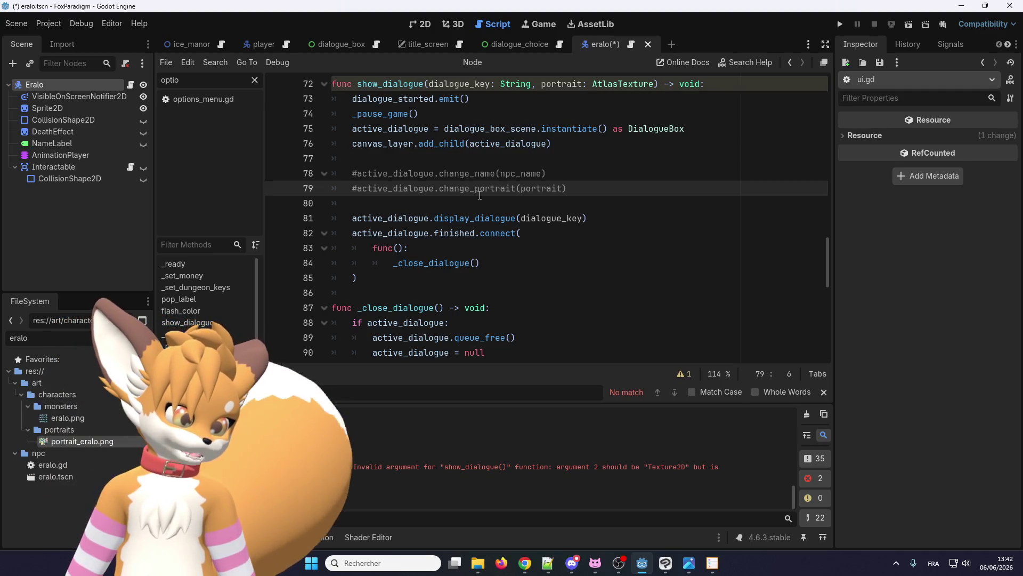
pyautogui.scroll(1, 461, 219)
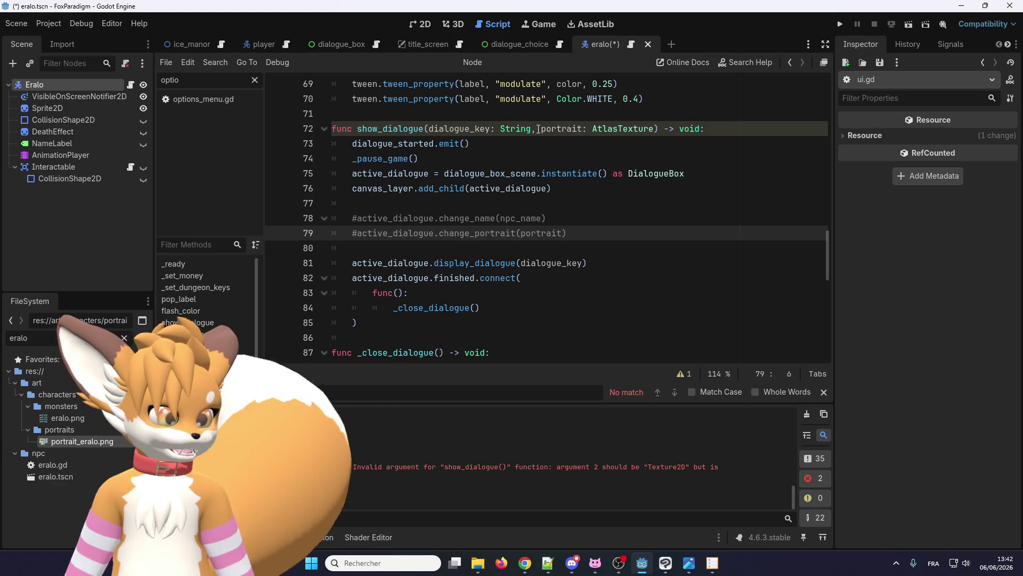
pyautogui.doubleClick(557, 129)
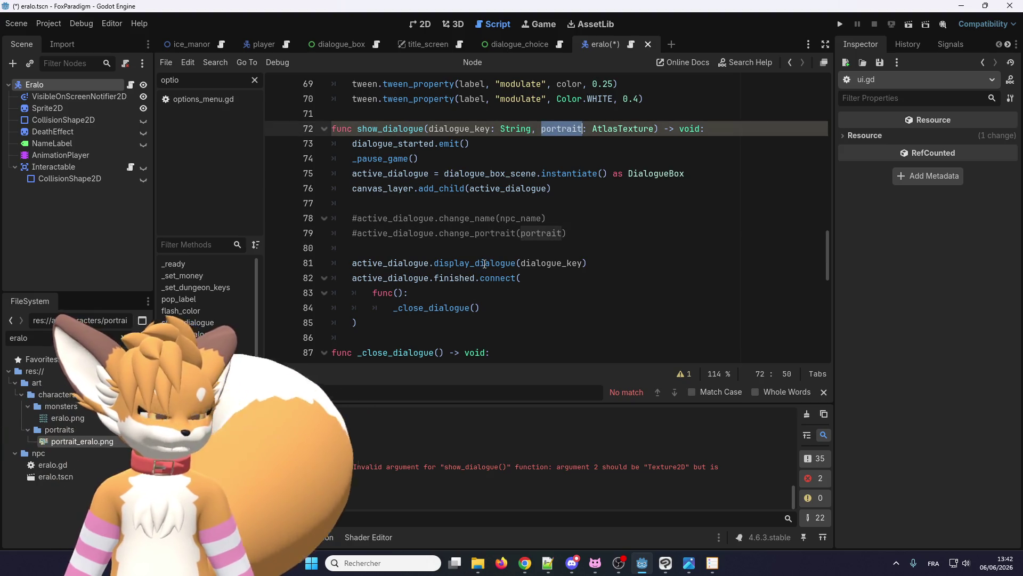
pyautogui.click(578, 264)
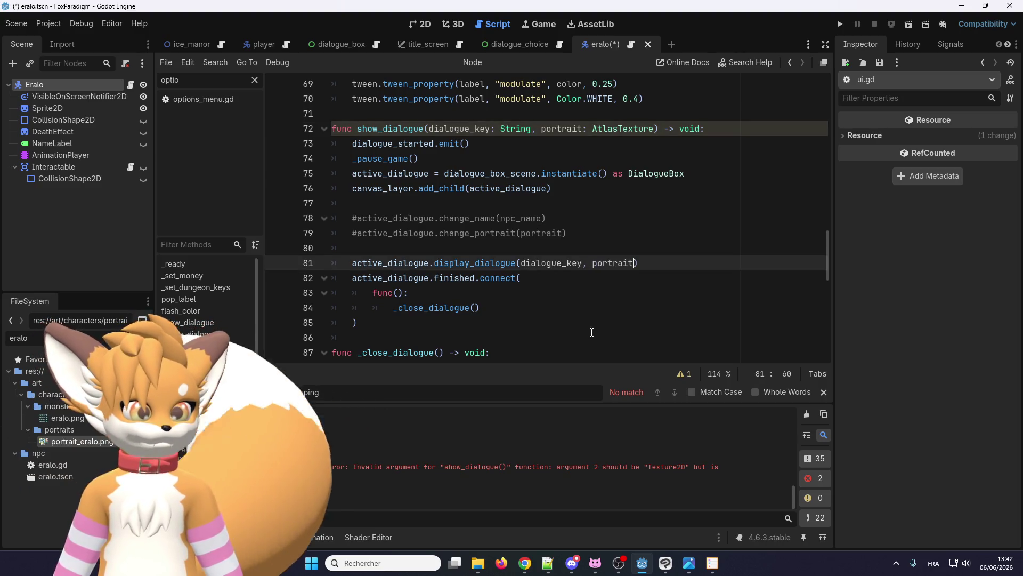
pyautogui.moveTo(658, 129); pyautogui.dragTo(533, 129)
pyautogui.click(588, 224)
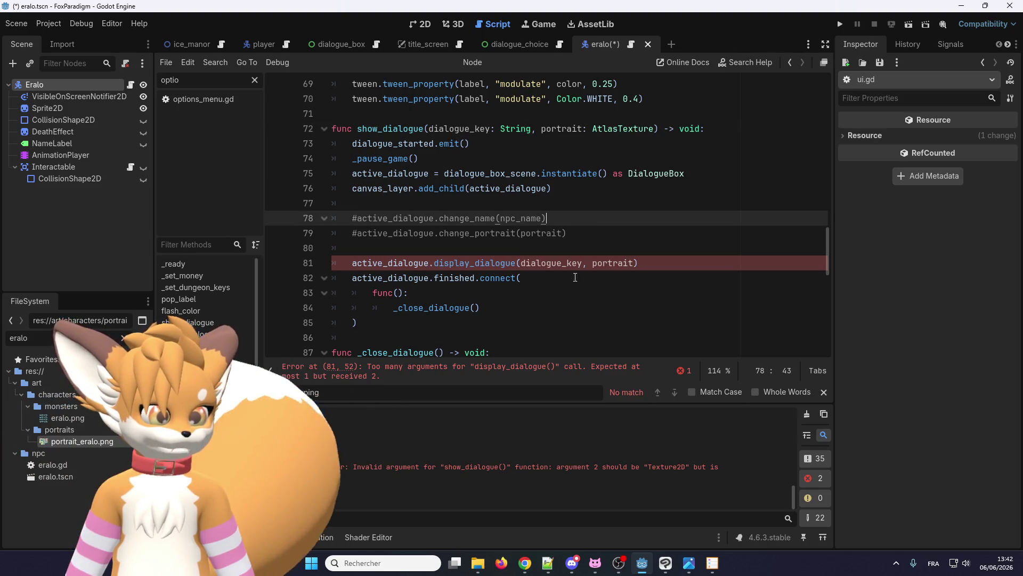
pyautogui.rightClick(485, 262)
# Step: Add a 'portrait: AtlasTexture = null' parameter to display_dialogue in dialogue_box.gd and save
pyautogui.click(515, 432)
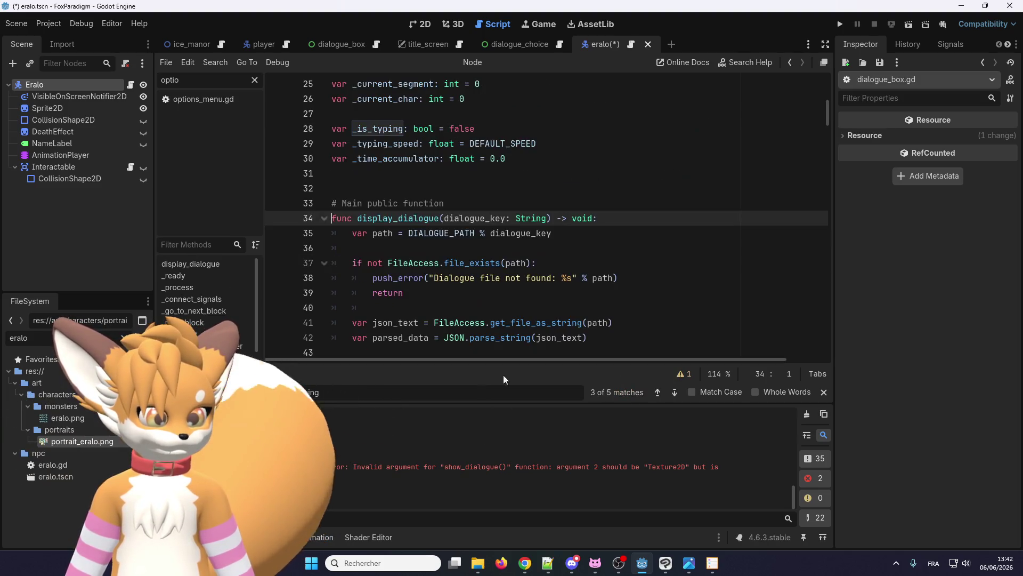
pyautogui.write(', portrait: AtlasTexture')
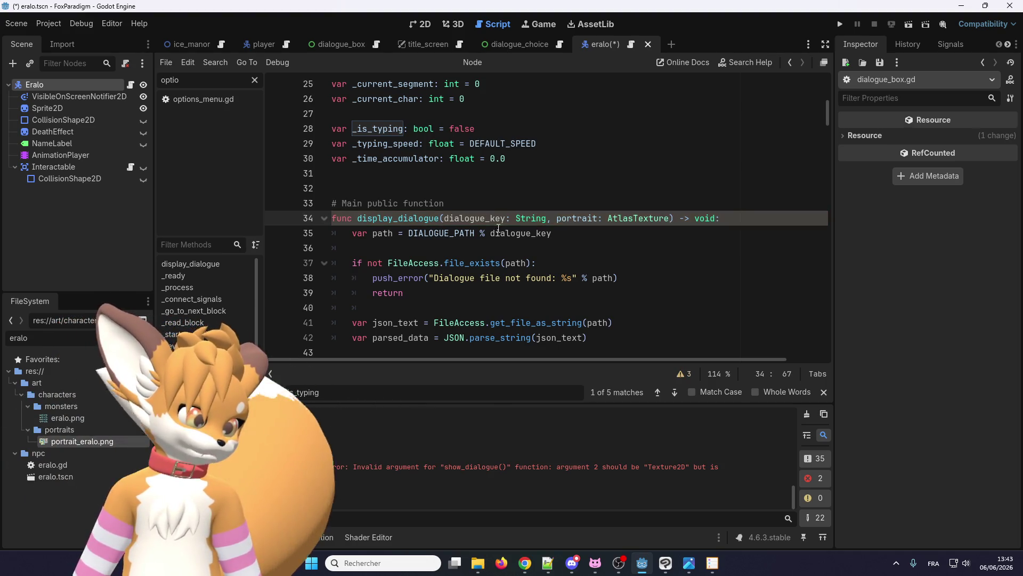
pyautogui.doubleClick(577, 218)
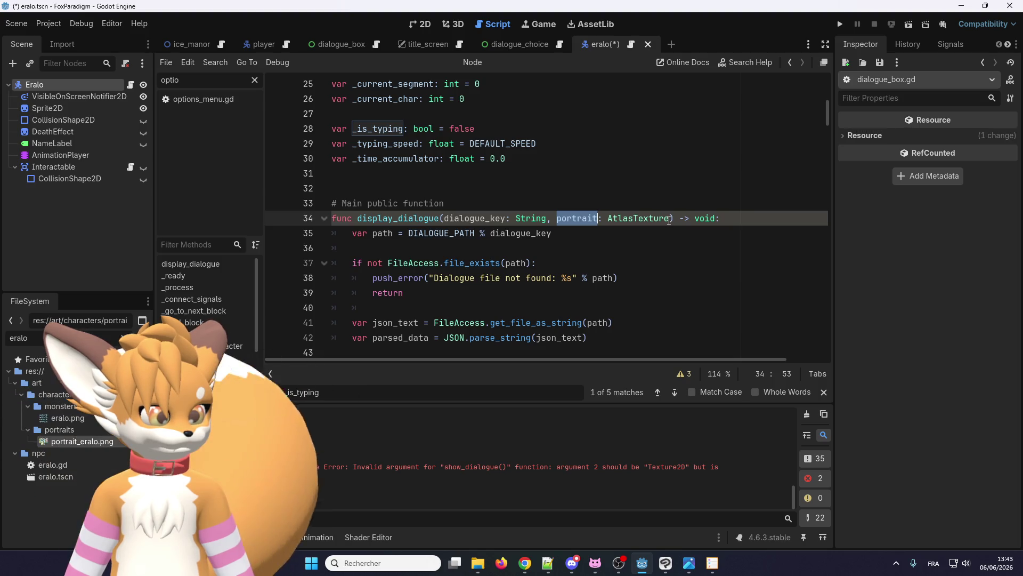
pyautogui.click(670, 219)
pyautogui.write('null')
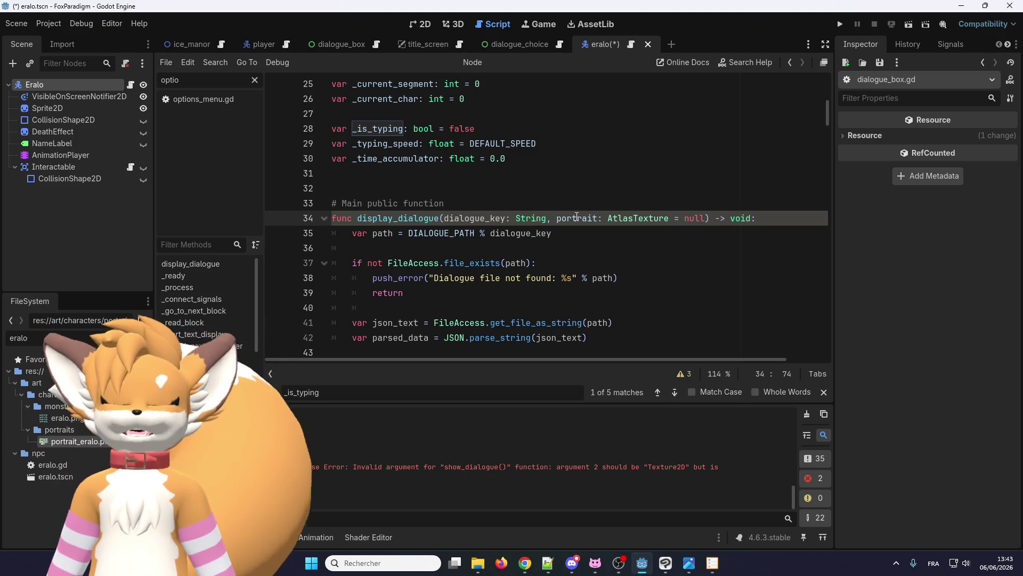
pyautogui.doubleClick(576, 218)
pyautogui.hotkey('ctrl', 'c')
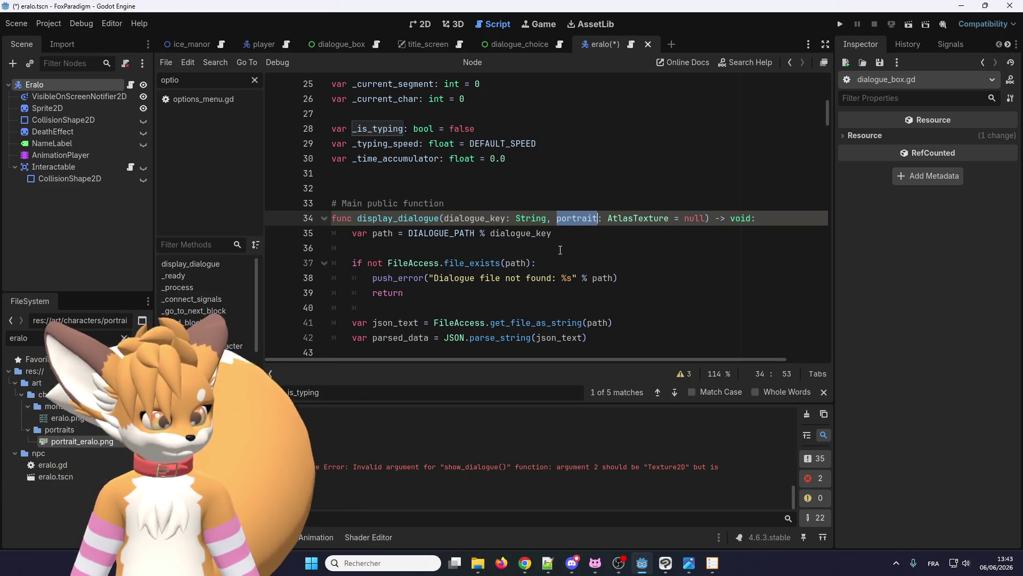
pyautogui.scroll(-1, 562, 250)
pyautogui.hotkey('ctrl', 's')
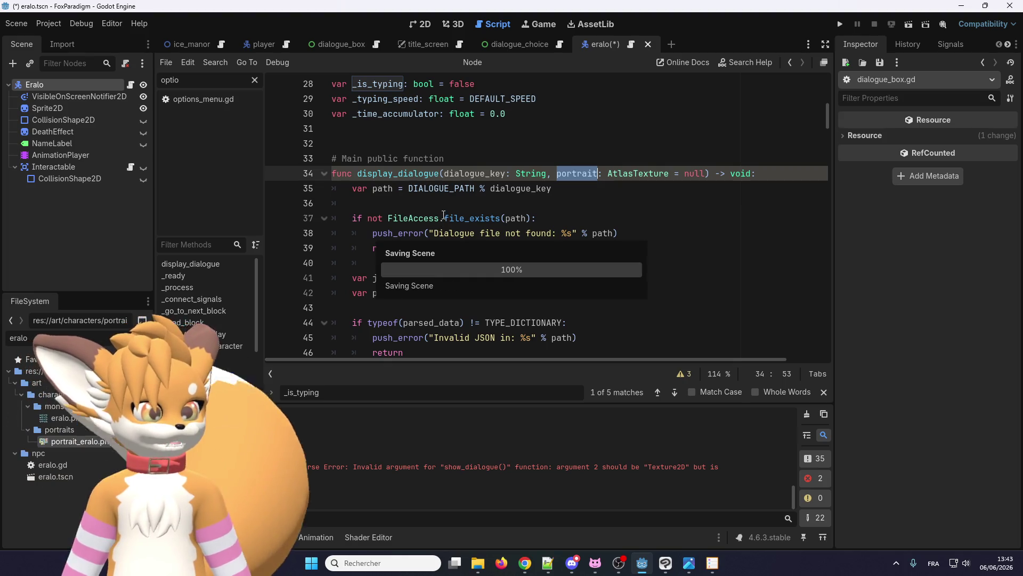
pyautogui.scroll(-2, 447, 229)
pyautogui.scroll(1, 449, 240)
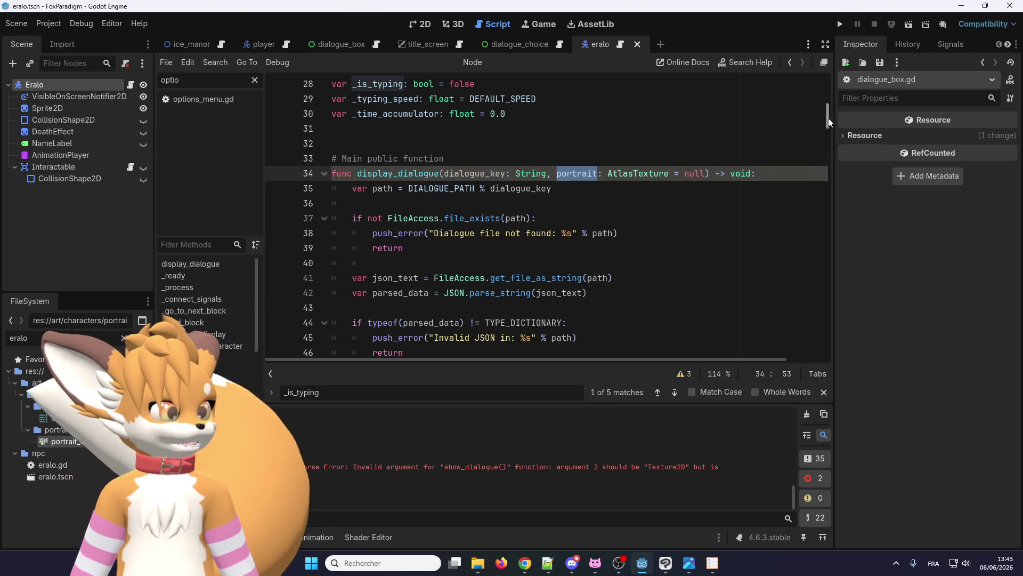
pyautogui.scroll(-5, 353, 245)
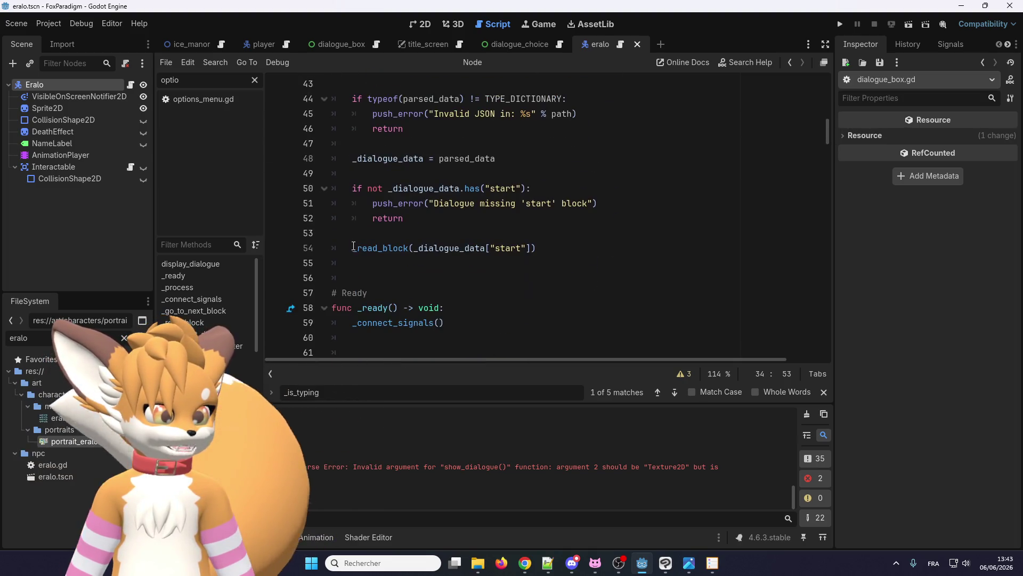
pyautogui.rightClick(370, 250)
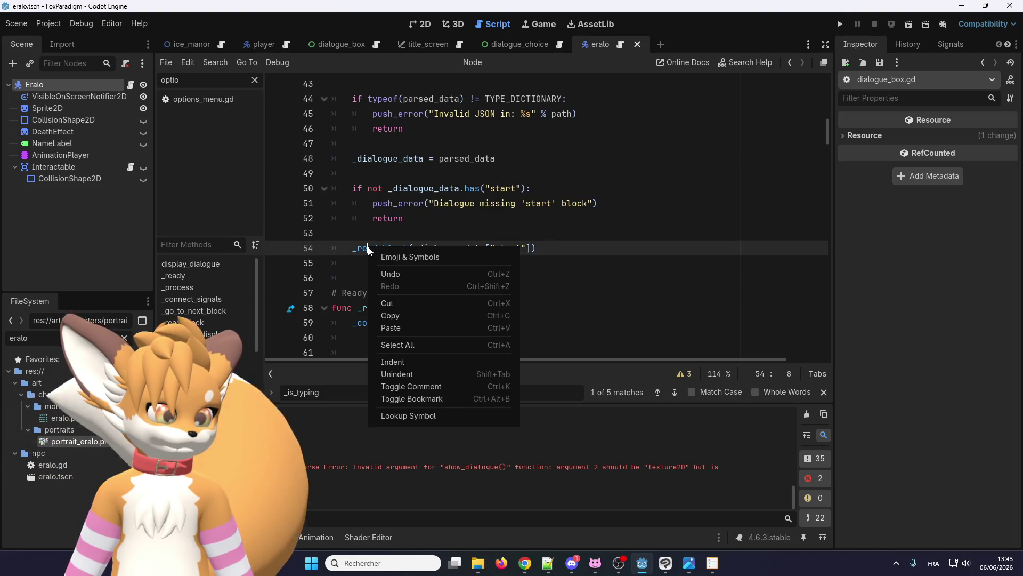
# Step: Go to change_portrait's definition and paste 'portrait' onto its own line at line 249
pyautogui.click(389, 414)
pyautogui.scroll(-3, 407, 209)
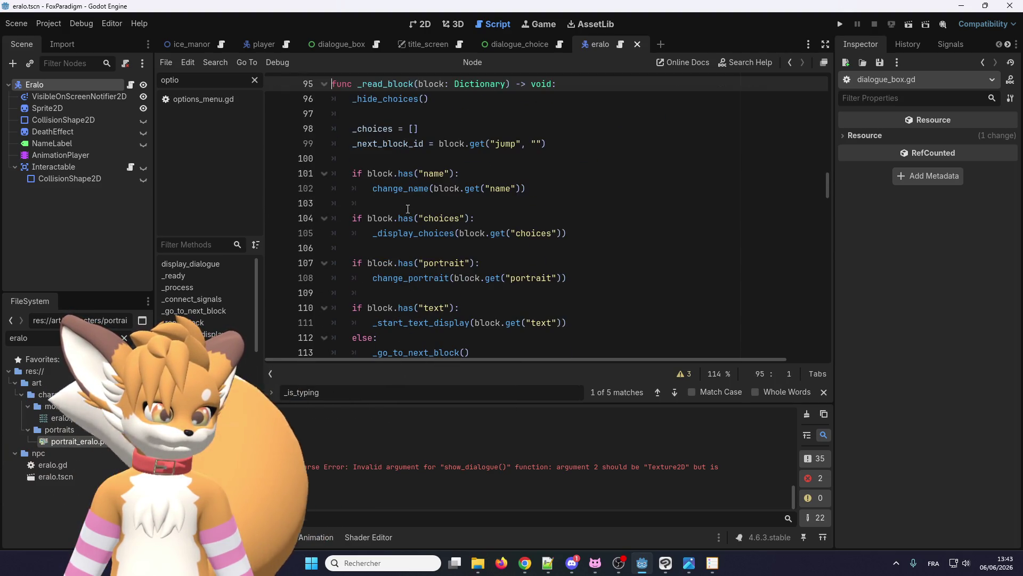
pyautogui.scroll(-1, 408, 209)
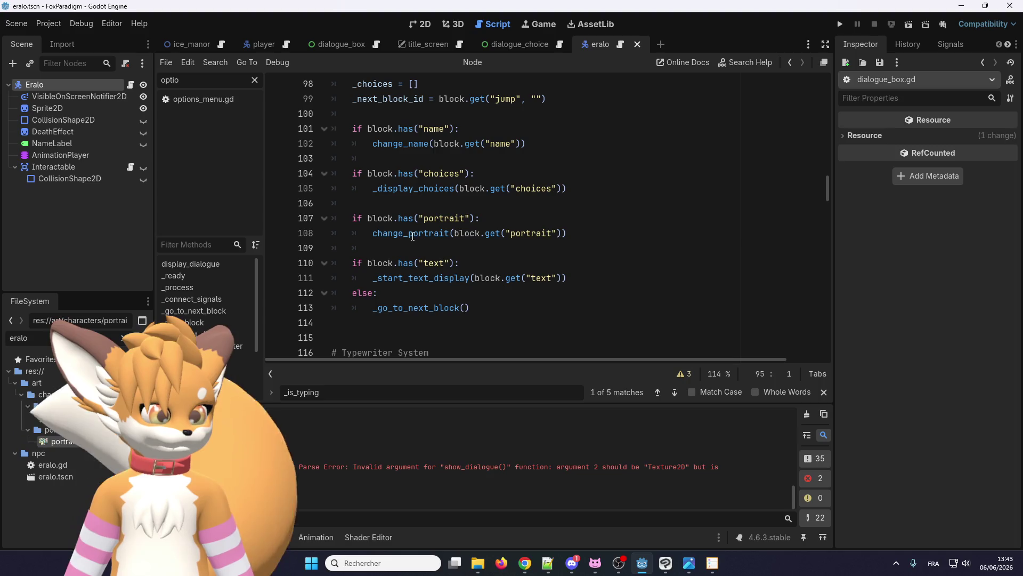
pyautogui.rightClick(412, 235)
pyautogui.click(453, 403)
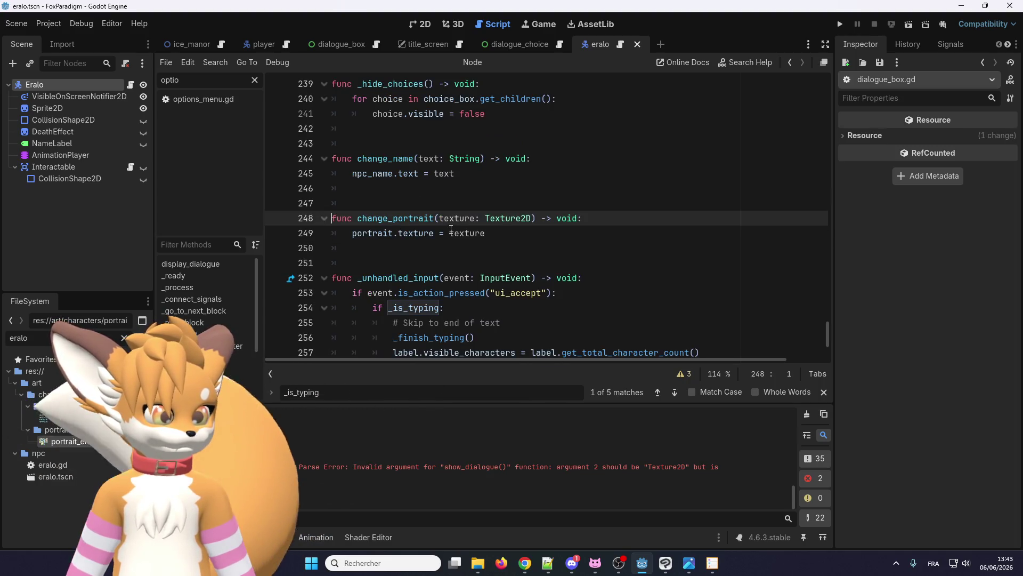
pyautogui.press('Down')
pyautogui.press('Home')
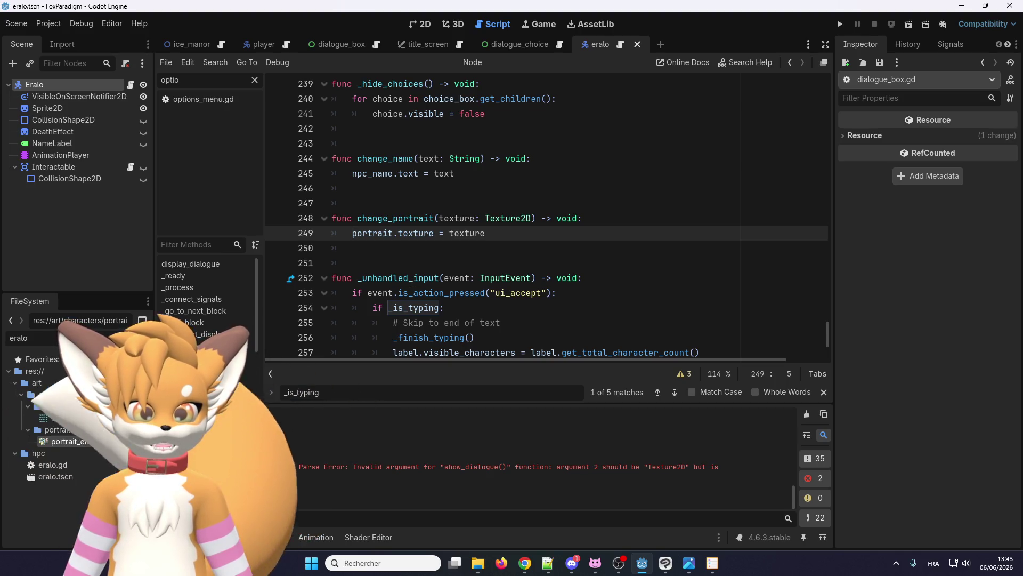
pyautogui.hotkey('ctrl', 'v')
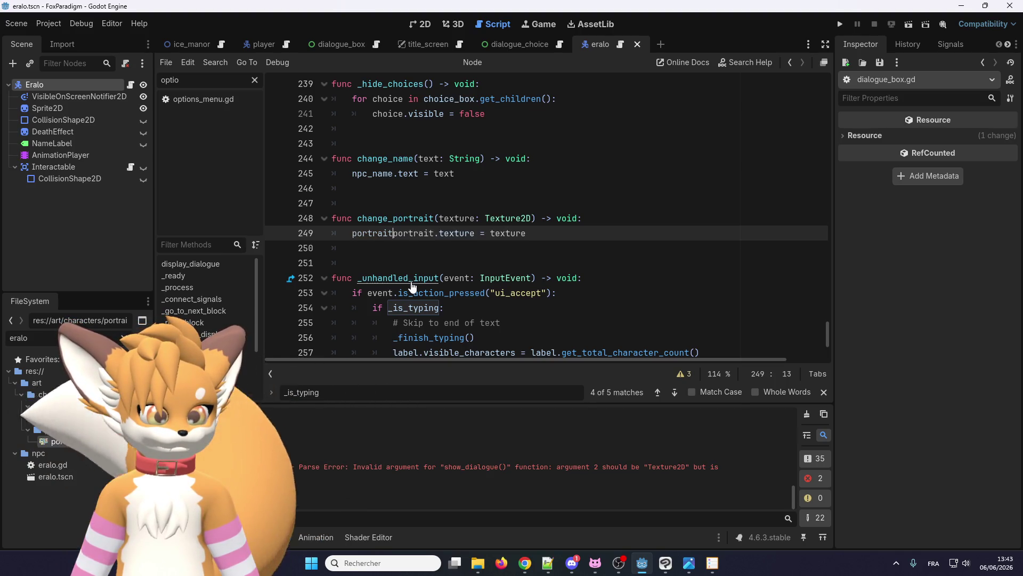
pyautogui.press('Return')
# Step: Delete the 'portrait.texture = texture' line and change the parameter to 'index: int'
pyautogui.moveTo(520, 247); pyautogui.dragTo(325, 247)
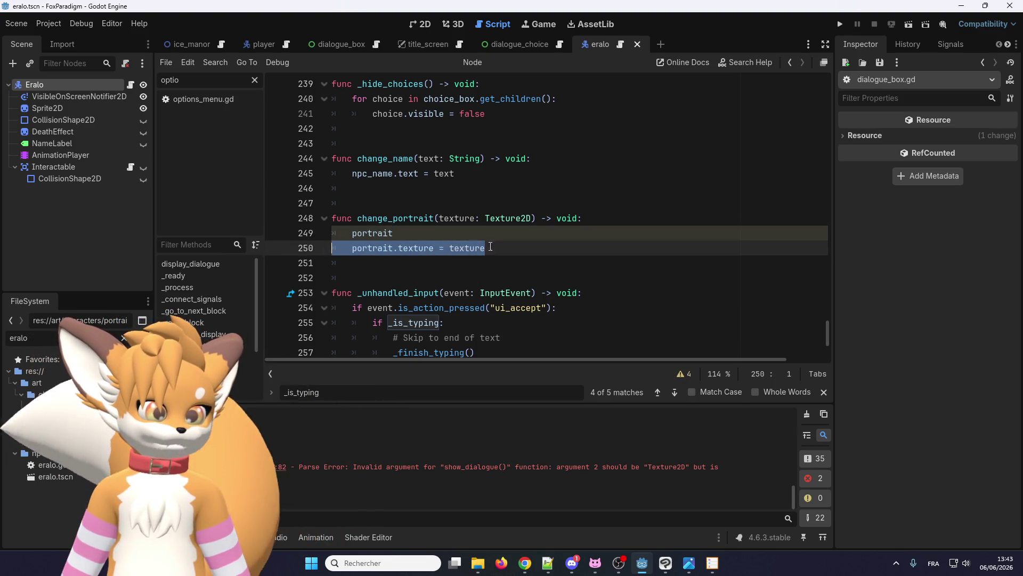
pyautogui.press('BackSpace')
pyautogui.press('BackSpace')
pyautogui.doubleClick(504, 219)
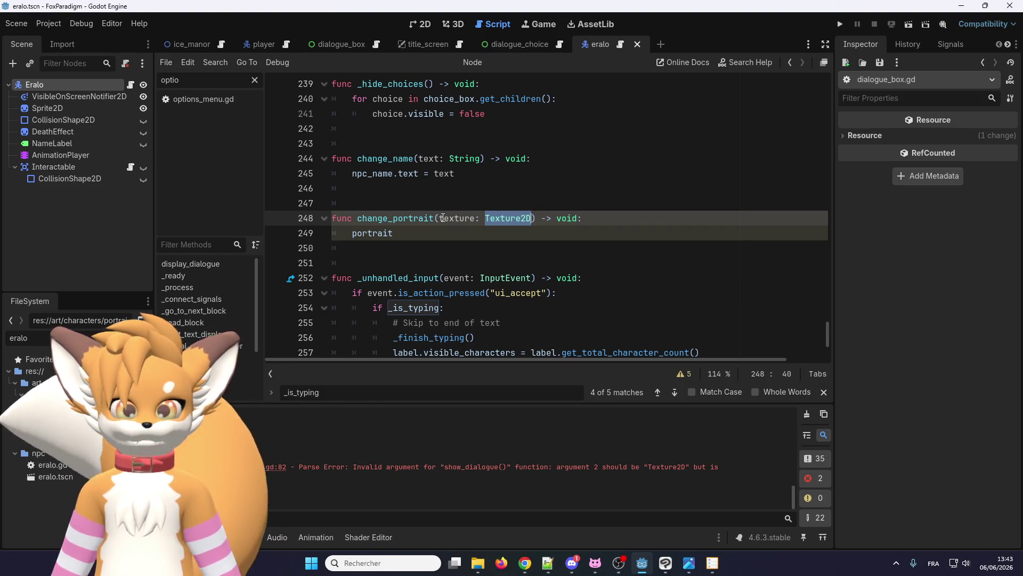
pyautogui.doubleClick(458, 219)
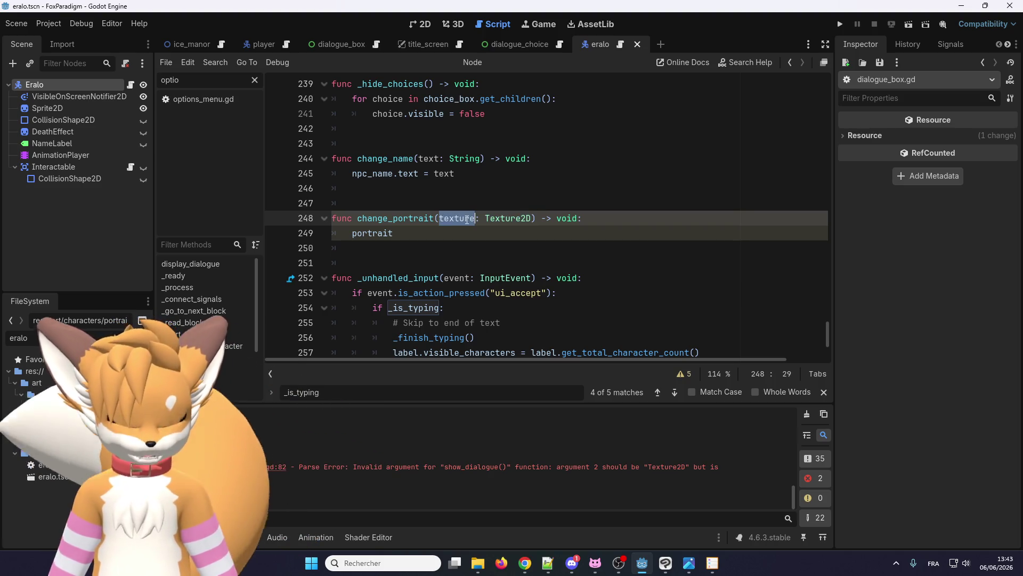
pyautogui.doubleClick(500, 217)
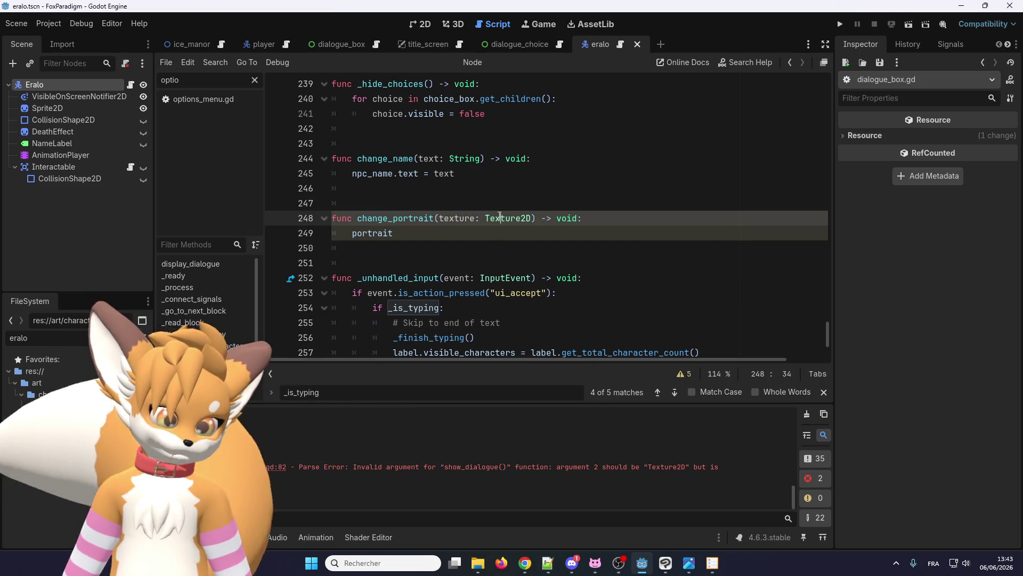
pyautogui.write('int')
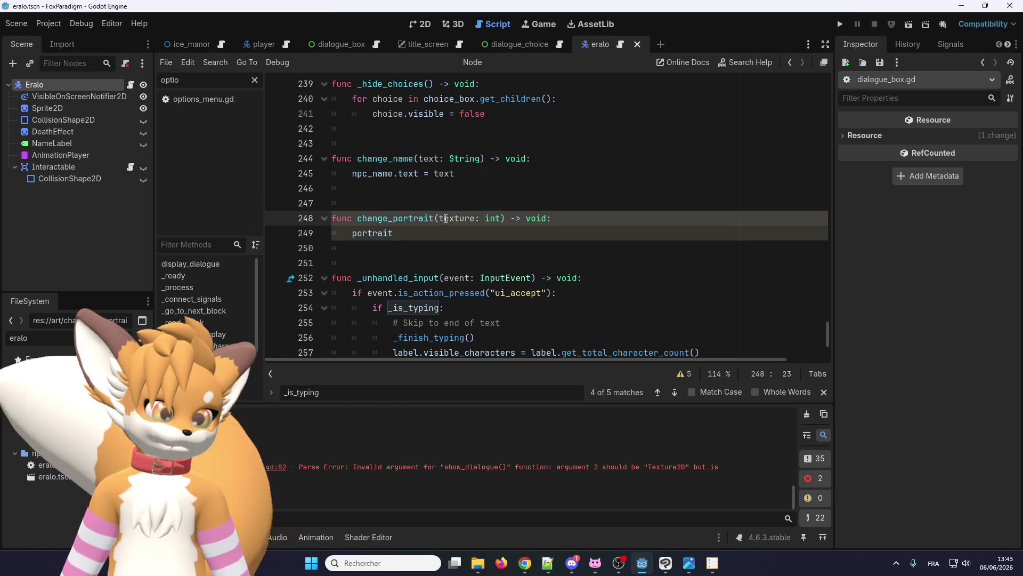
pyautogui.doubleClick(445, 219)
pyautogui.write('index')
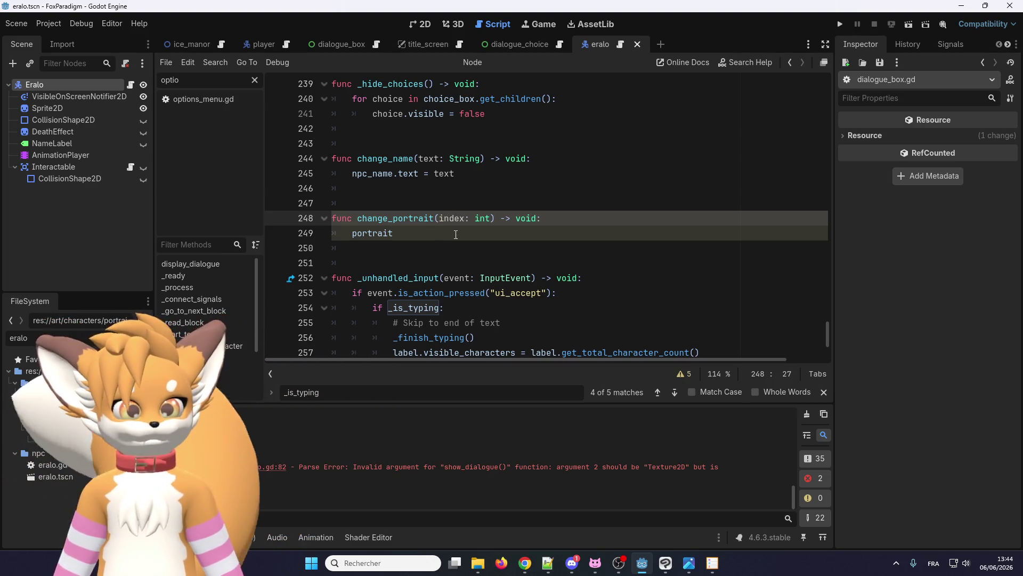
pyautogui.click(456, 235)
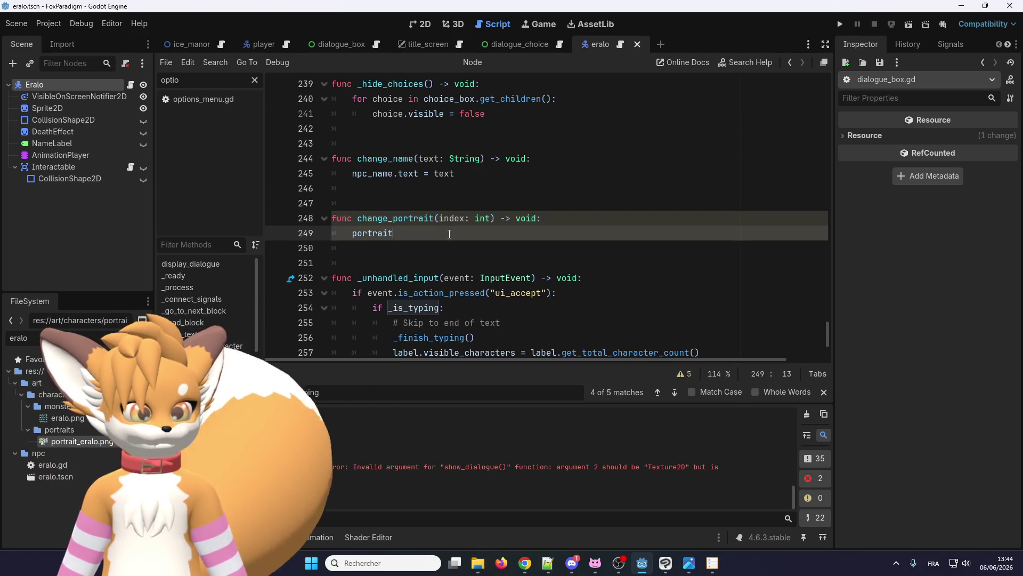
pyautogui.doubleClick(384, 232)
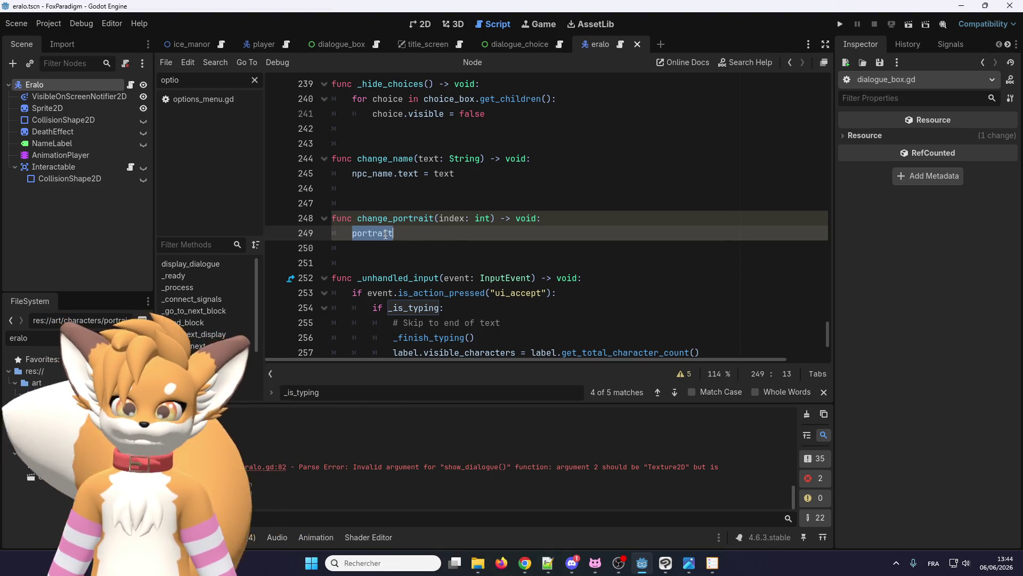
pyautogui.scroll(7, 424, 248)
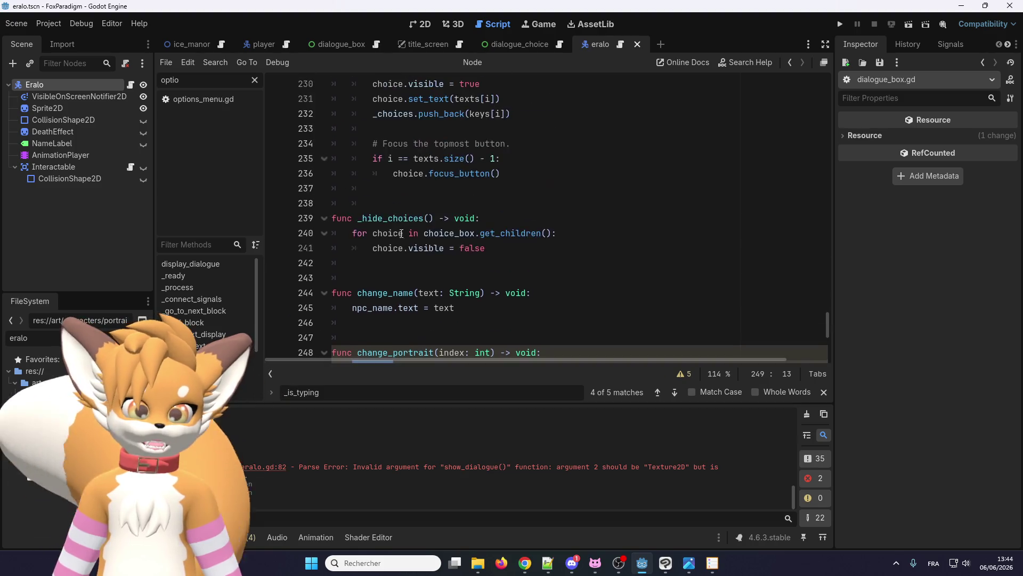
pyautogui.scroll(20, 424, 248)
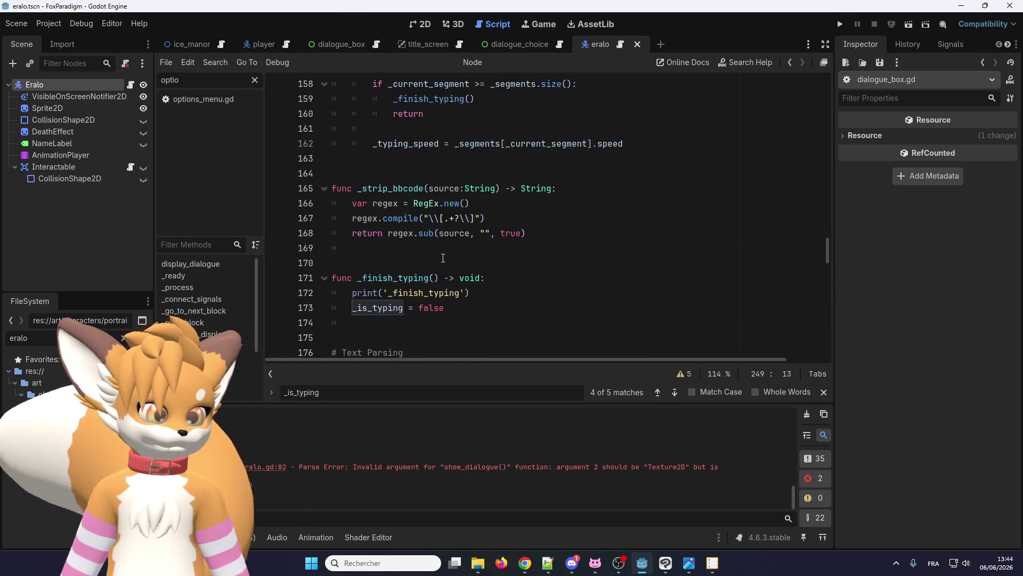
pyautogui.scroll(17, 443, 258)
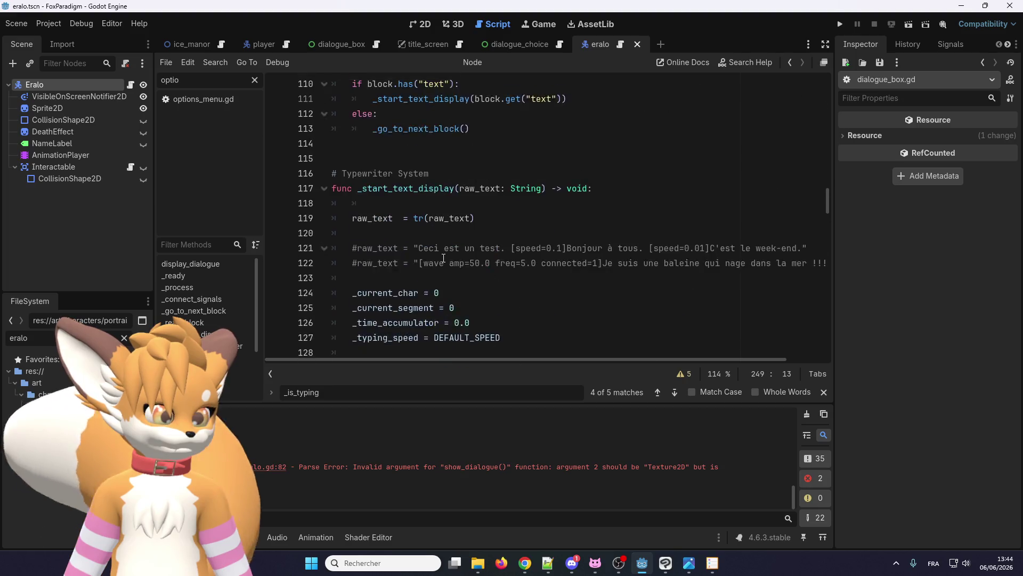
pyautogui.scroll(12, 442, 258)
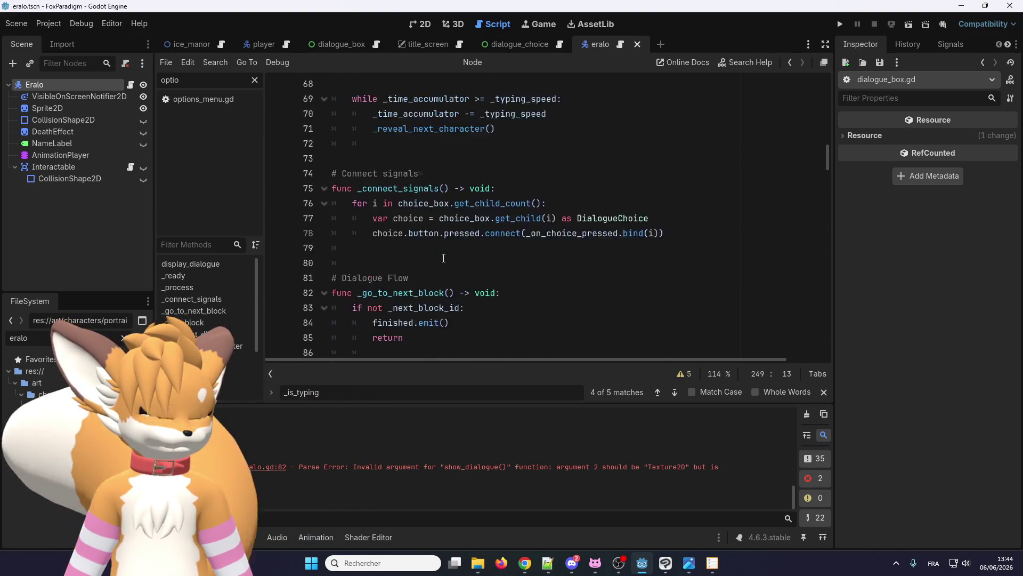
pyautogui.scroll(8, 443, 257)
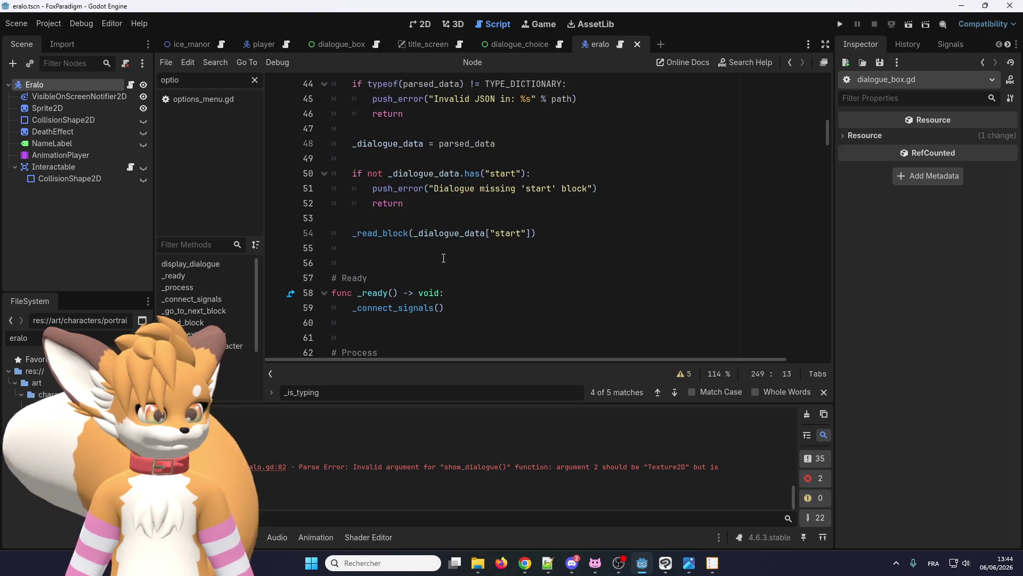
pyautogui.scroll(5, 443, 258)
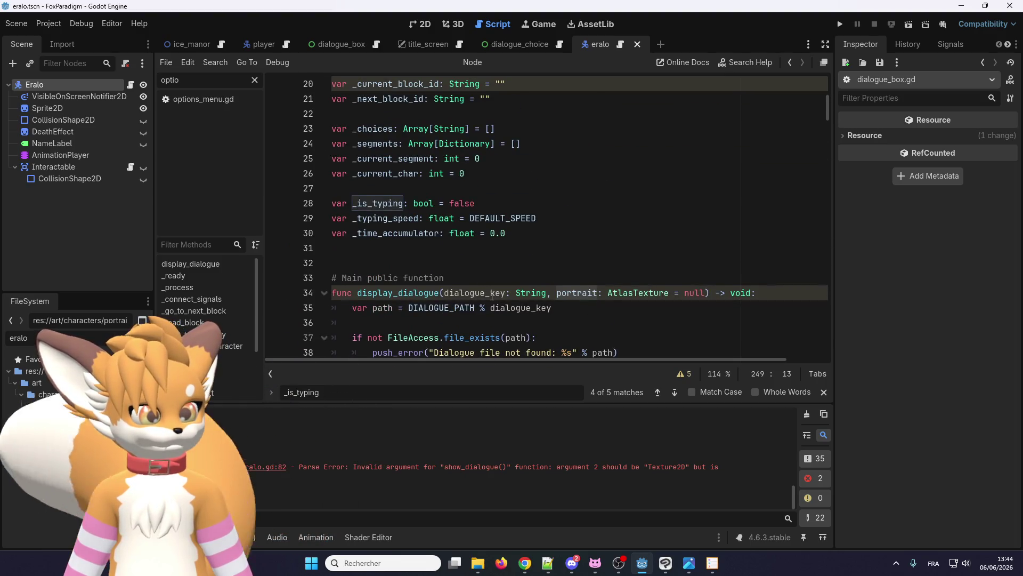
pyautogui.doubleClick(570, 295)
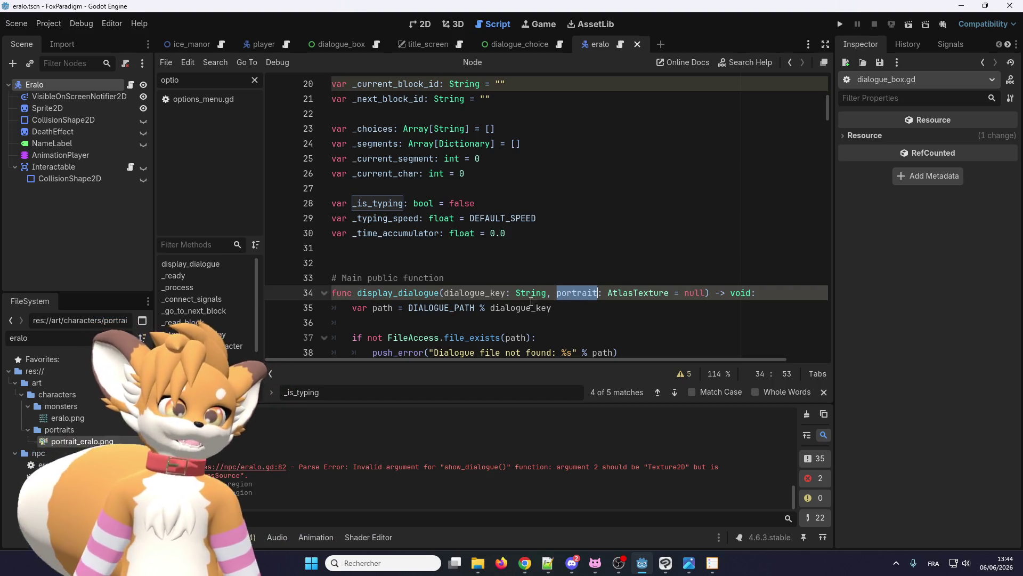
pyautogui.scroll(3, 475, 270)
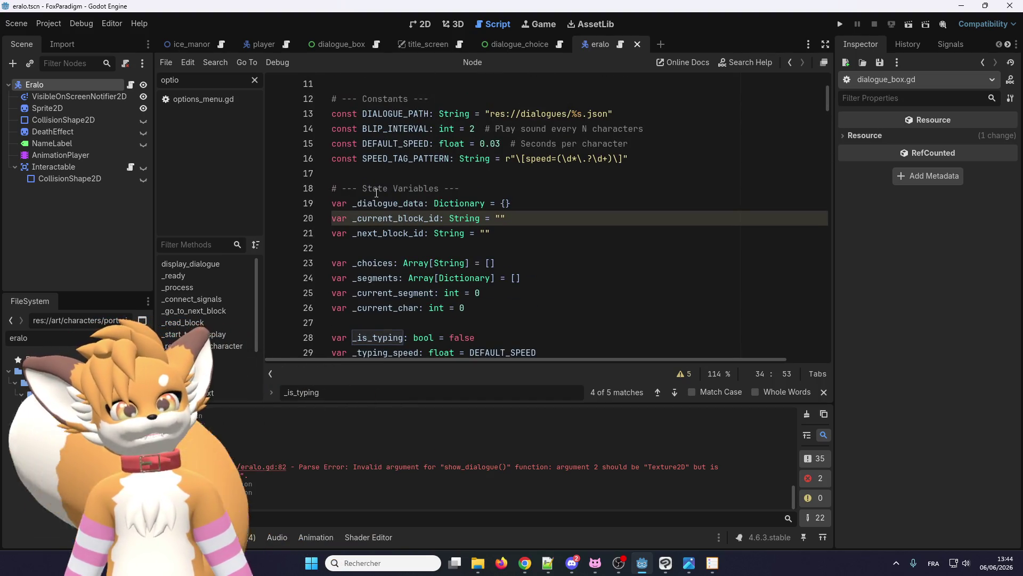
pyautogui.scroll(-1, 377, 196)
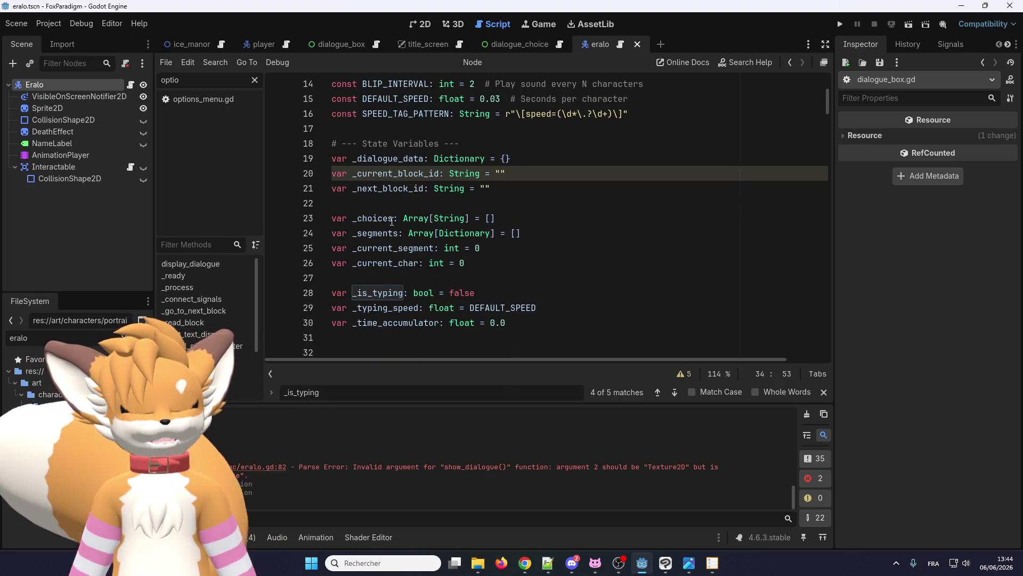
pyautogui.scroll(-3, 392, 221)
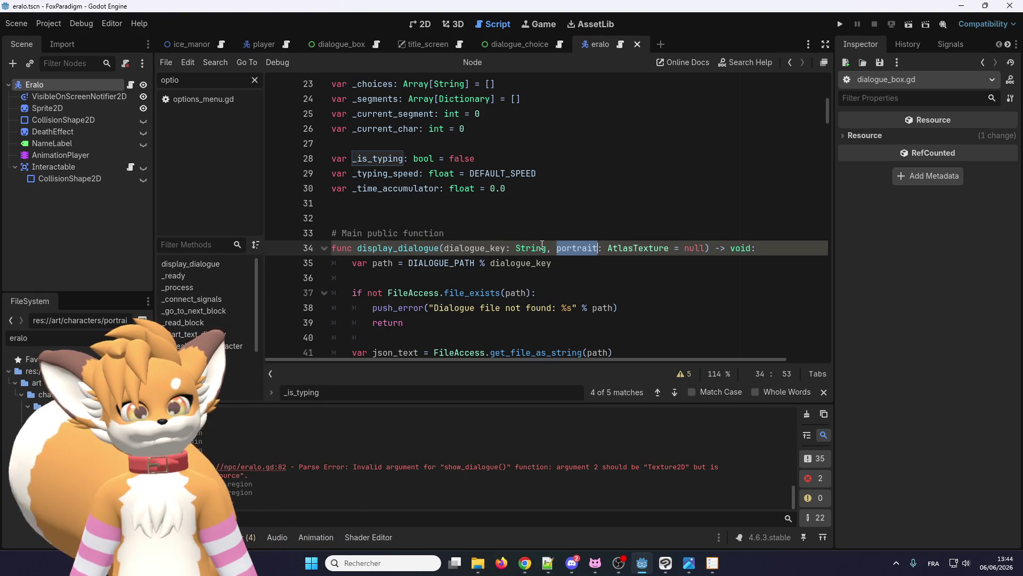
pyautogui.scroll(6, 542, 248)
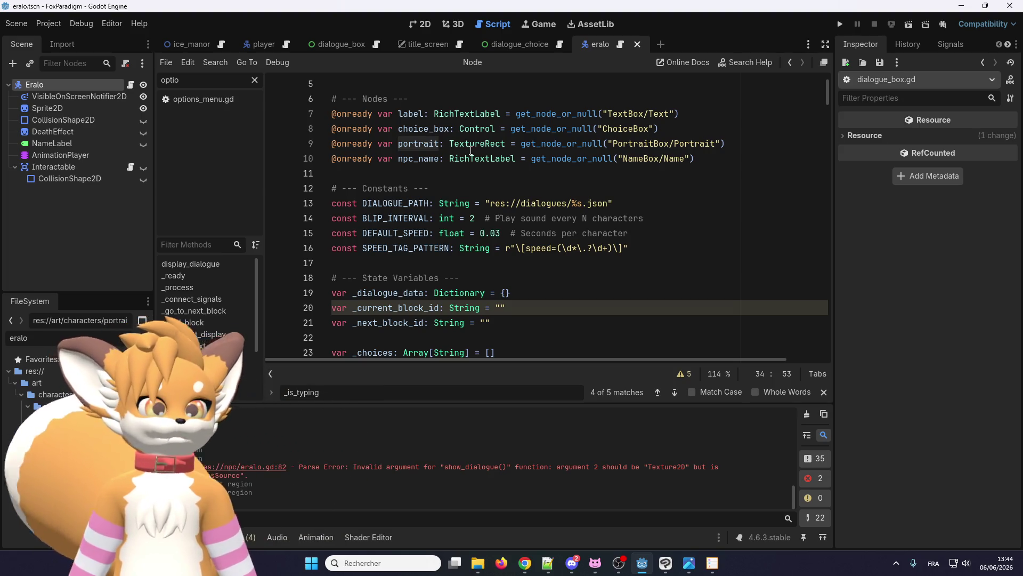
# Step: Rename display_dialogue's portrait parameter to atlas_portrait
pyautogui.click(437, 144)
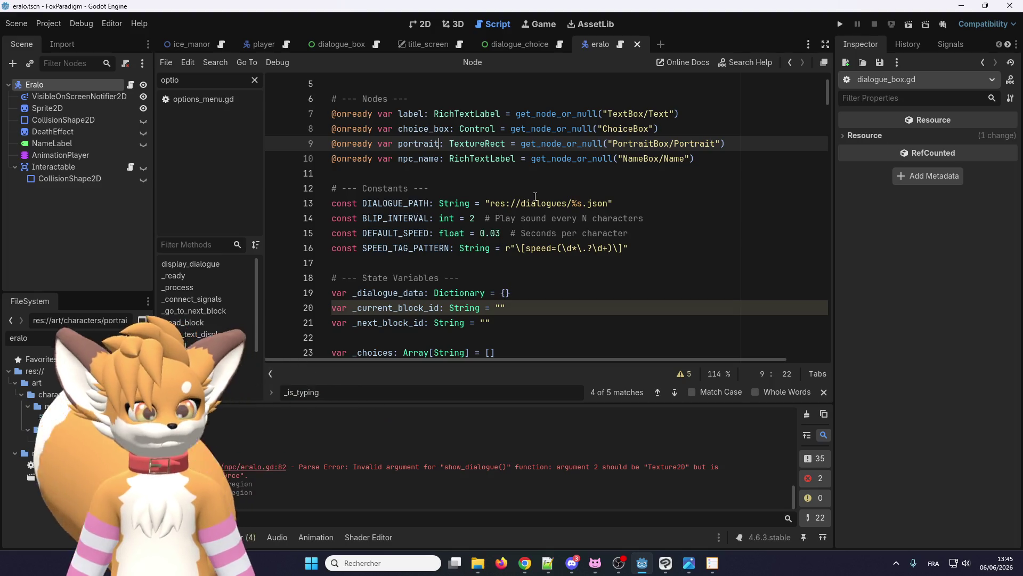
pyautogui.scroll(-8, 538, 208)
pyautogui.click(553, 160)
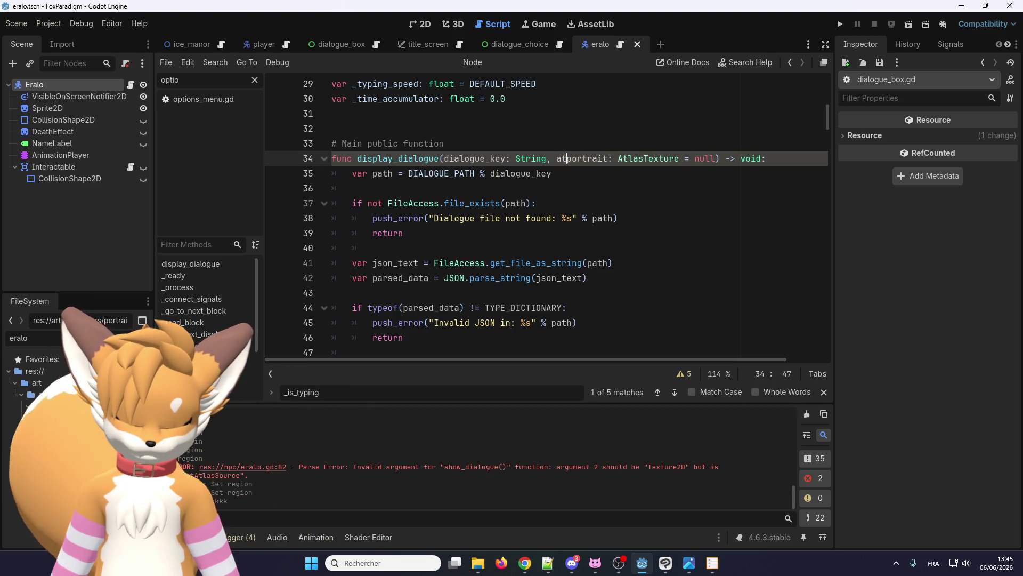
pyautogui.write('atlas_')
pyautogui.doubleClick(599, 156)
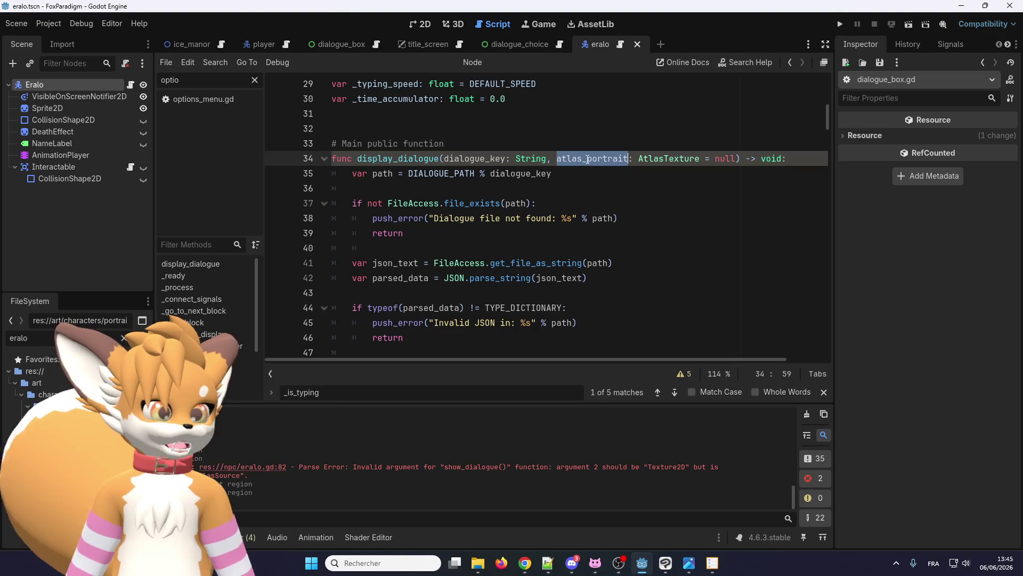
# Step: Insert an indented blank line at the start of display_dialogue's body
pyautogui.scroll(-5, 578, 197)
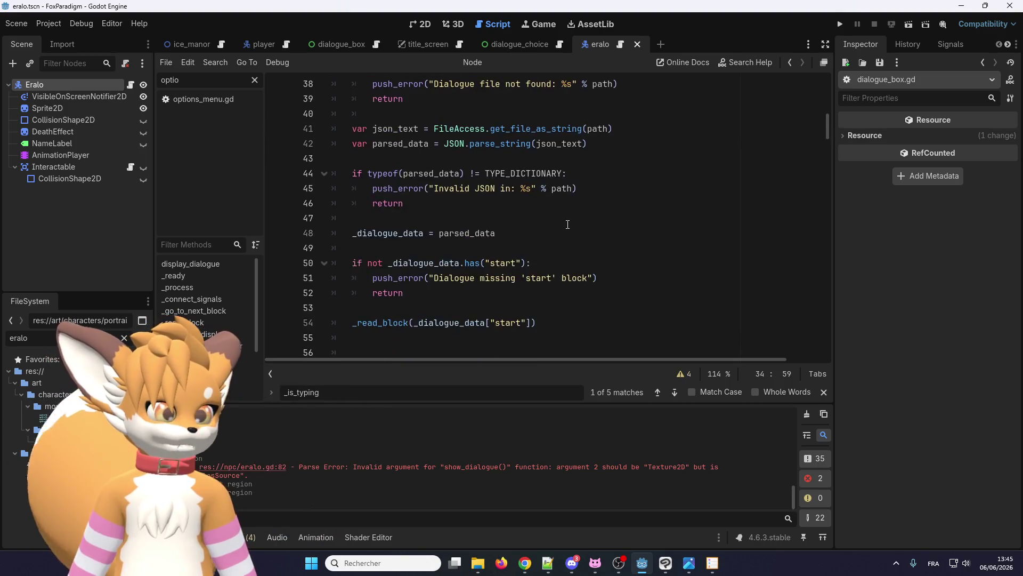
pyautogui.scroll(2, 567, 226)
pyautogui.scroll(2, 566, 226)
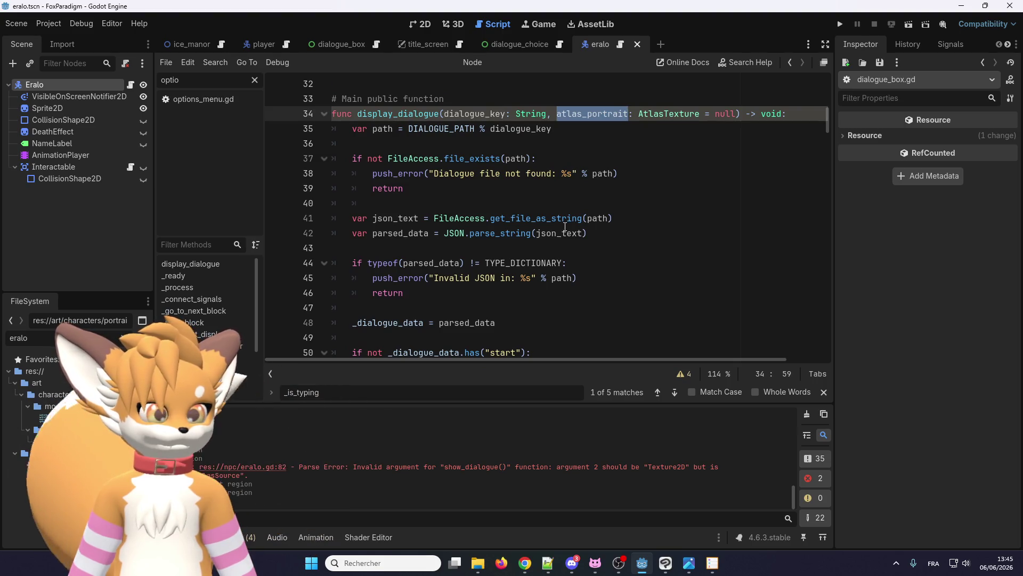
pyautogui.scroll(1, 566, 226)
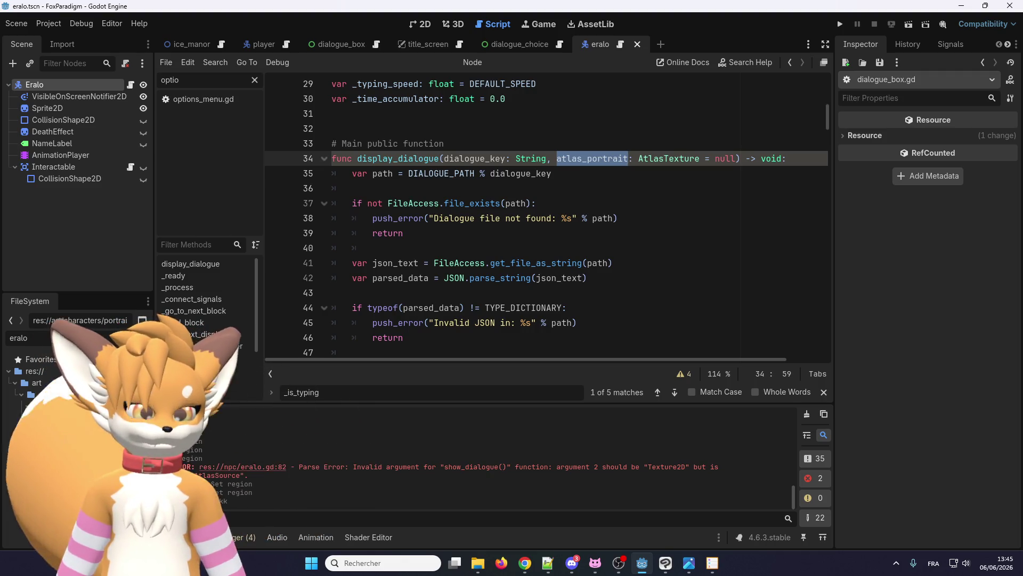
pyautogui.click(789, 159)
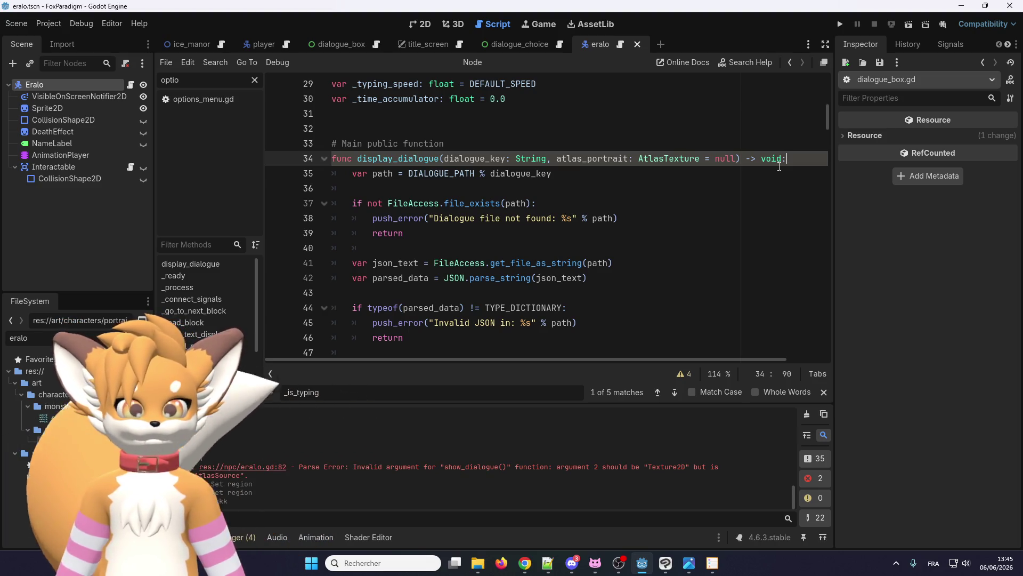
pyautogui.press('Return')
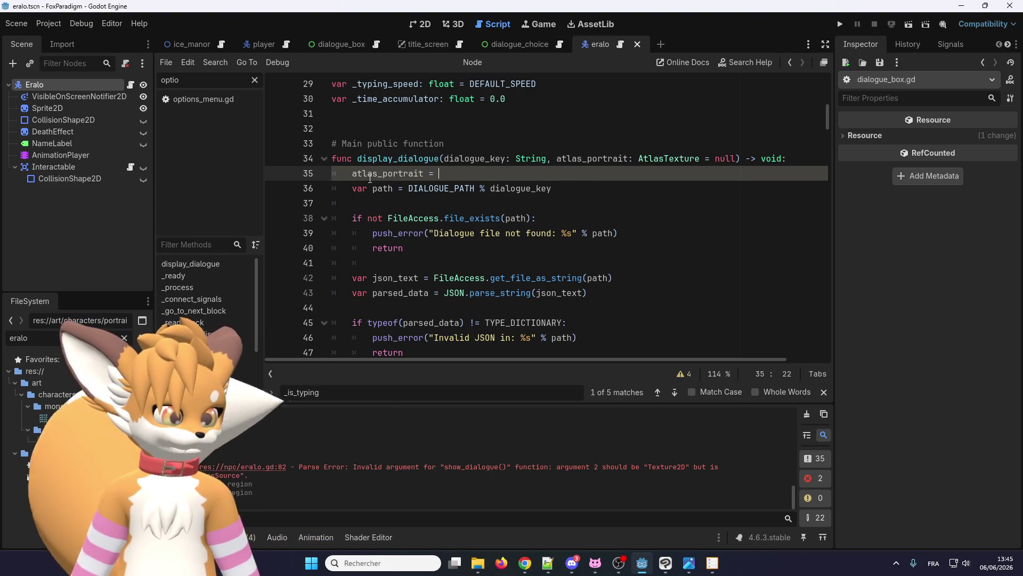
# Step: Finish the '_atlas_portrait = atlas_portrait' line at the top of display_dialogue
pyautogui.scroll(1, 468, 192)
pyautogui.scroll(1, 468, 192)
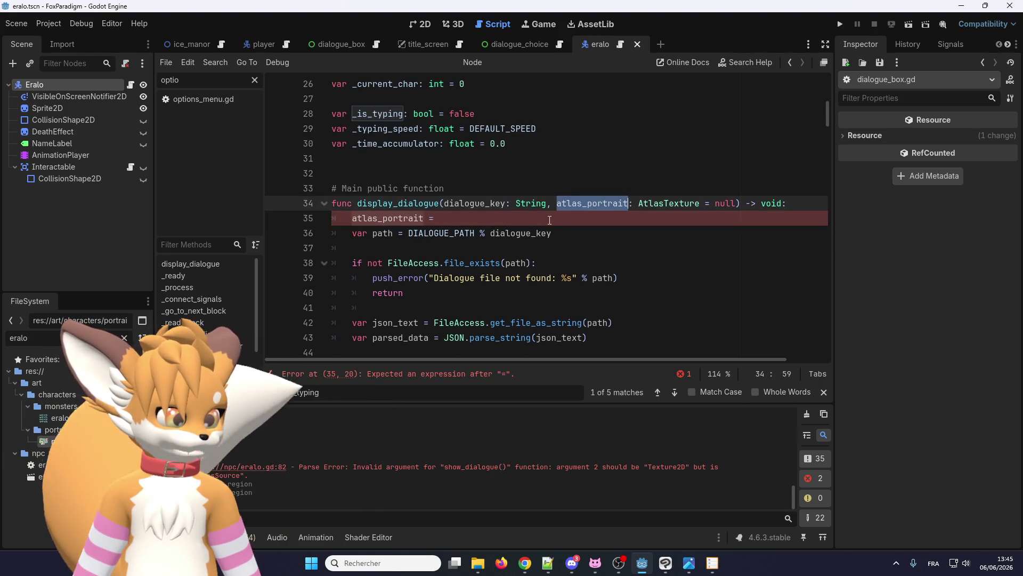
pyautogui.click(351, 218)
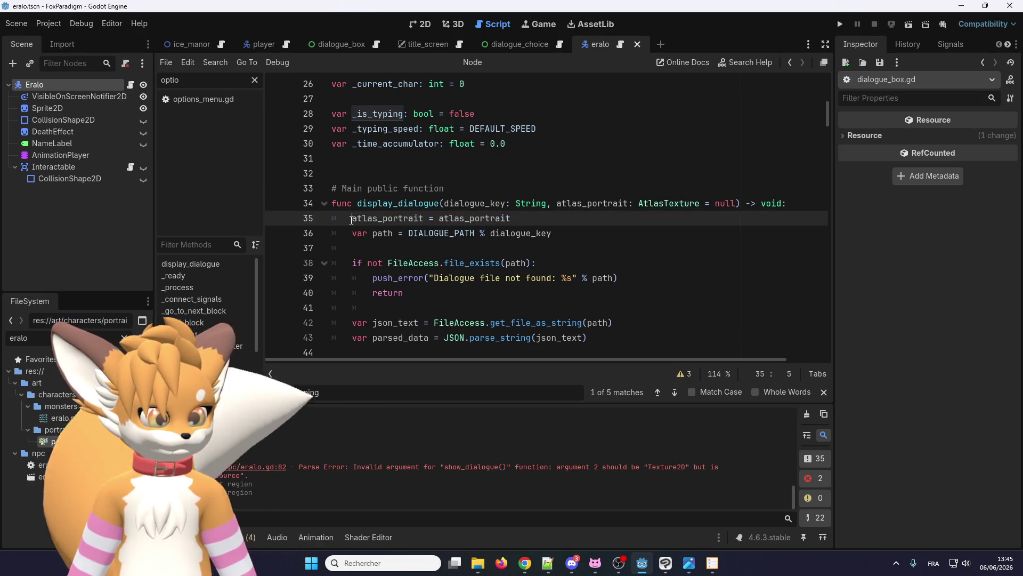
pyautogui.press('BackSpace')
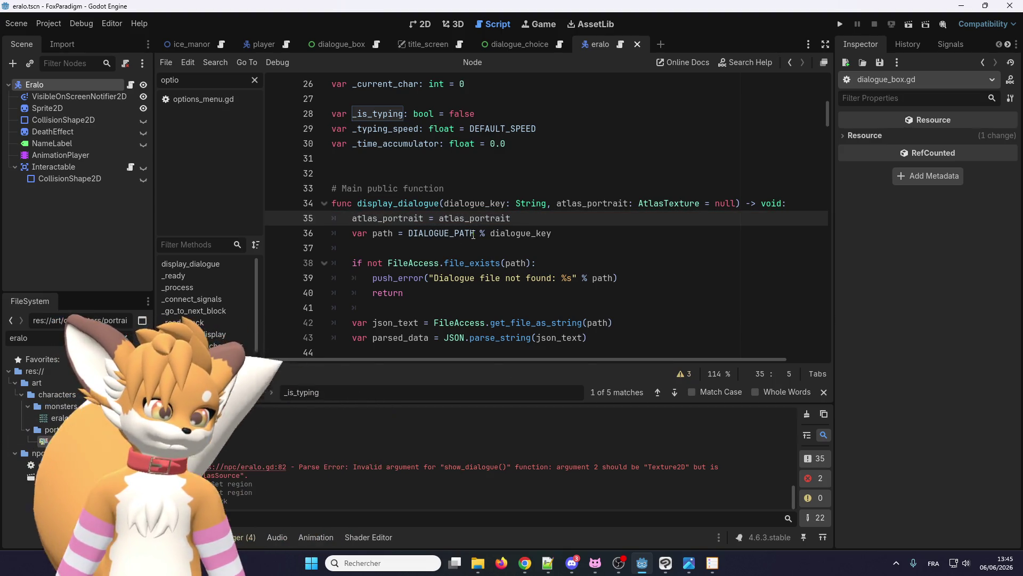
pyautogui.scroll(3, 459, 305)
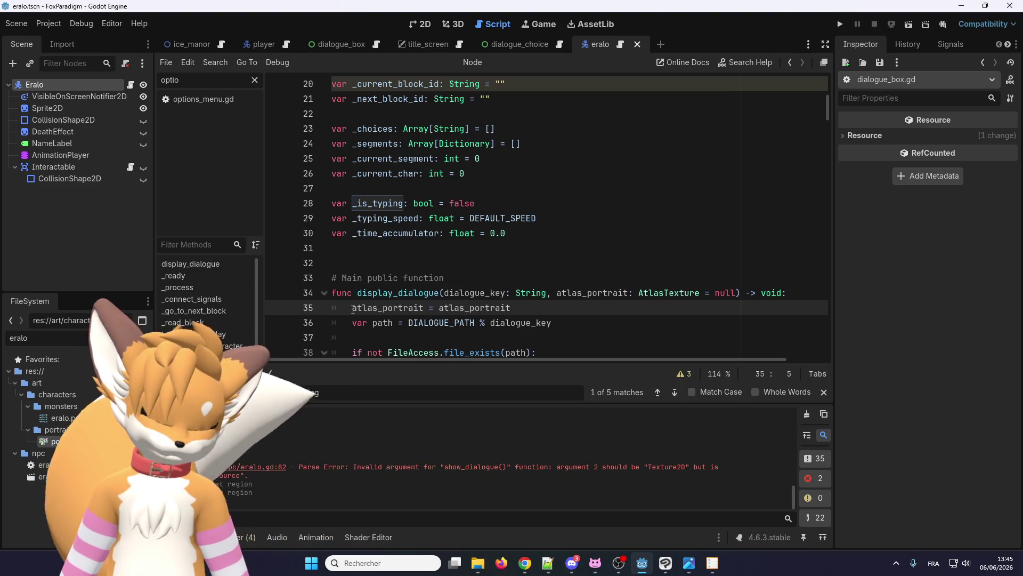
pyautogui.write('_')
pyautogui.doubleClick(373, 308)
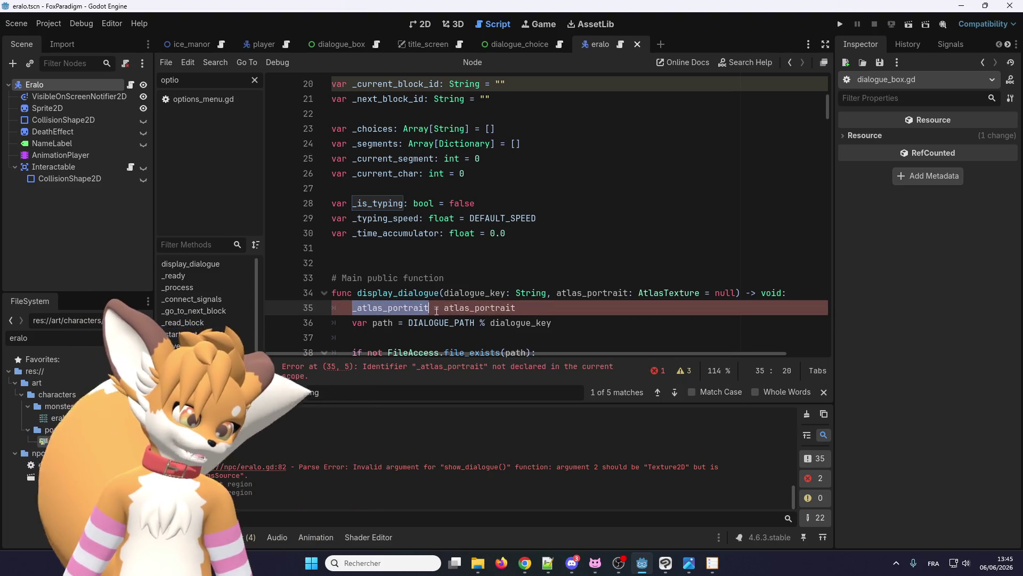
pyautogui.click(538, 307)
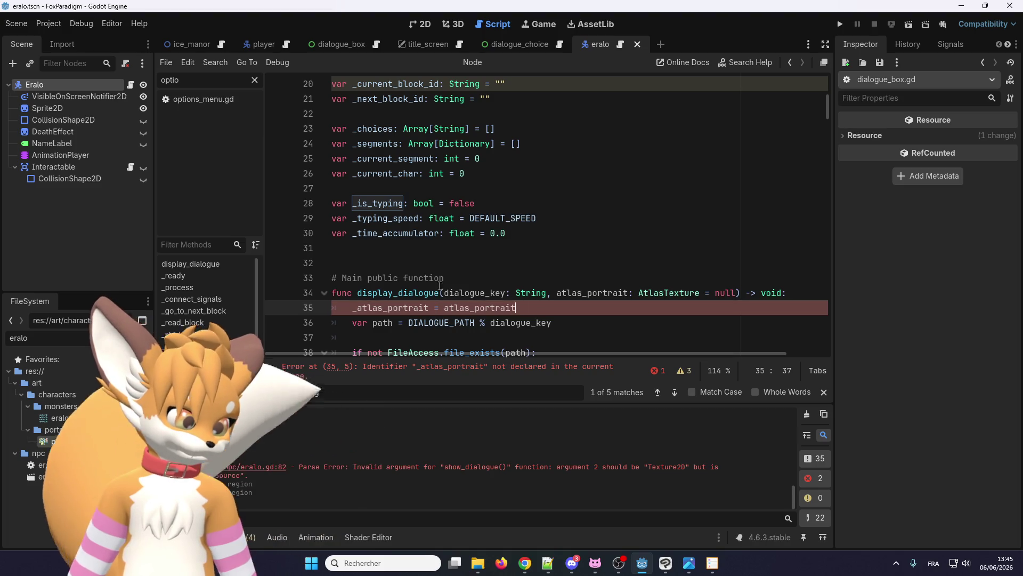
pyautogui.scroll(3, 576, 293)
pyautogui.scroll(-3, 602, 285)
pyautogui.moveTo(705, 292); pyautogui.dragTo(557, 290)
pyautogui.hotkey('ctrl', 'c')
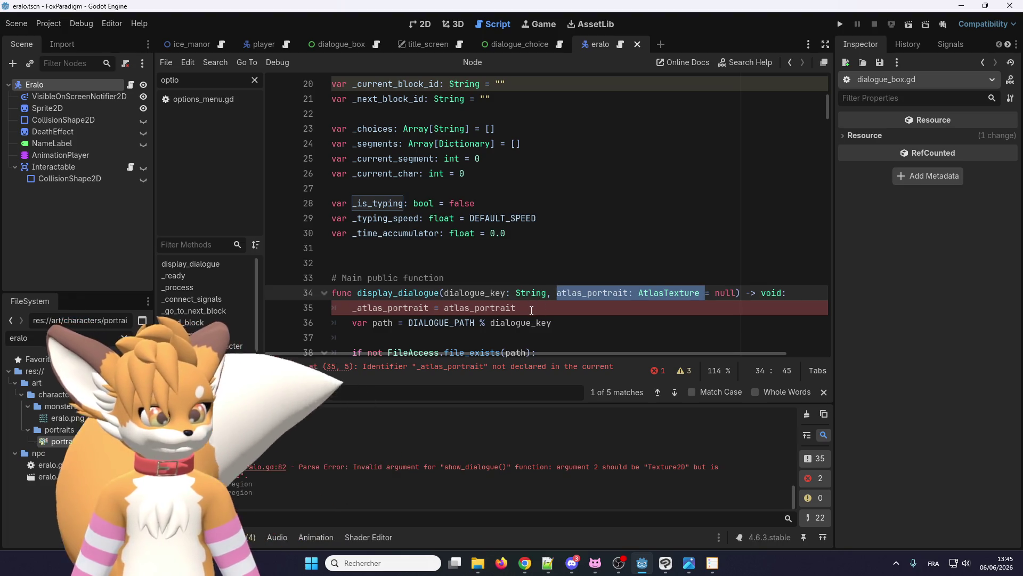
pyautogui.click(534, 308)
pyautogui.press('Return')
pyautogui.scroll(3, 383, 241)
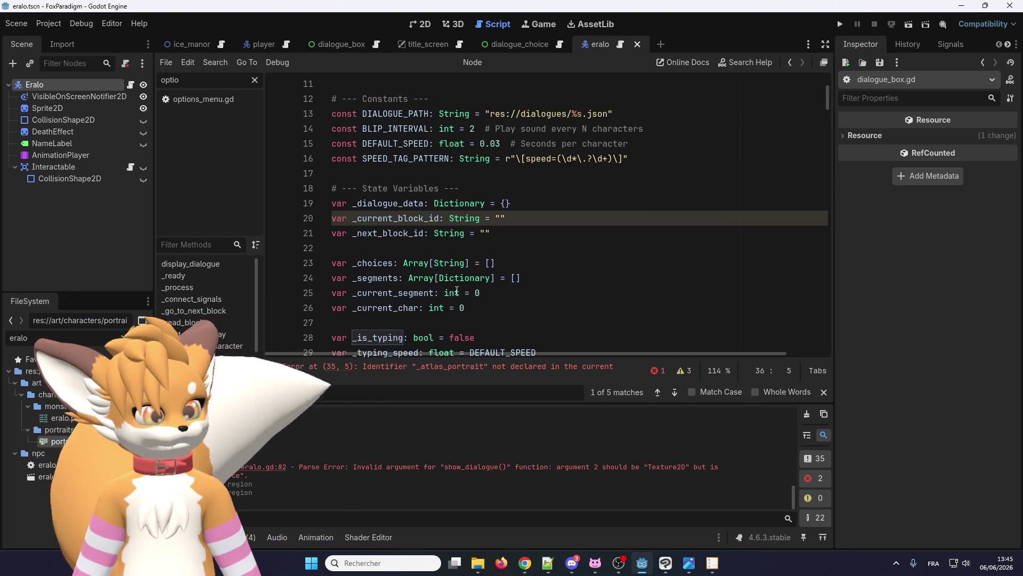
# Step: Declare 'var _atlas_portrait: AtlasTexture' under the State Variables section
pyautogui.click(383, 240)
pyautogui.scroll(2, 383, 241)
pyautogui.scroll(-2, 378, 240)
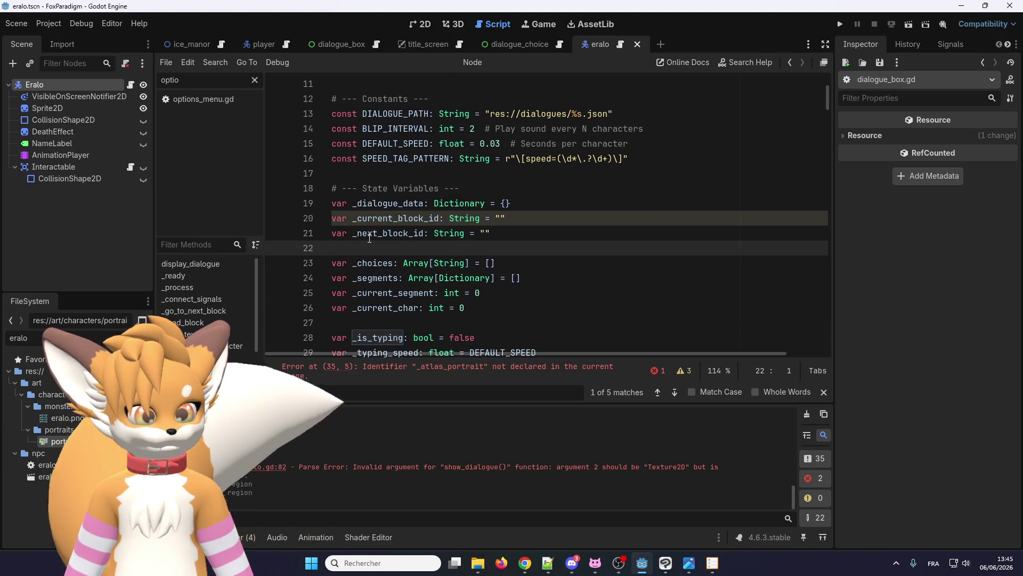
pyautogui.scroll(-2, 373, 240)
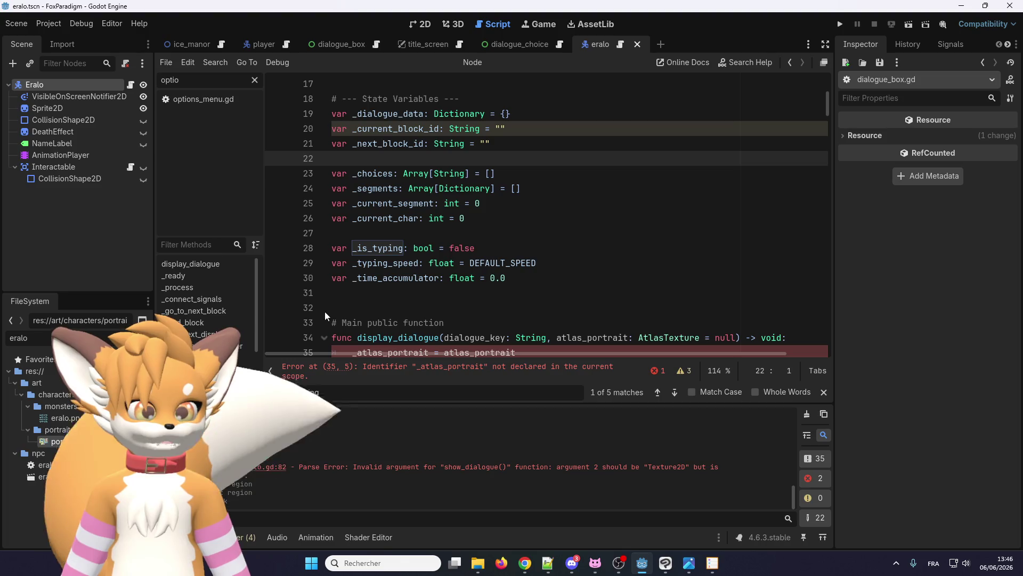
pyautogui.scroll(2, 398, 251)
pyautogui.scroll(2, 399, 251)
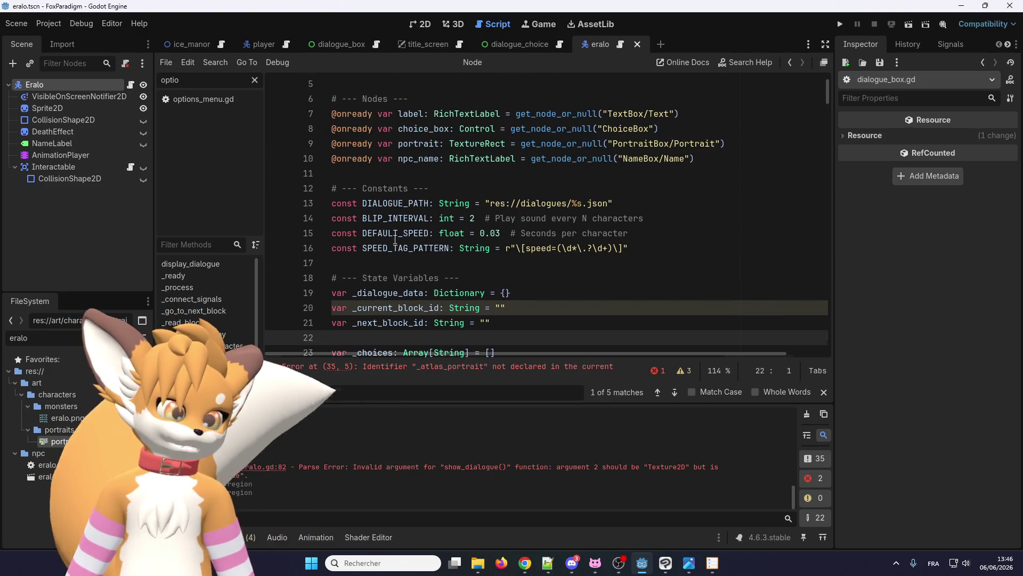
pyautogui.scroll(2, 401, 245)
pyautogui.scroll(-2, 401, 238)
pyautogui.scroll(-2, 402, 238)
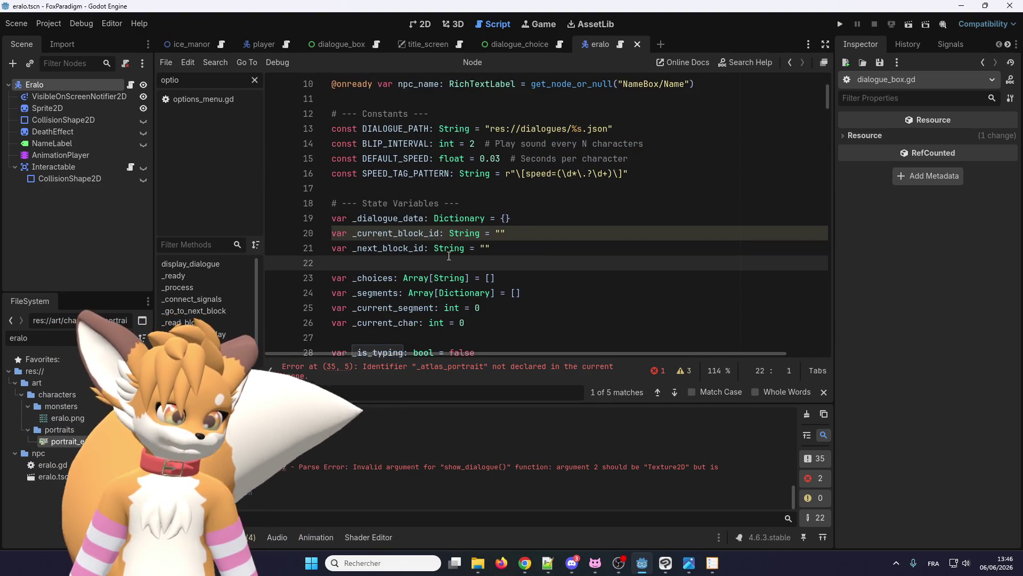
pyautogui.click(479, 204)
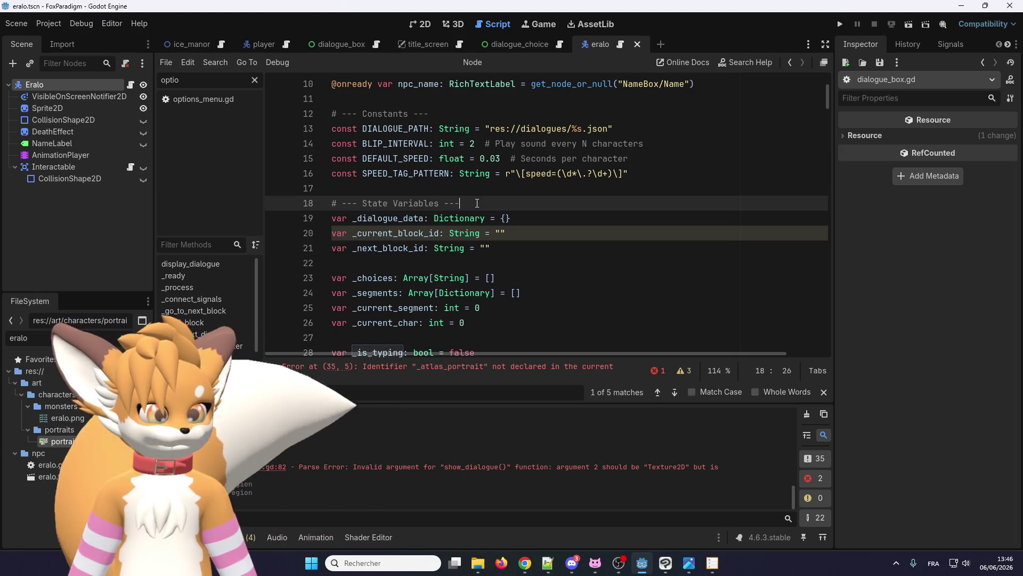
pyautogui.scroll(-3, 479, 208)
pyautogui.scroll(1, 507, 160)
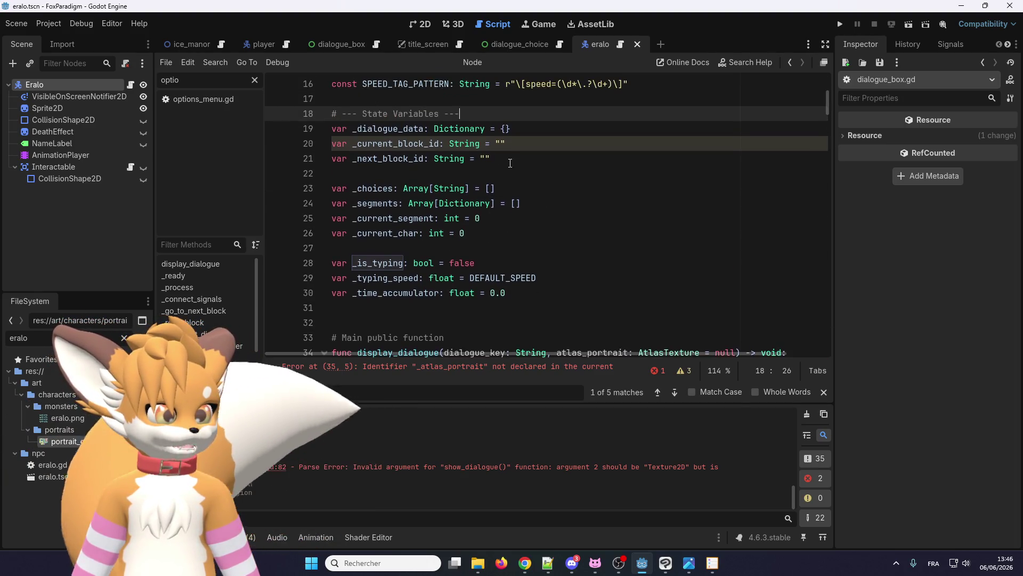
pyautogui.click(523, 128)
pyautogui.press('Return')
pyautogui.hotkey('ctrl', 'v')
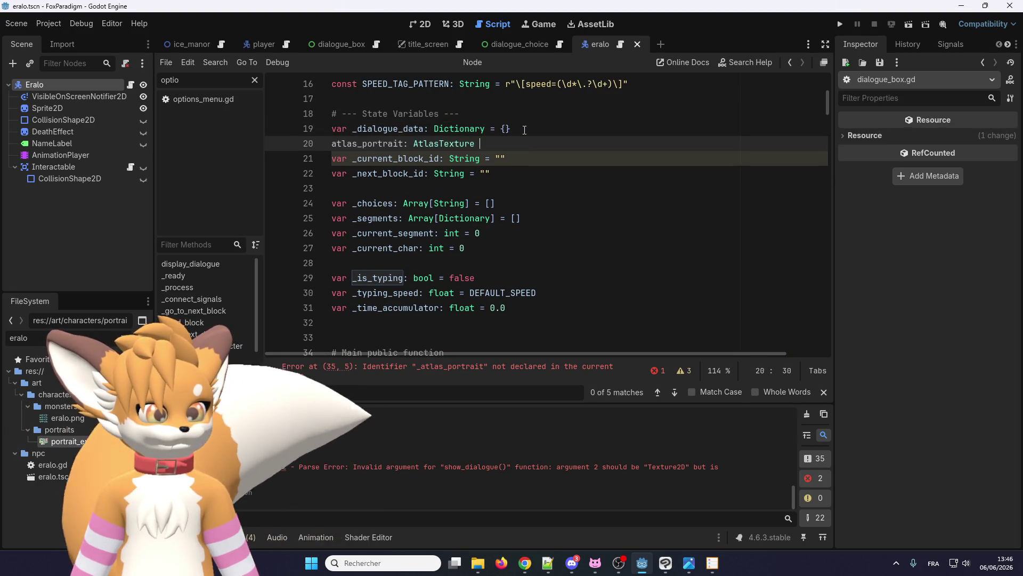
pyautogui.click(347, 129)
pyautogui.click(332, 144)
pyautogui.write('var _')
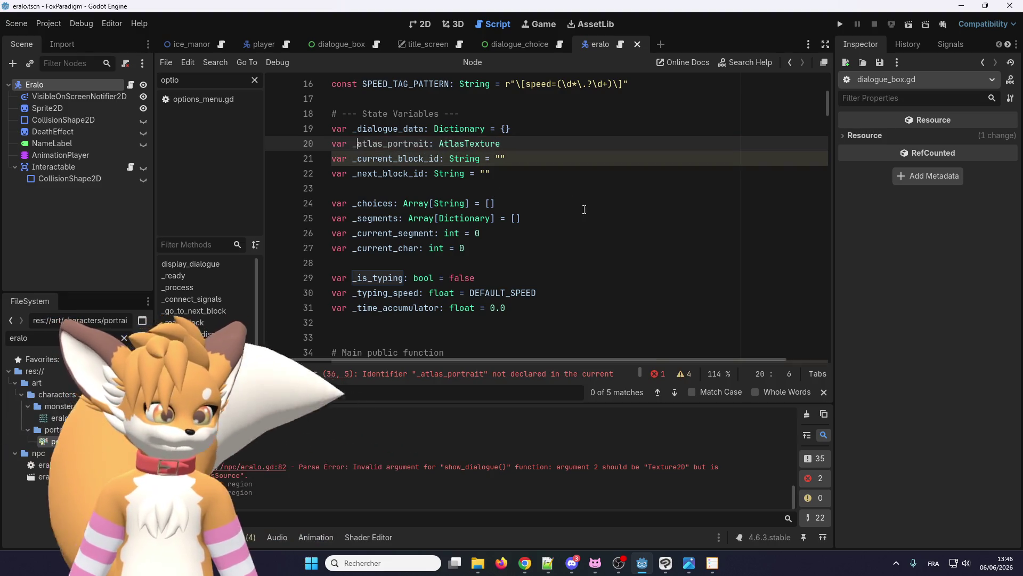
pyautogui.doubleClick(421, 145)
# Step: Check the _atlas_portrait assignment in display_dialogue
pyautogui.scroll(-3, 423, 213)
pyautogui.click(422, 263)
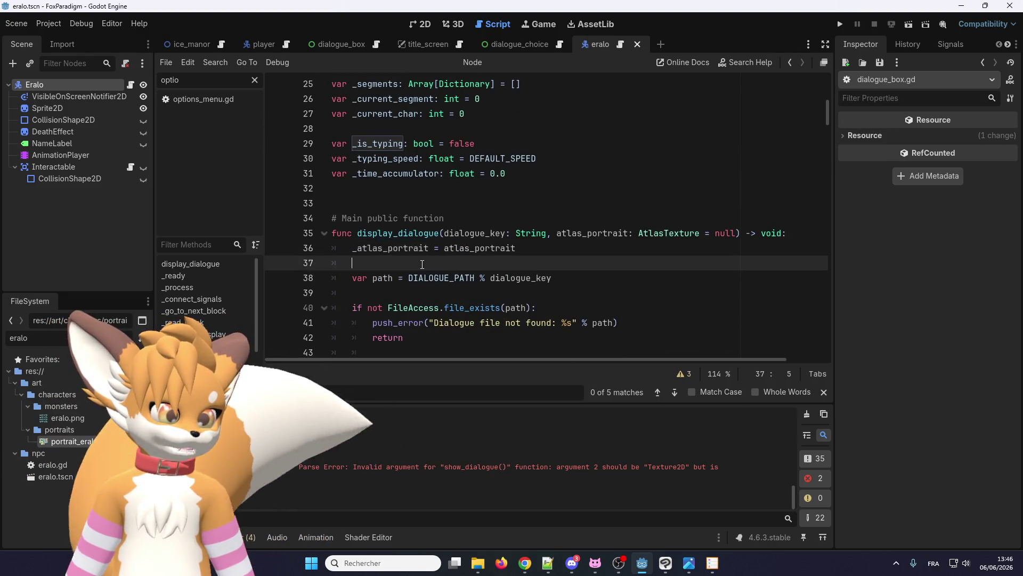
pyautogui.click(390, 248)
pyautogui.doubleClick(405, 248)
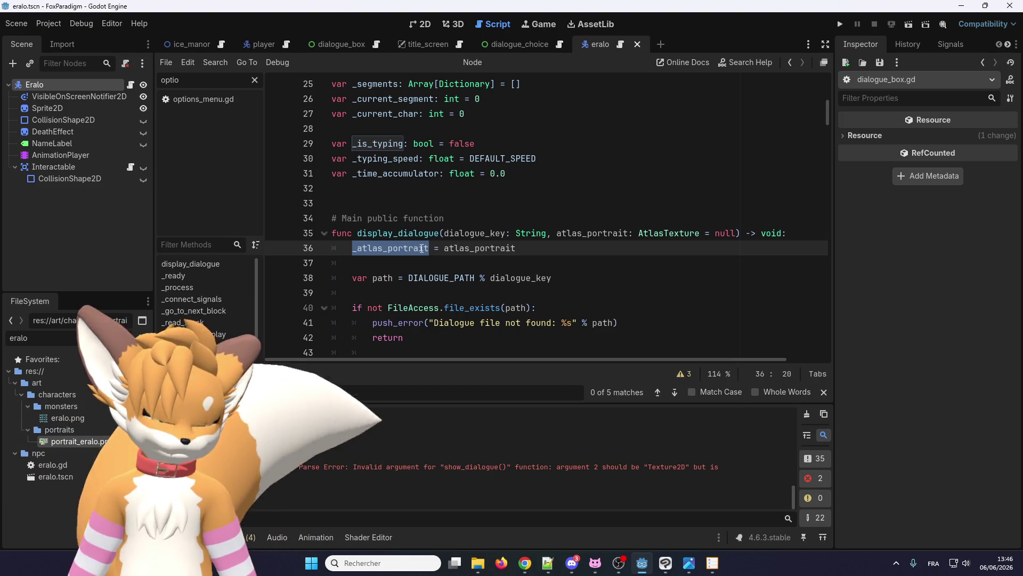
pyautogui.scroll(4, 465, 266)
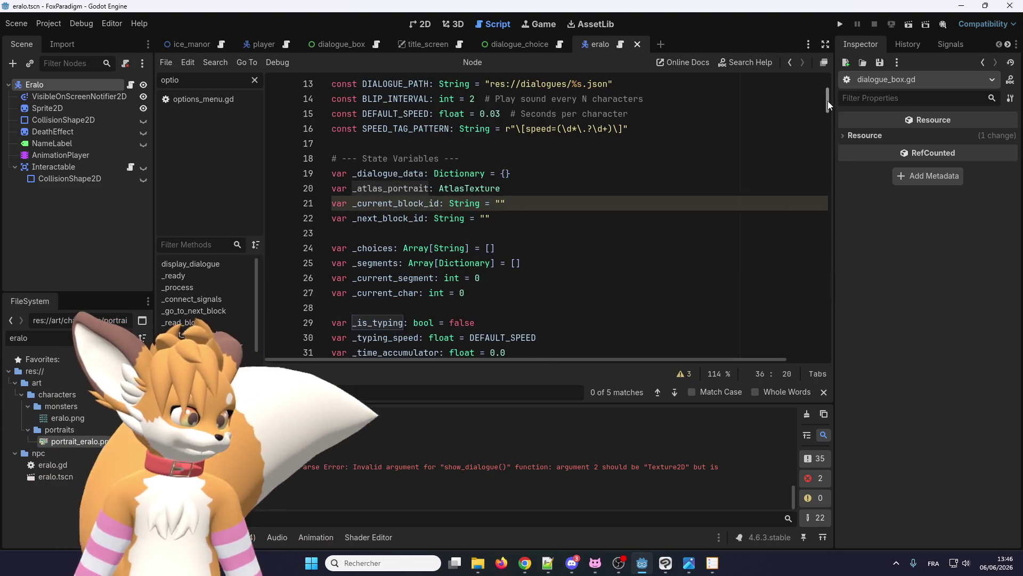
pyautogui.moveTo(827, 101)
pyautogui.mouseDown()
pyautogui.moveTo(845, 356)
pyautogui.moveTo(842, 340)
pyautogui.mouseUp()
pyautogui.scroll(1, 493, 241)
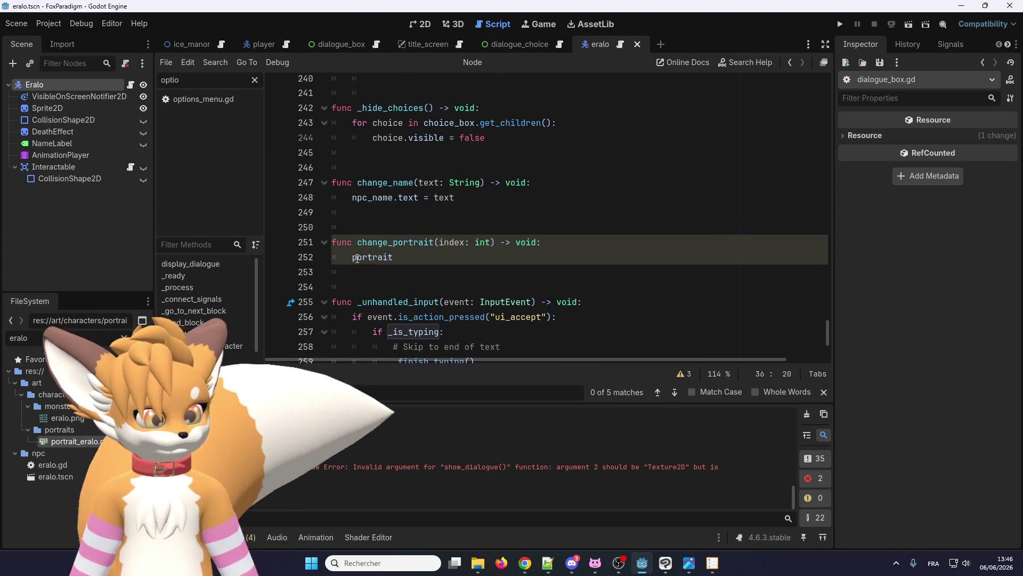
# Step: Write 'portrait.texture = _atlas_portrait[index]' in change_portrait, fixing the closing bracket
pyautogui.click(399, 257)
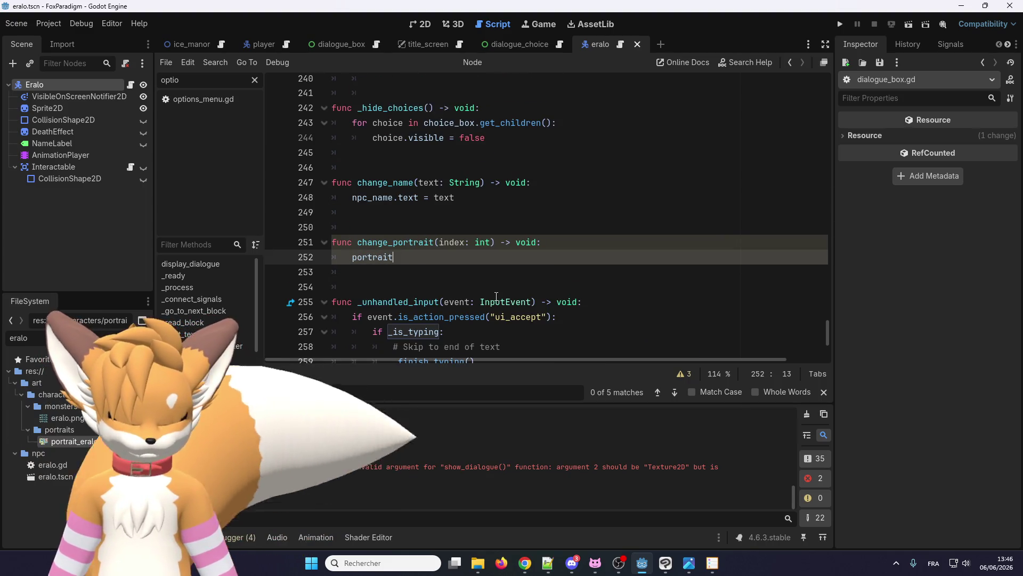
pyautogui.write(' = _atlas_portrait')
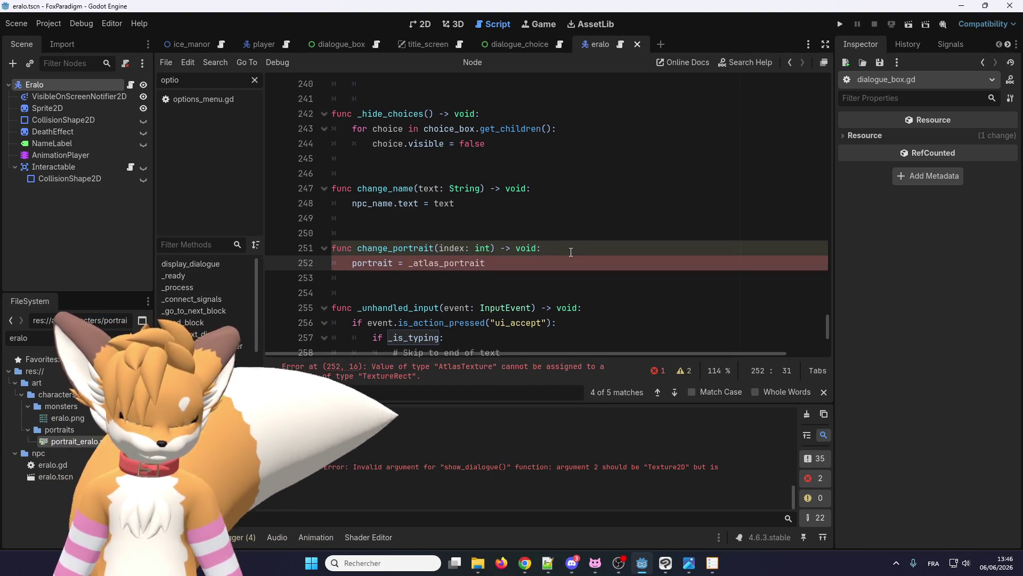
pyautogui.write('[')
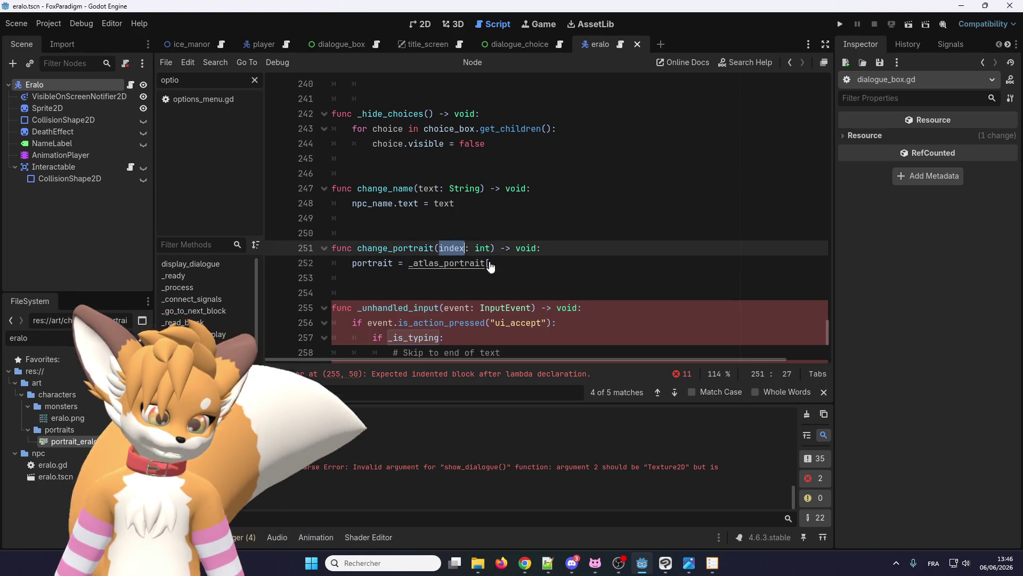
pyautogui.write('index)')
pyautogui.click(397, 263)
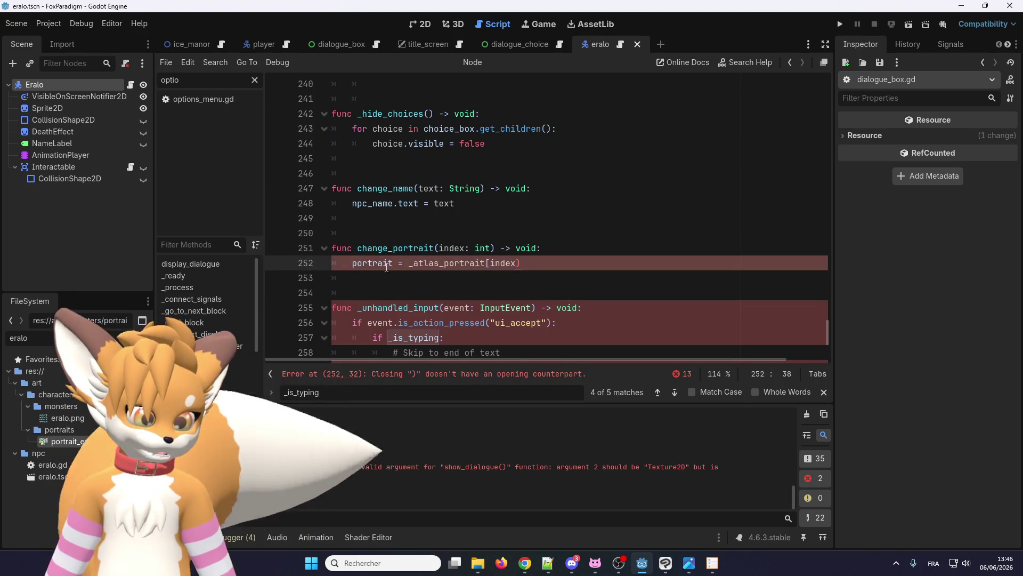
pyautogui.write('.texture')
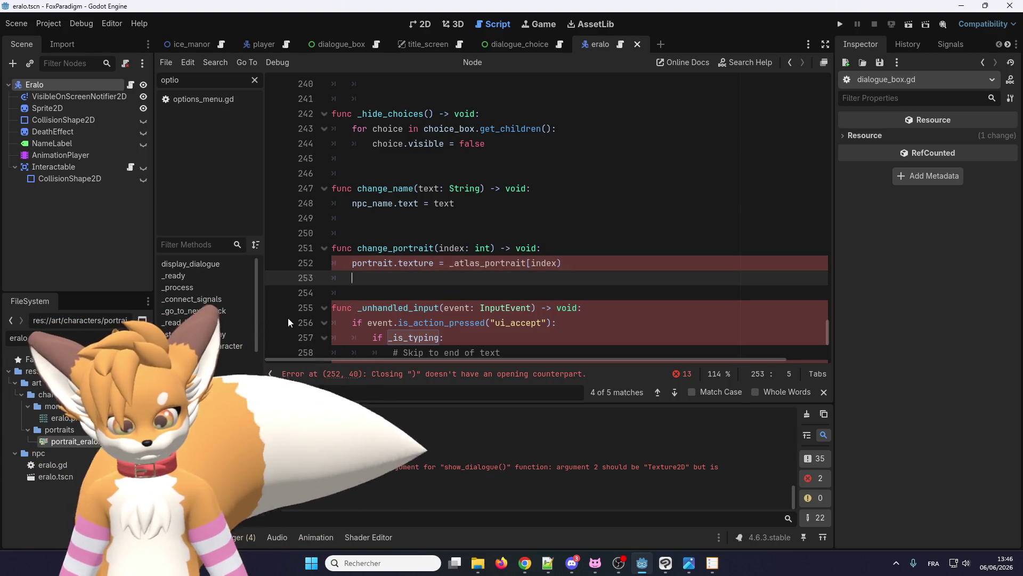
pyautogui.click(560, 263)
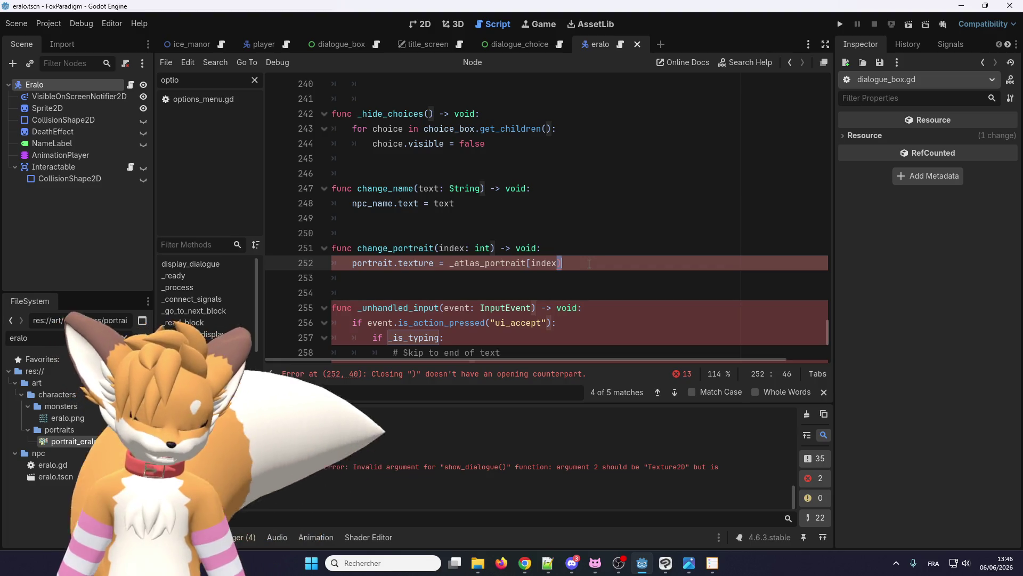
pyautogui.press('BackSpace')
pyautogui.write(']')
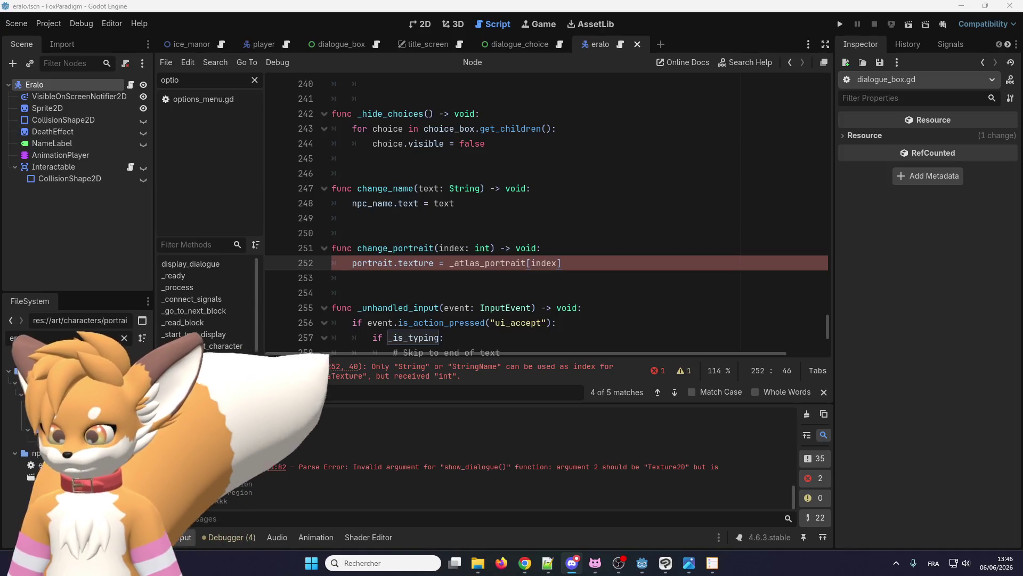
pyautogui.hotkey('alt', 'Tab')
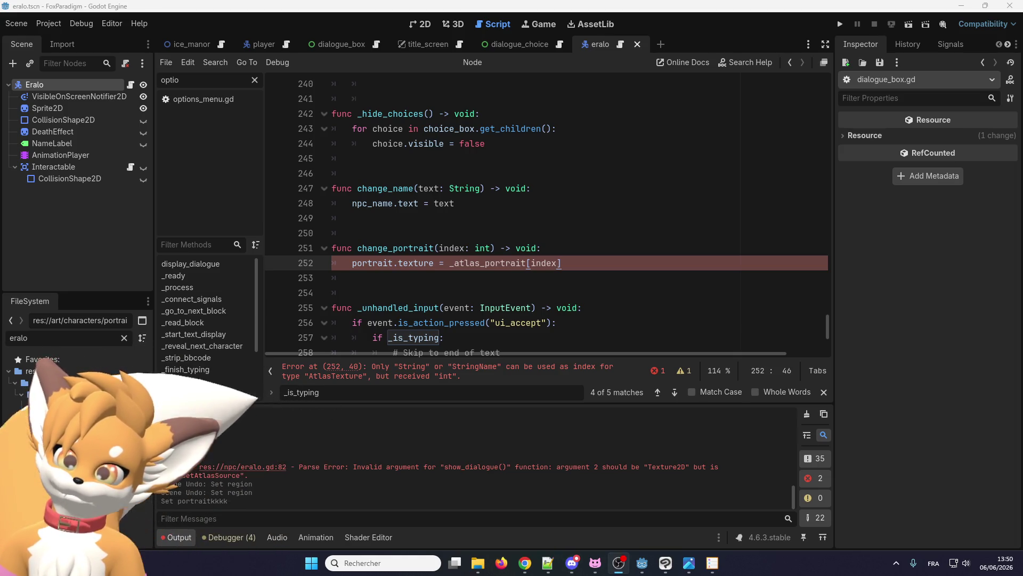
# Step: Select _atlas_portrait on line 252 and briefly consult the browser
pyautogui.click(576, 267)
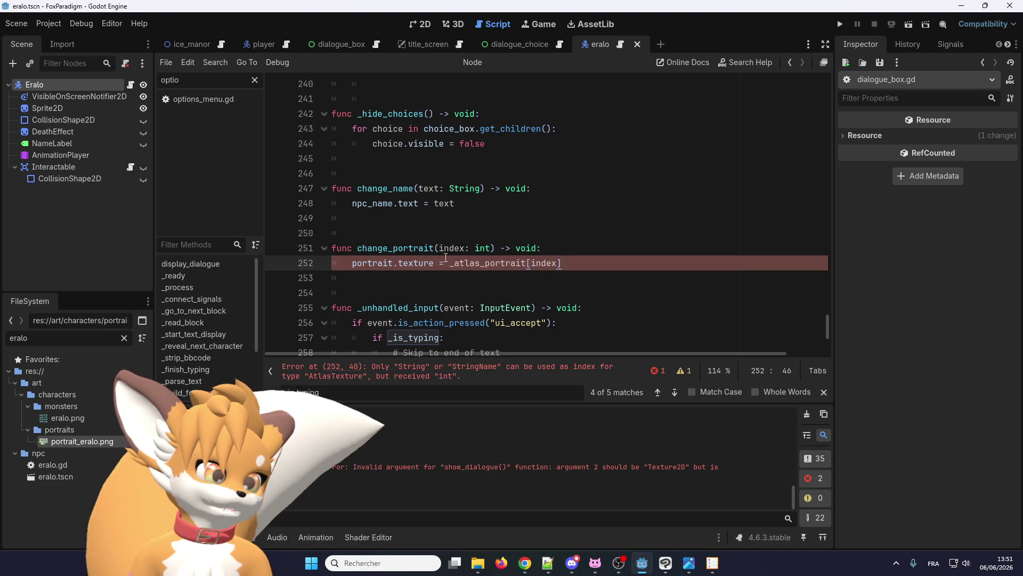
pyautogui.doubleClick(480, 262)
pyautogui.rightClick(479, 261)
pyautogui.click(479, 261)
pyautogui.click(496, 262)
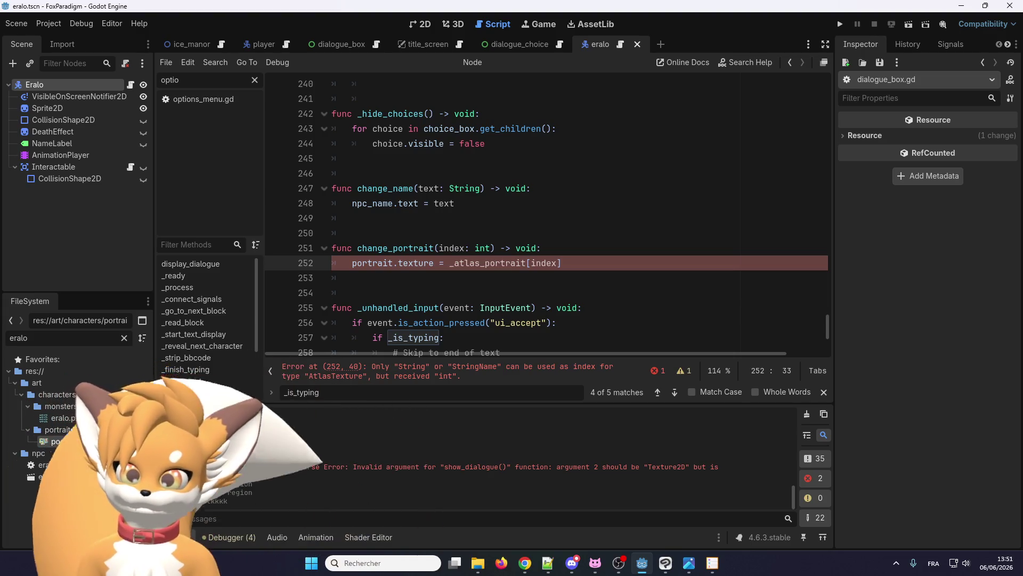
pyautogui.hotkey('alt', 'Tab')
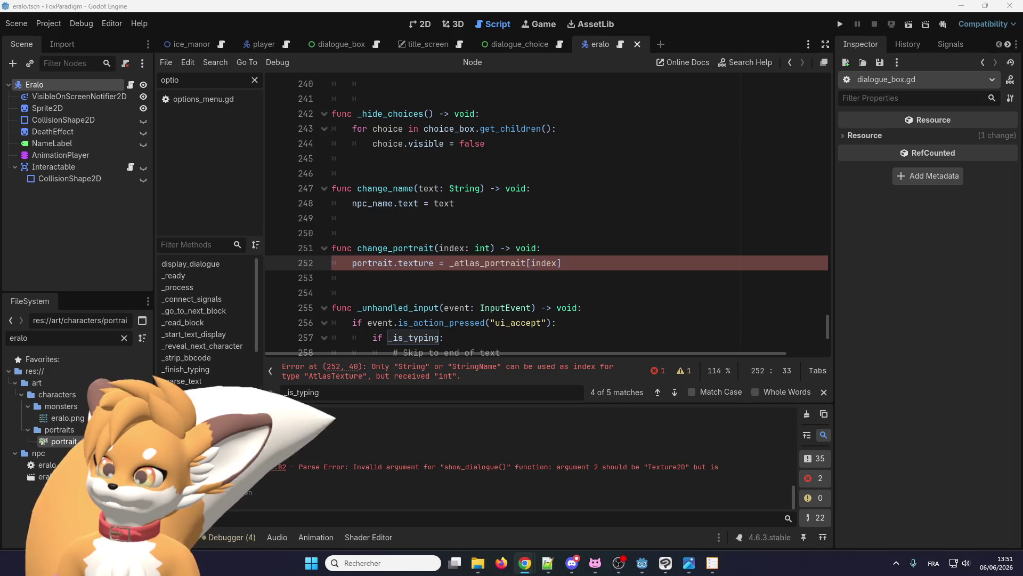
pyautogui.hotkey('alt', 'Tab')
pyautogui.hotkey('alt', 'Tab')
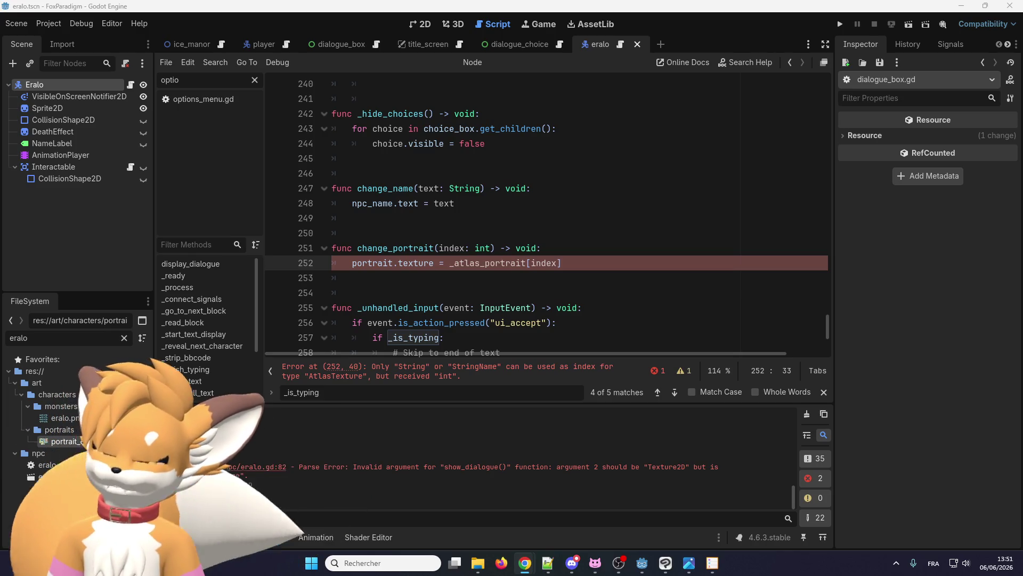
pyautogui.hotkey('alt', 'Tab')
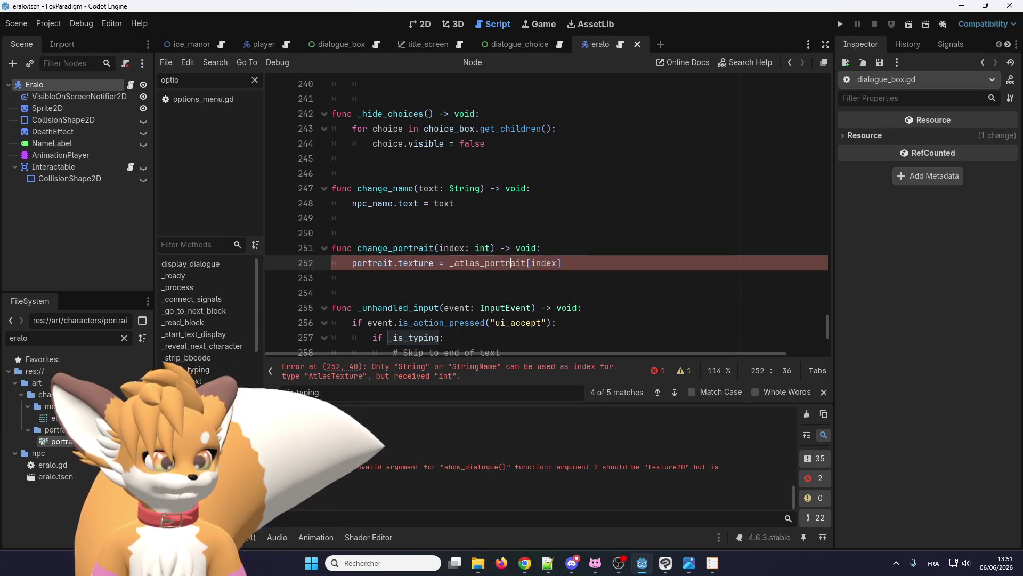
# Step: Paste _atlas_portrait on a new line in change_portrait and look up its declaration on line 20
pyautogui.click(582, 246)
pyautogui.press('Return')
pyautogui.hotkey('ctrl', 'v')
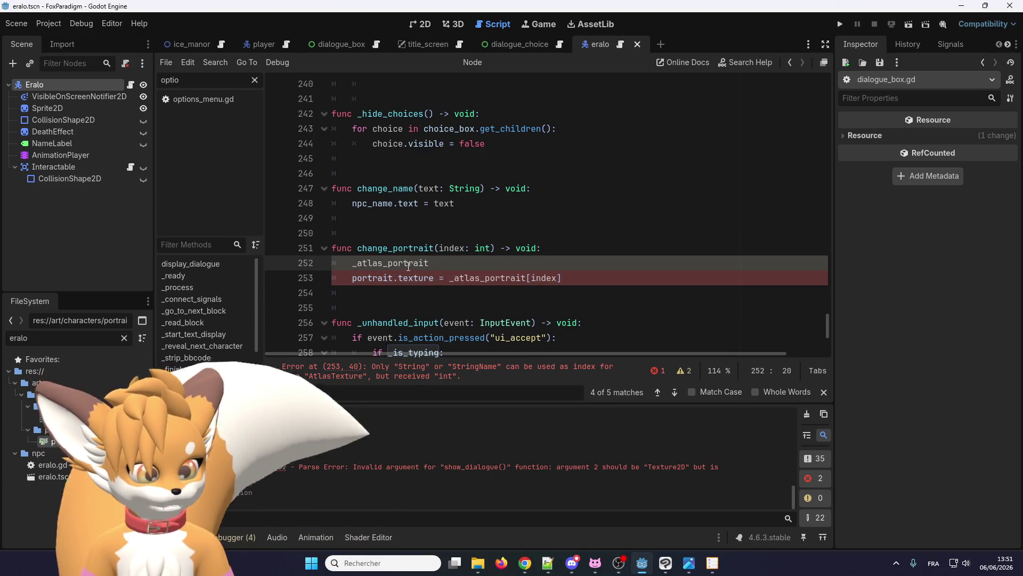
pyautogui.rightClick(407, 267)
pyautogui.click(451, 435)
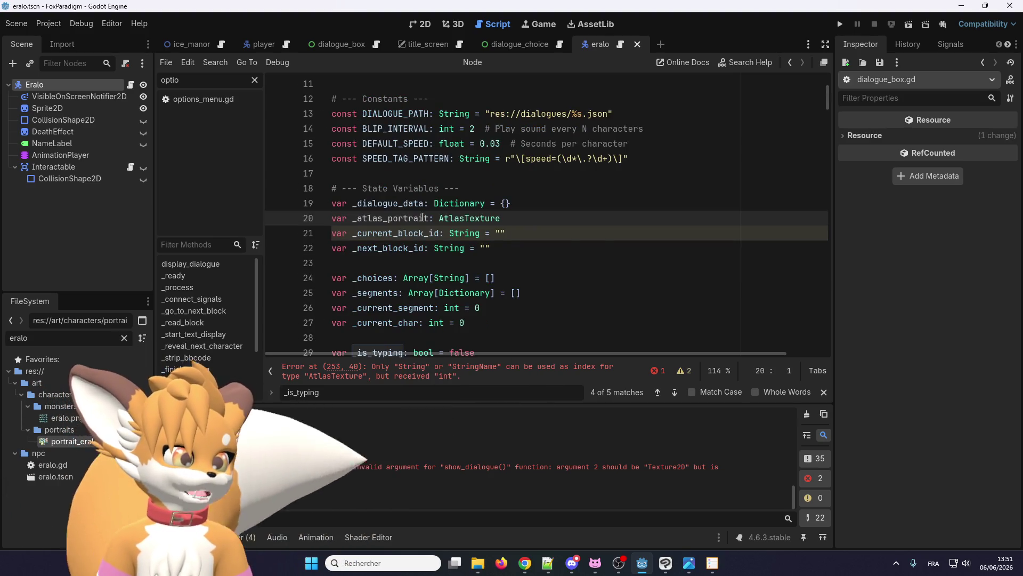
pyautogui.rightClick(453, 218)
# Step: Look up AtlasTexture and read its atlas, filter_clip, margin and region property descriptions
pyautogui.click(490, 386)
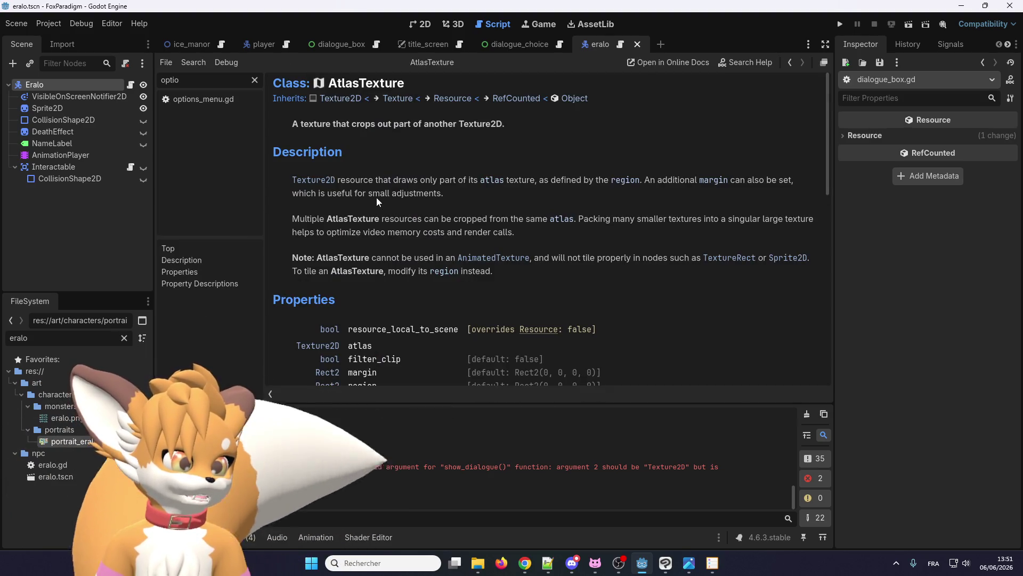
pyautogui.scroll(-3, 370, 188)
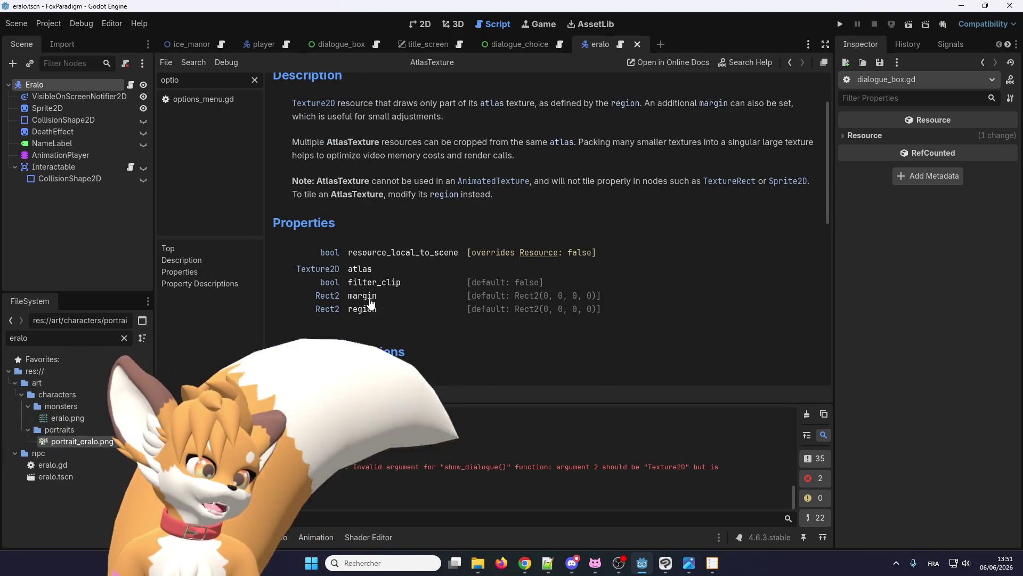
pyautogui.scroll(3, 376, 286)
pyautogui.scroll(-13, 373, 213)
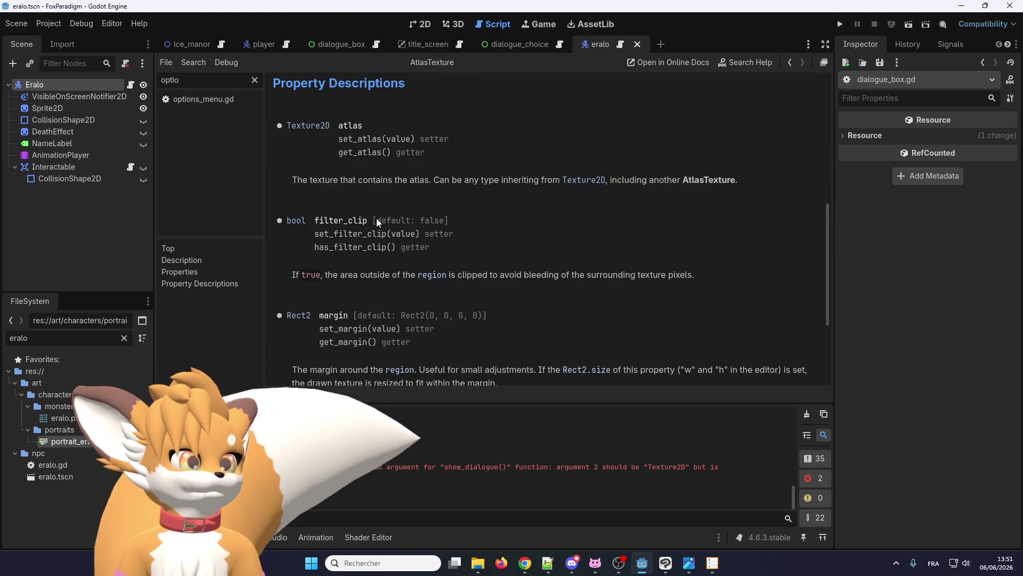
pyautogui.scroll(3, 376, 219)
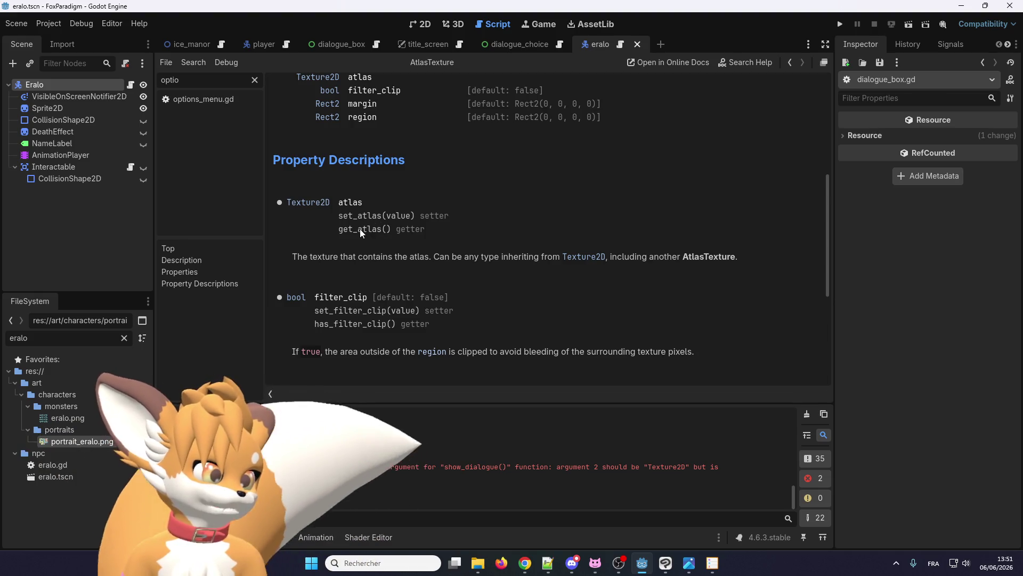
pyautogui.scroll(-5, 360, 233)
pyautogui.scroll(-5, 360, 232)
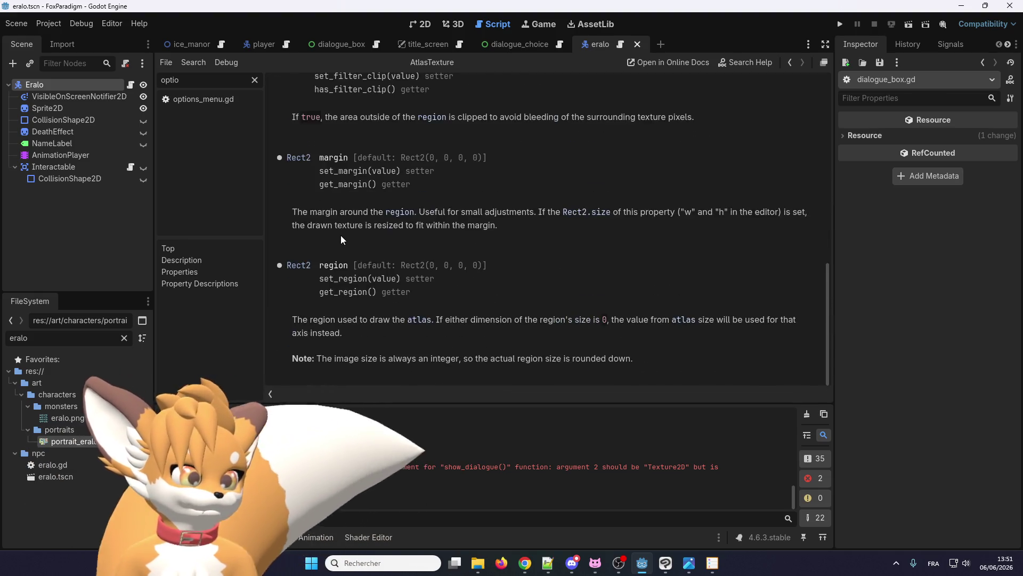
pyautogui.scroll(8, 373, 284)
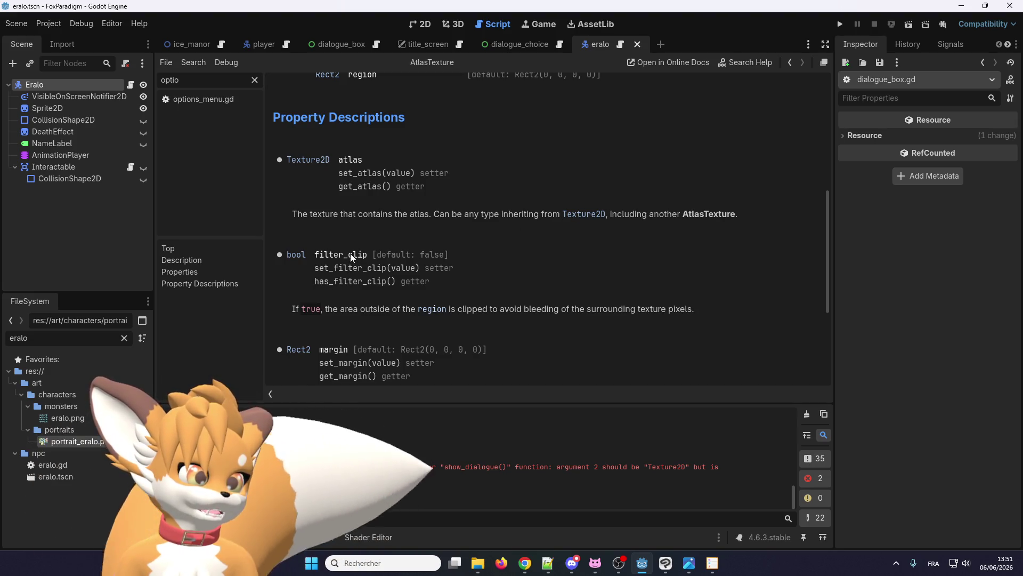
pyautogui.scroll(-6, 350, 335)
pyautogui.scroll(-2, 350, 335)
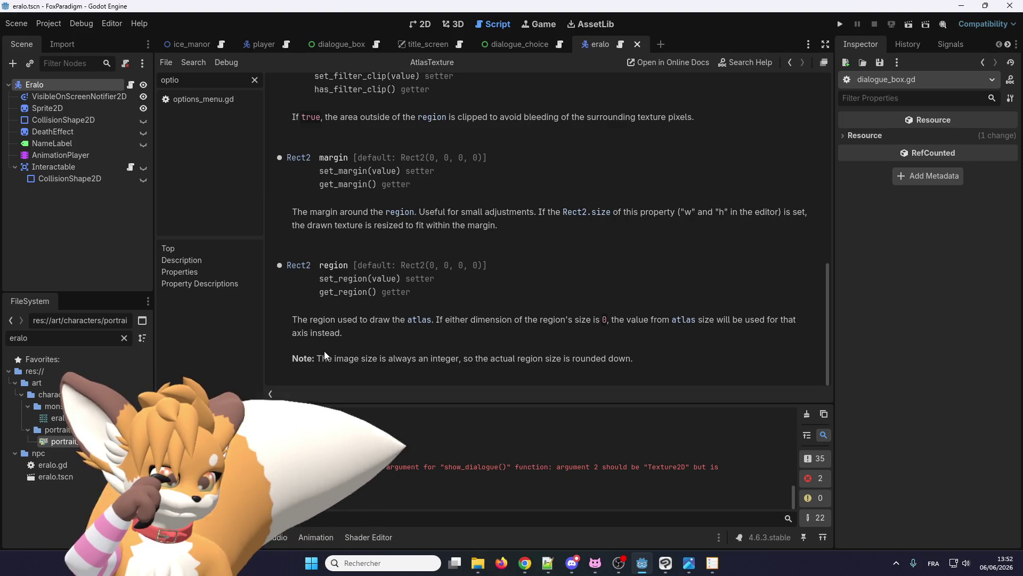
pyautogui.scroll(2, 331, 235)
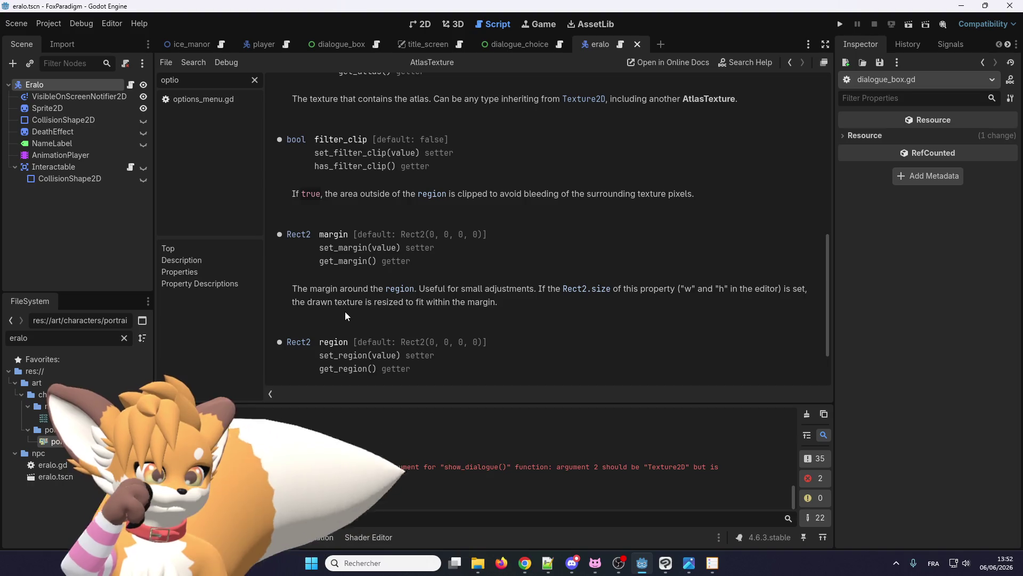
pyautogui.scroll(2, 344, 313)
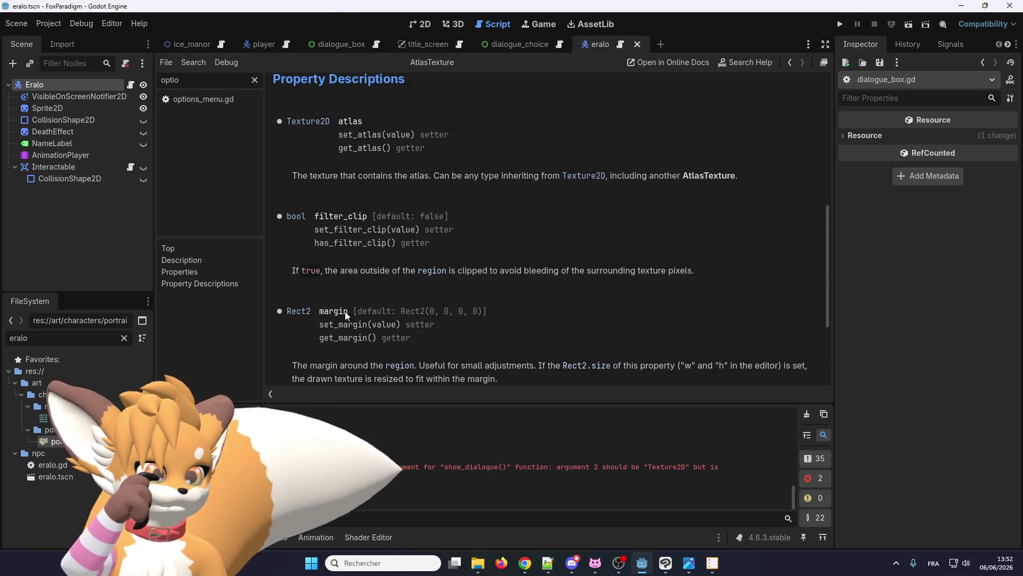
pyautogui.scroll(1, 345, 313)
pyautogui.scroll(10, 344, 311)
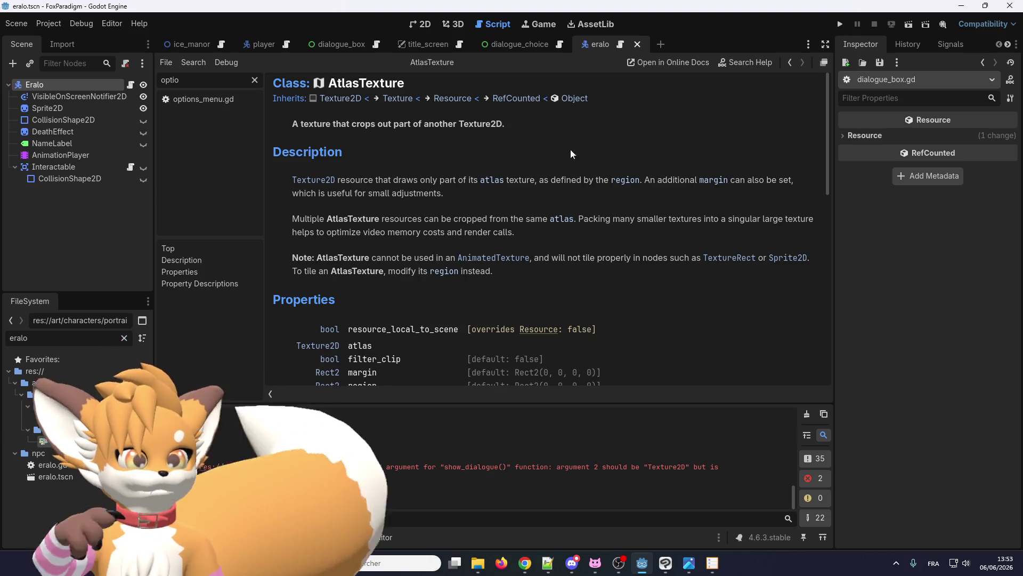
pyautogui.click(514, 44)
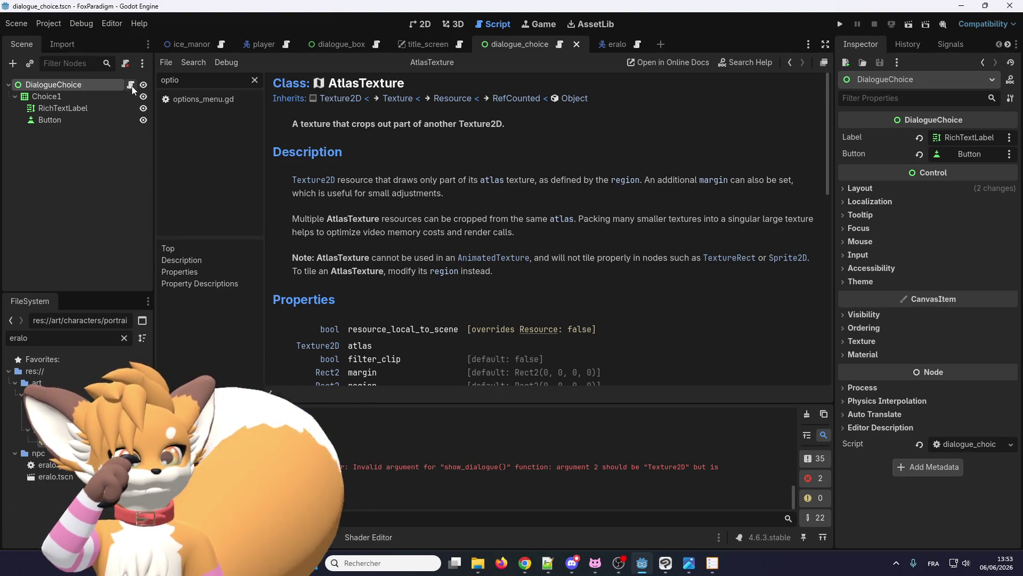
# Step: In dialogue_box, expand PortraitBox and inspect Portrait's empty texture and 40×38 size
pyautogui.click(131, 85)
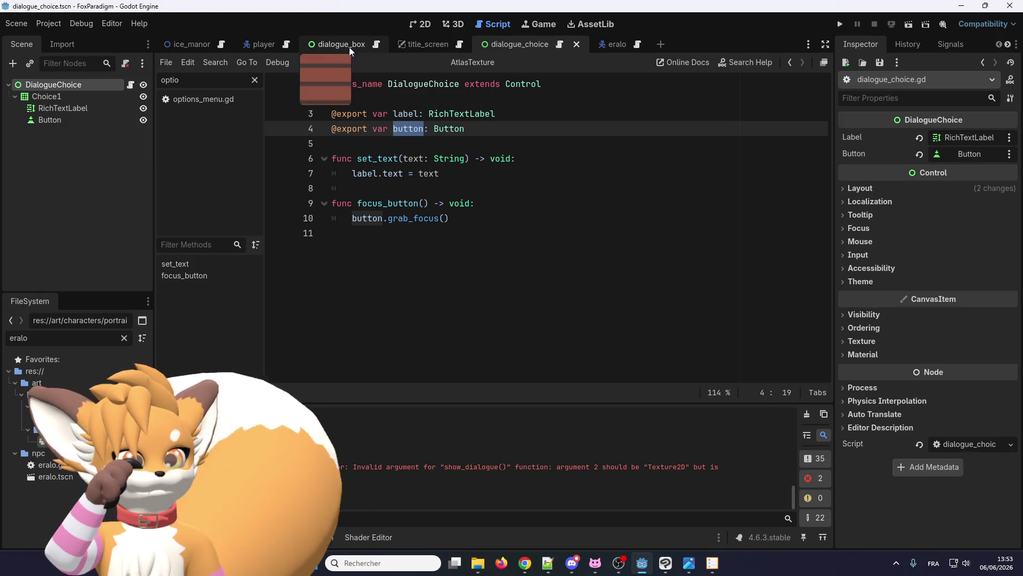
pyautogui.click(342, 47)
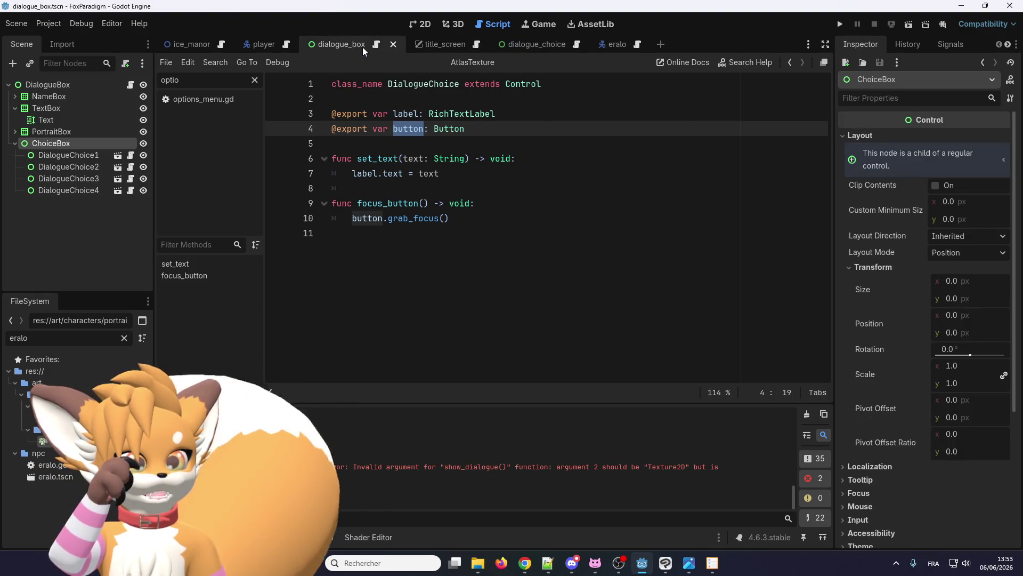
pyautogui.click(519, 41)
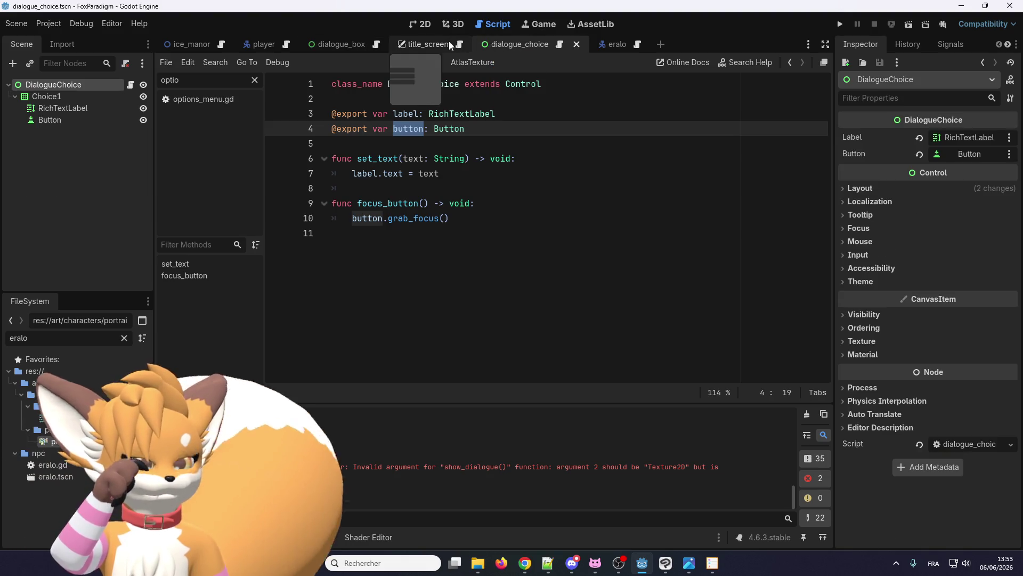
pyautogui.click(352, 42)
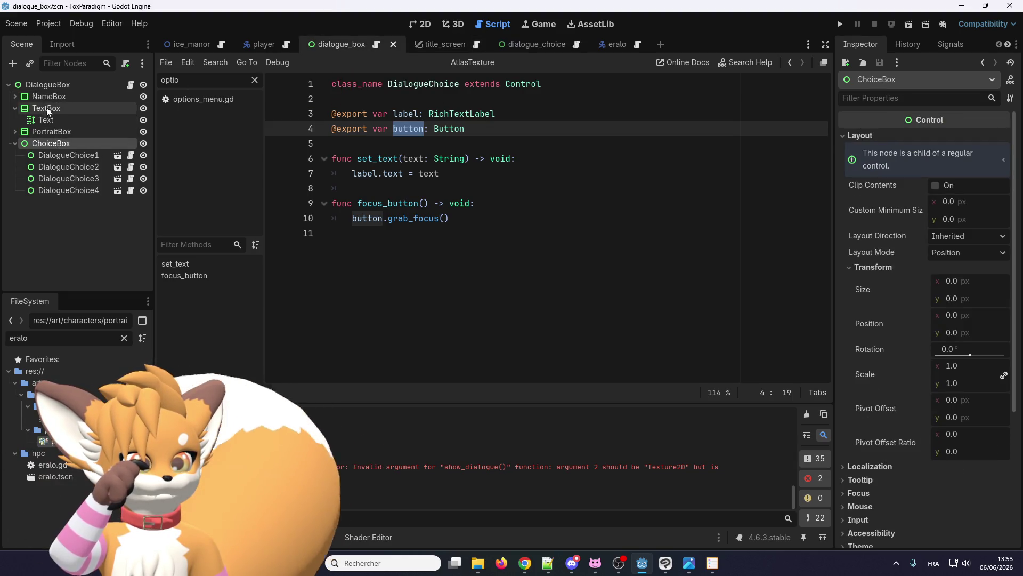
pyautogui.click(15, 132)
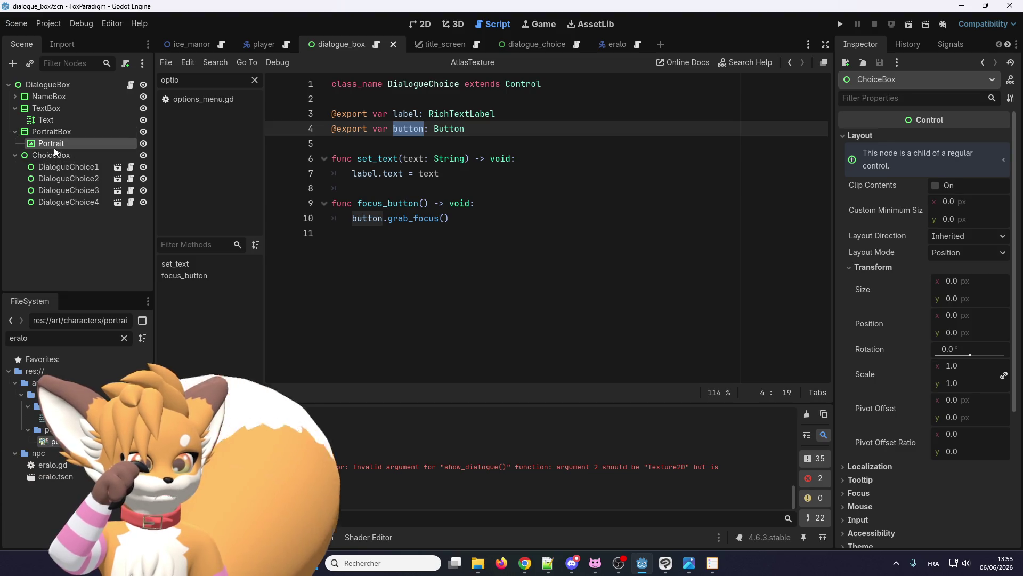
pyautogui.click(54, 148)
pyautogui.scroll(-3, 885, 363)
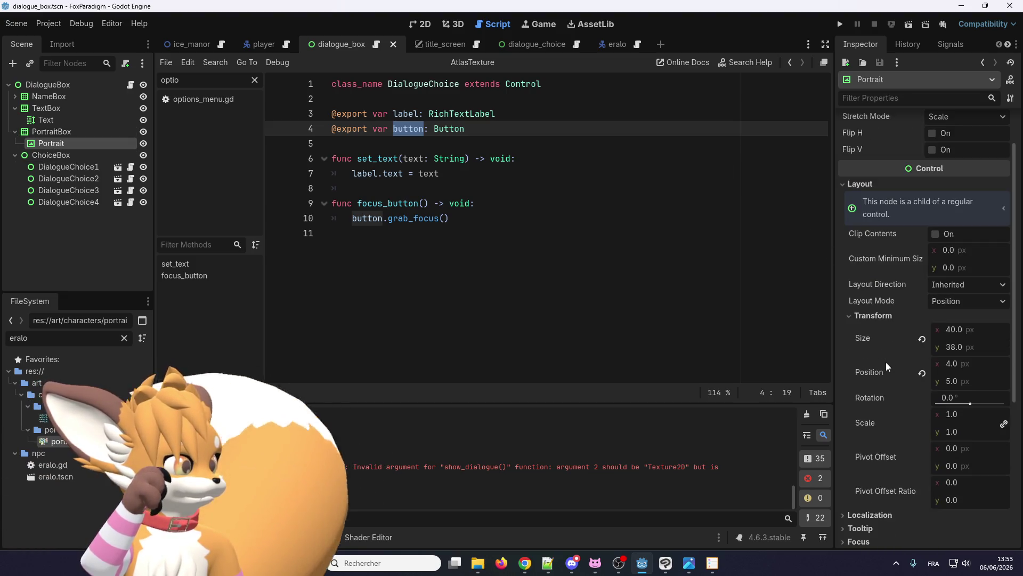
pyautogui.scroll(3, 886, 362)
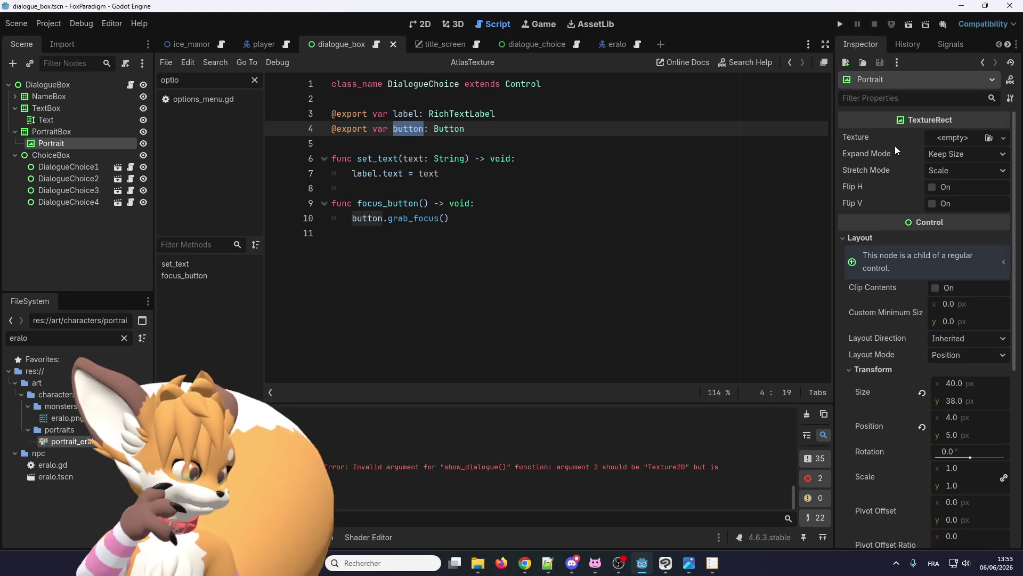
pyautogui.scroll(-5, 885, 181)
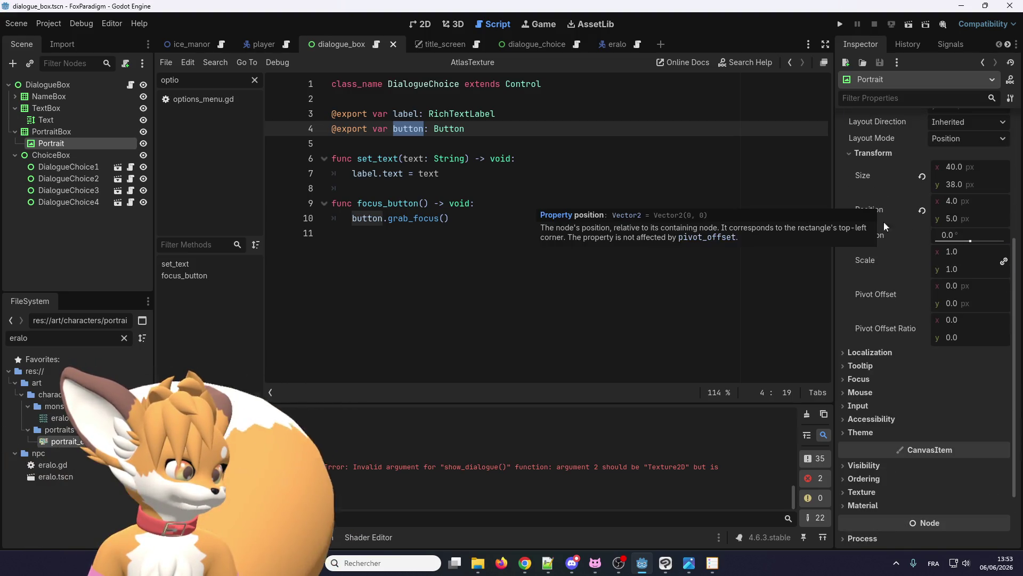
pyautogui.scroll(3, 887, 356)
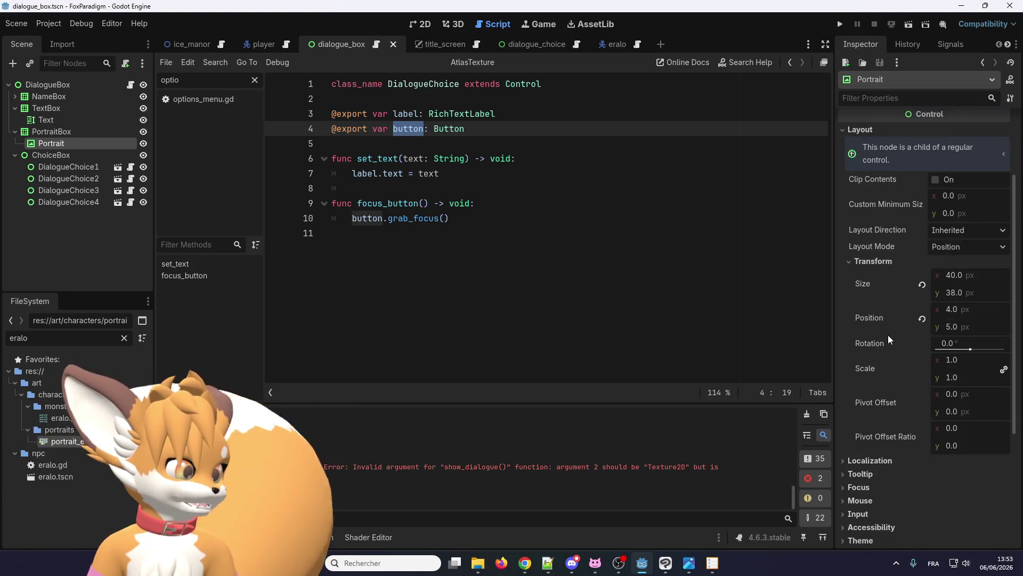
pyautogui.scroll(-4, 888, 334)
pyautogui.scroll(6, 887, 335)
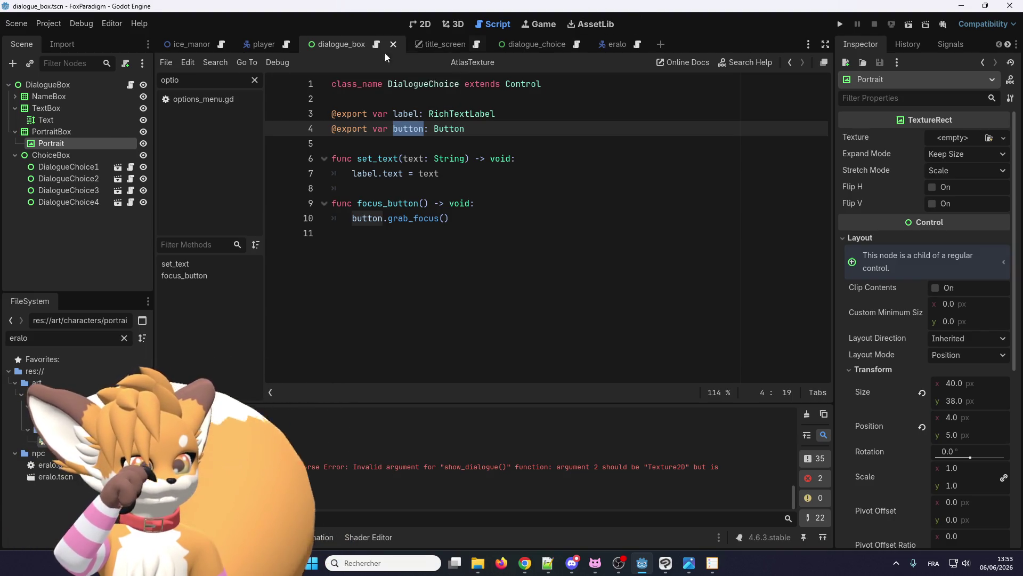
pyautogui.click(614, 44)
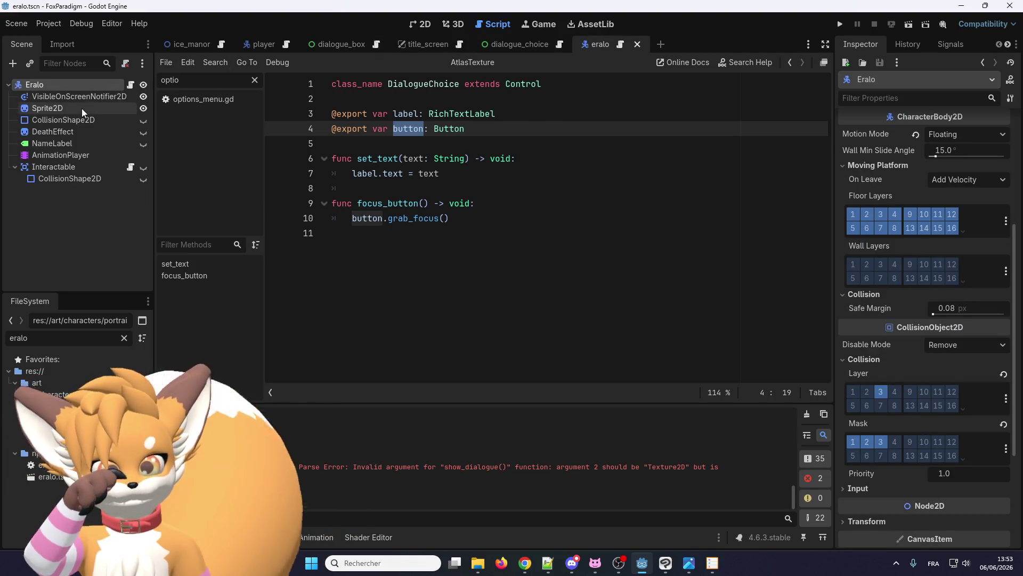
# Step: Show Eralo's Sprite2D in the 2D view and step its Frame through values back to 0
pyautogui.click(80, 107)
pyautogui.click(413, 24)
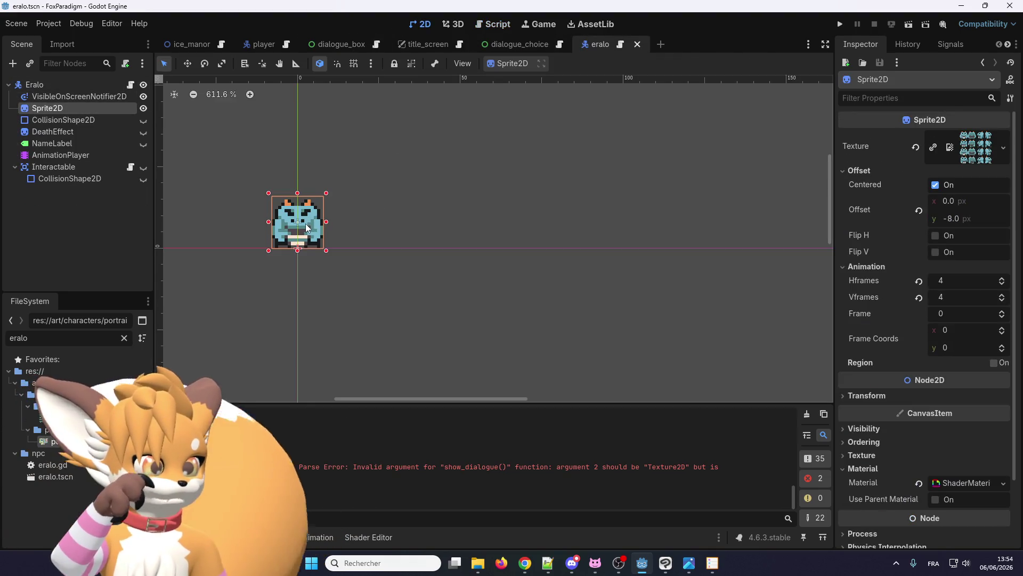
pyautogui.scroll(6, 1000, 315)
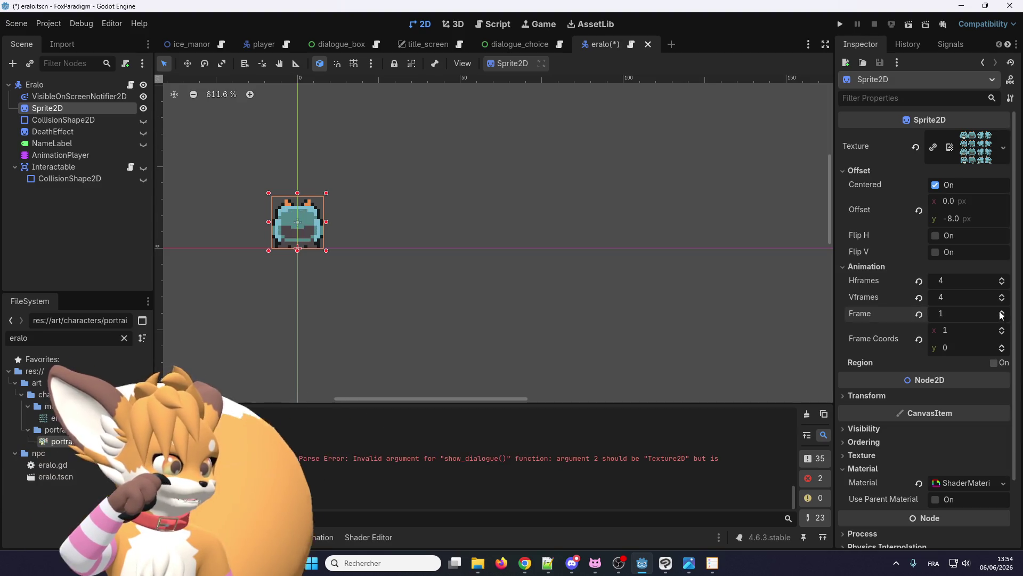
pyautogui.scroll(-2, 1001, 317)
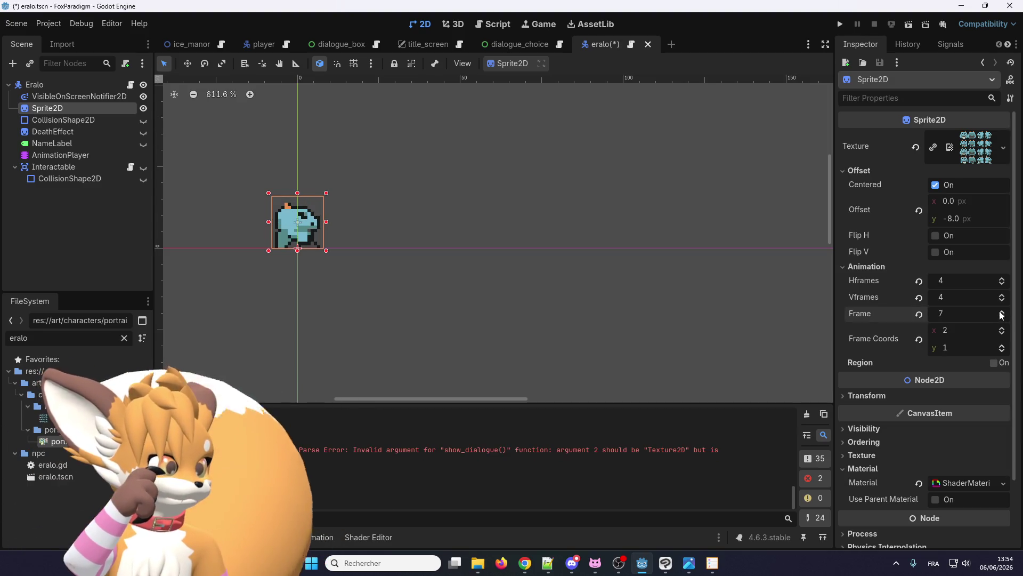
pyautogui.scroll(-4, 1004, 318)
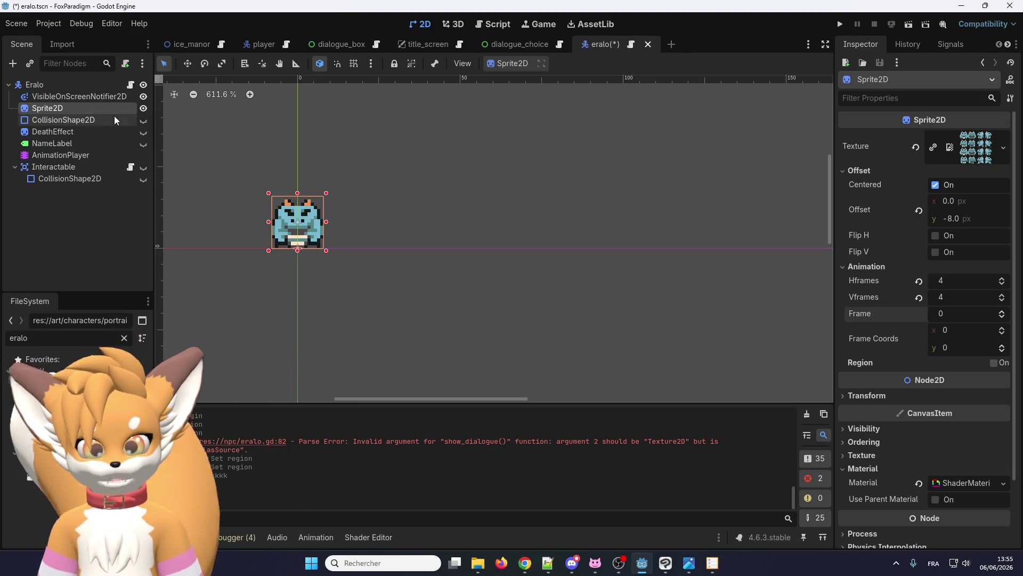
pyautogui.click(56, 86)
# Step: Start adding a child node to Eralo, then cancel the dialog
pyautogui.rightClick(49, 85)
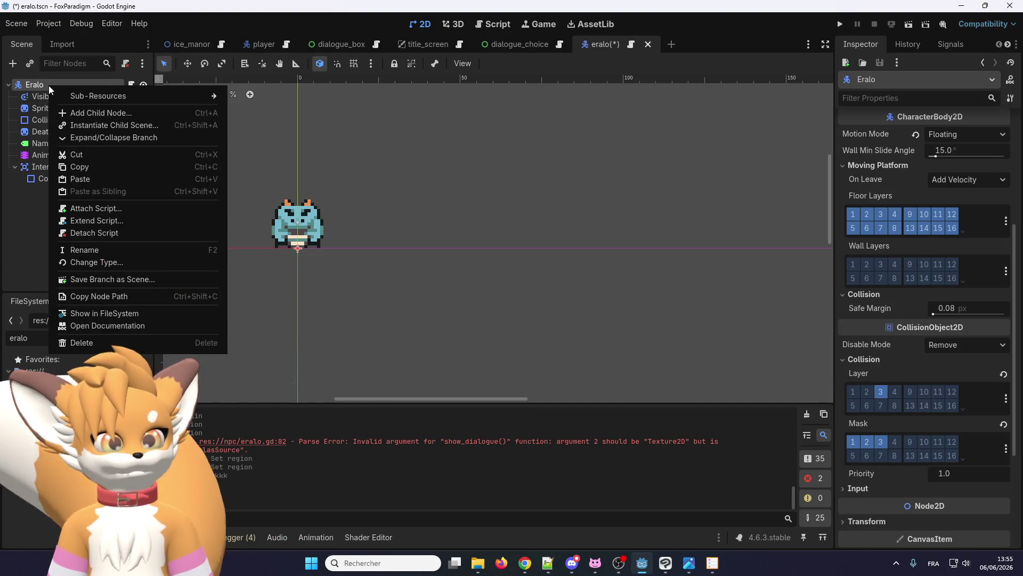
pyautogui.click(102, 114)
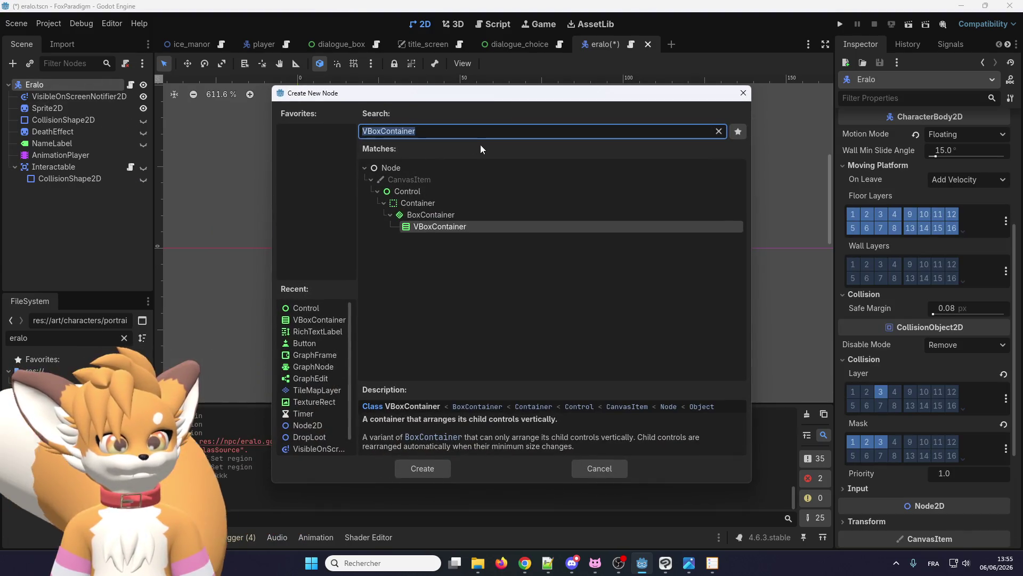
pyautogui.write('sp')
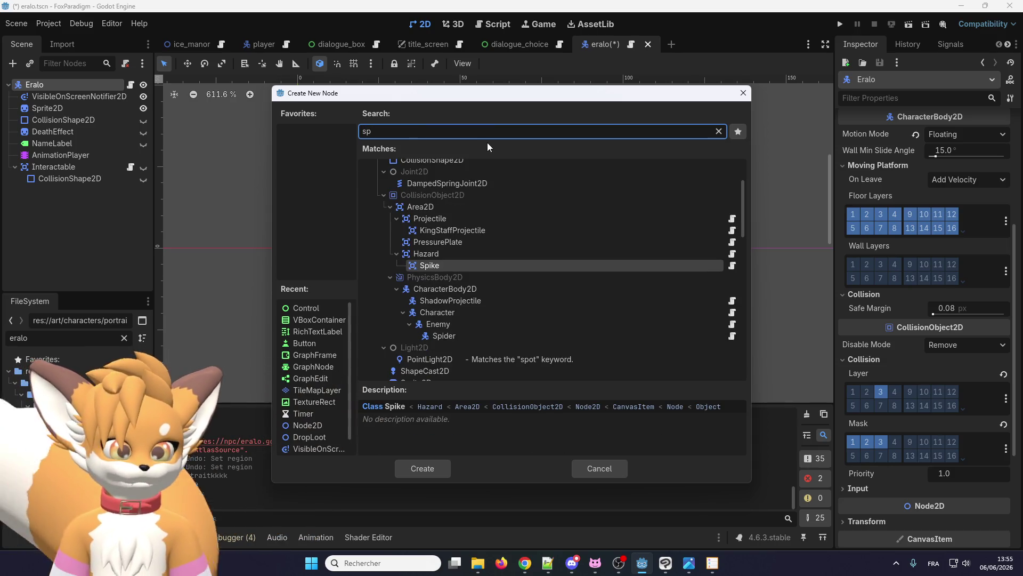
pyautogui.press('BackSpace')
pyautogui.press('BackSpace')
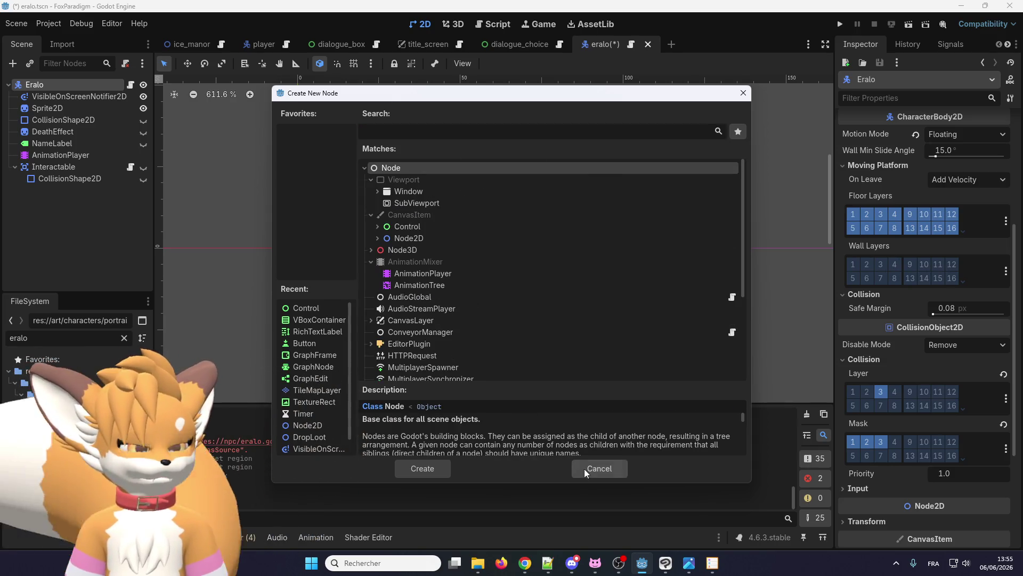
pyautogui.click(584, 469)
pyautogui.click(94, 108)
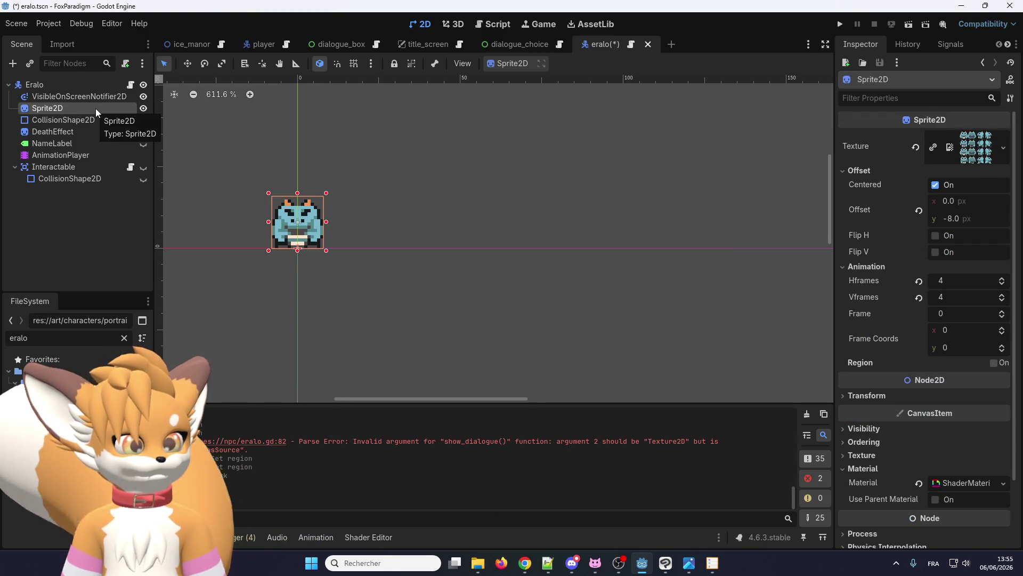
pyautogui.click(76, 84)
# Step: Add a Sprite2D child under Eralo and rename it Portraits
pyautogui.rightClick(74, 84)
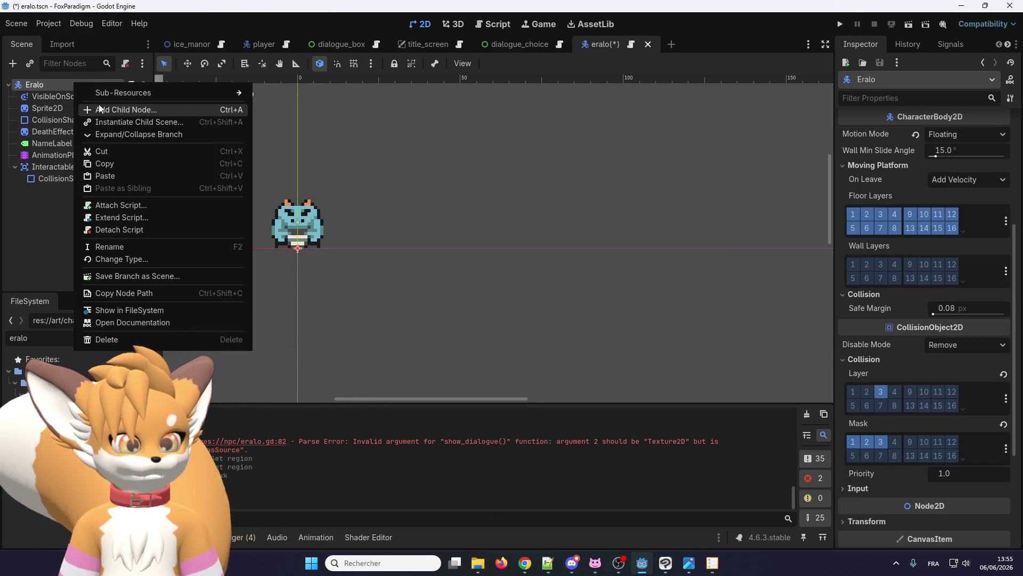
pyautogui.click(100, 108)
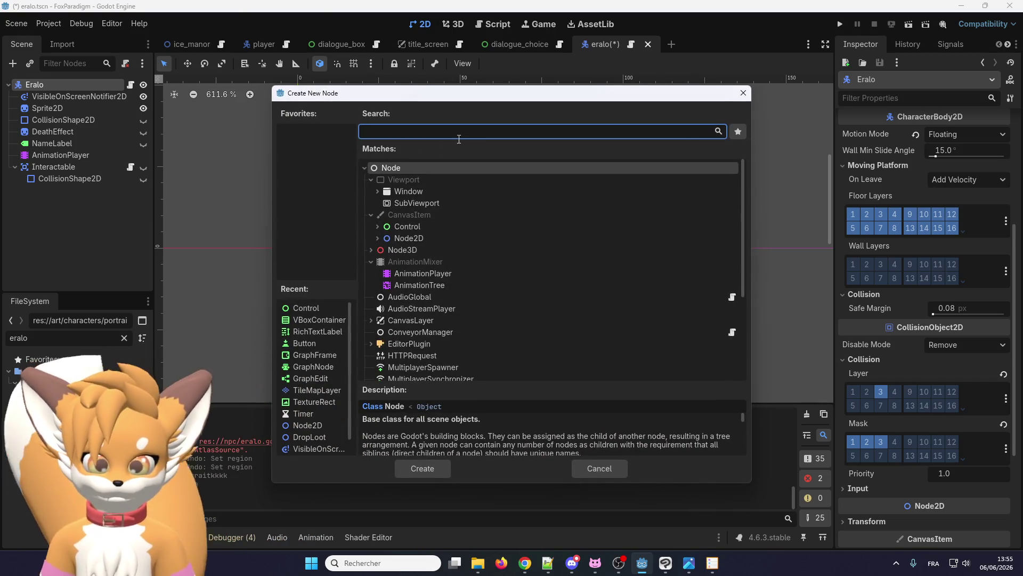
pyautogui.write('s')
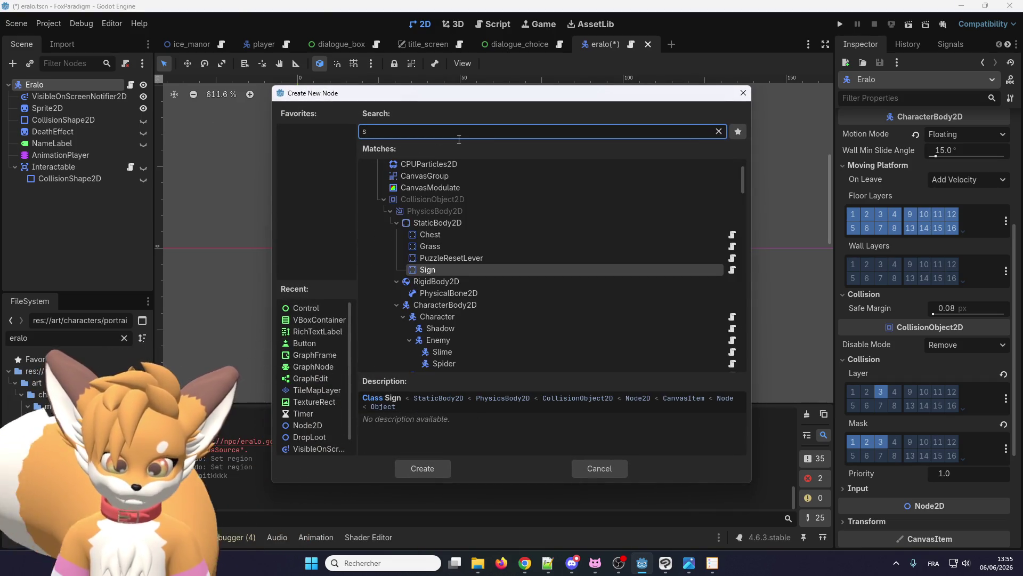
pyautogui.write('prit')
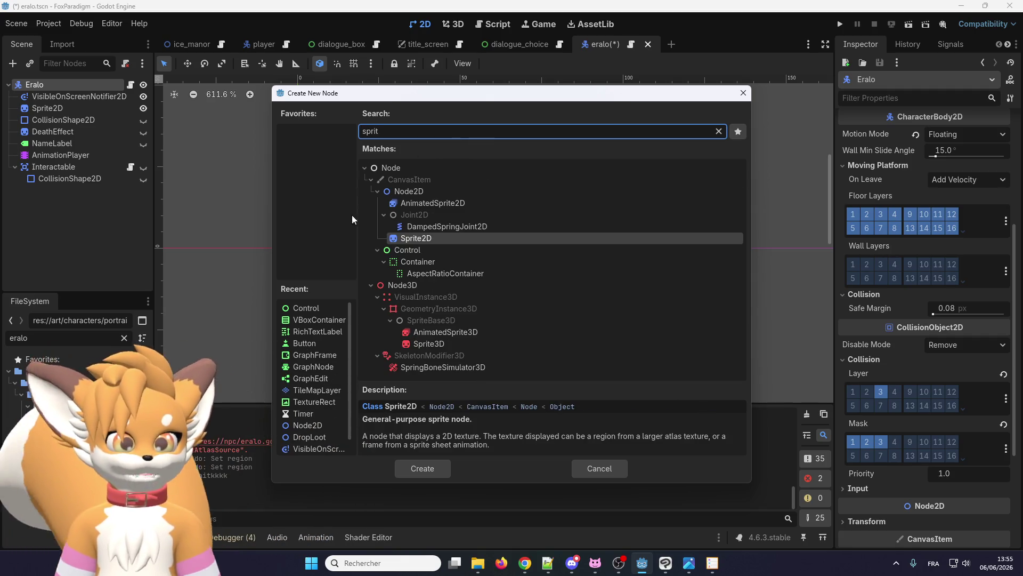
pyautogui.doubleClick(411, 237)
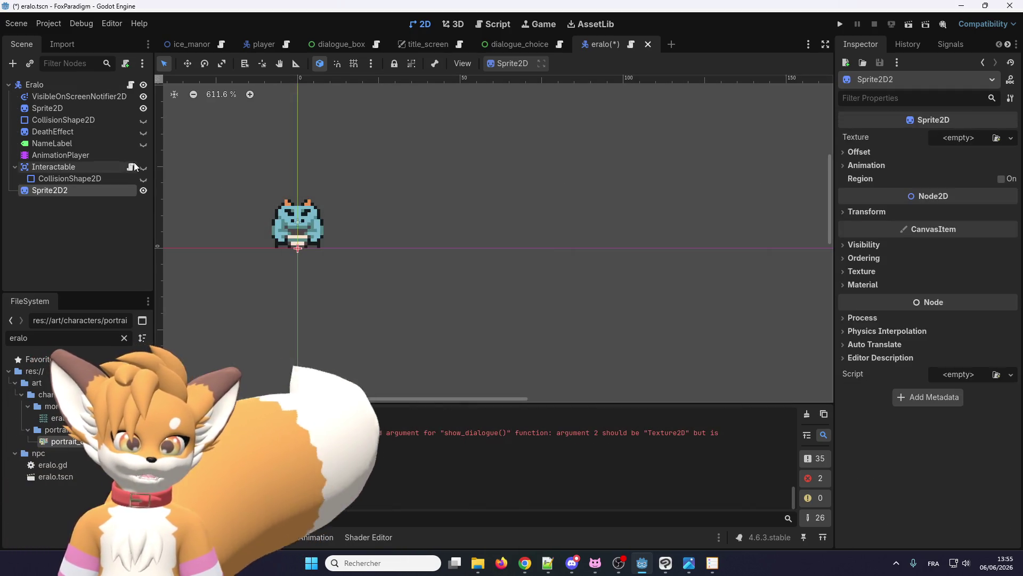
pyautogui.doubleClick(63, 189)
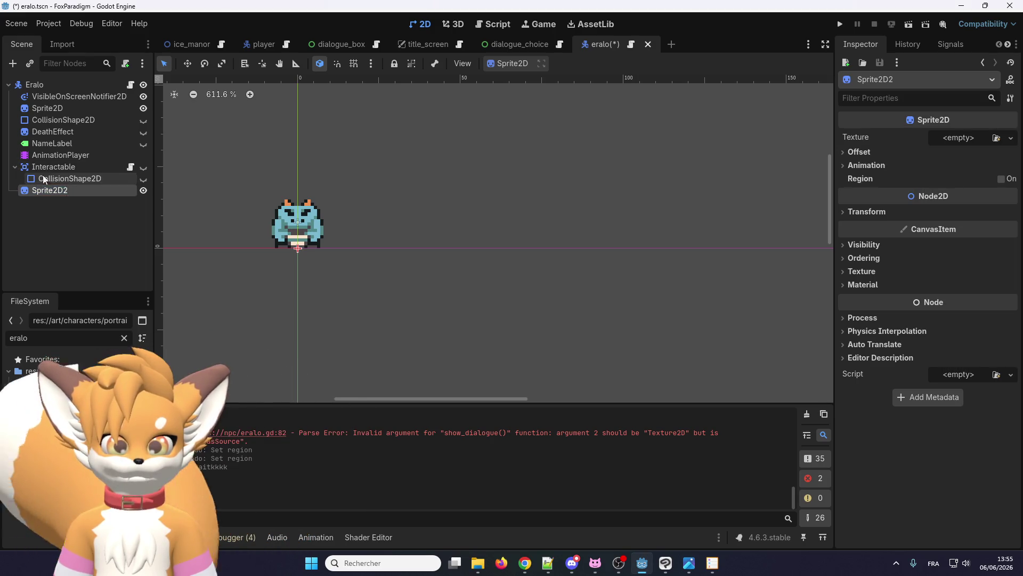
pyautogui.click(15, 167)
pyautogui.click(59, 181)
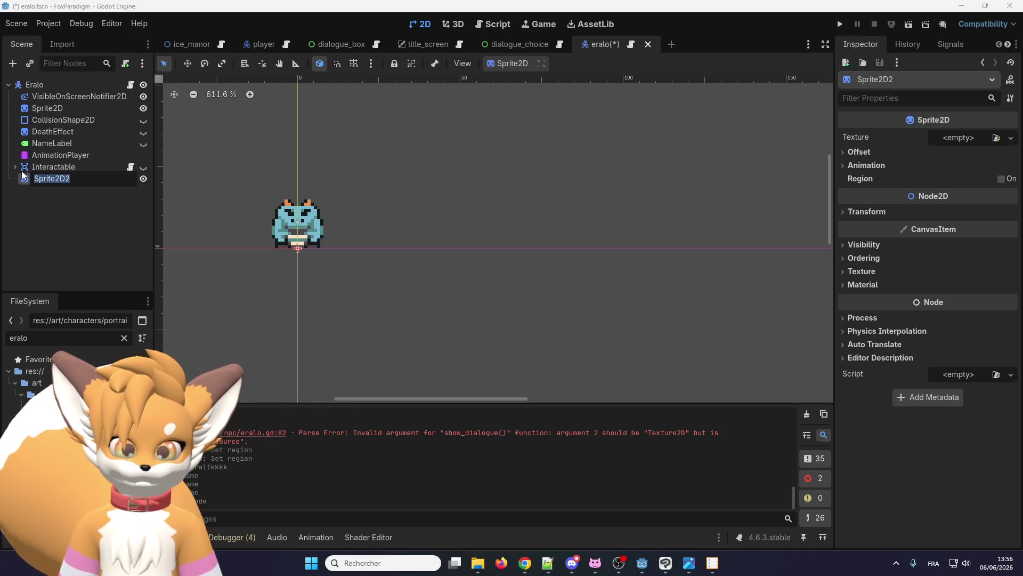
pyautogui.write('A')
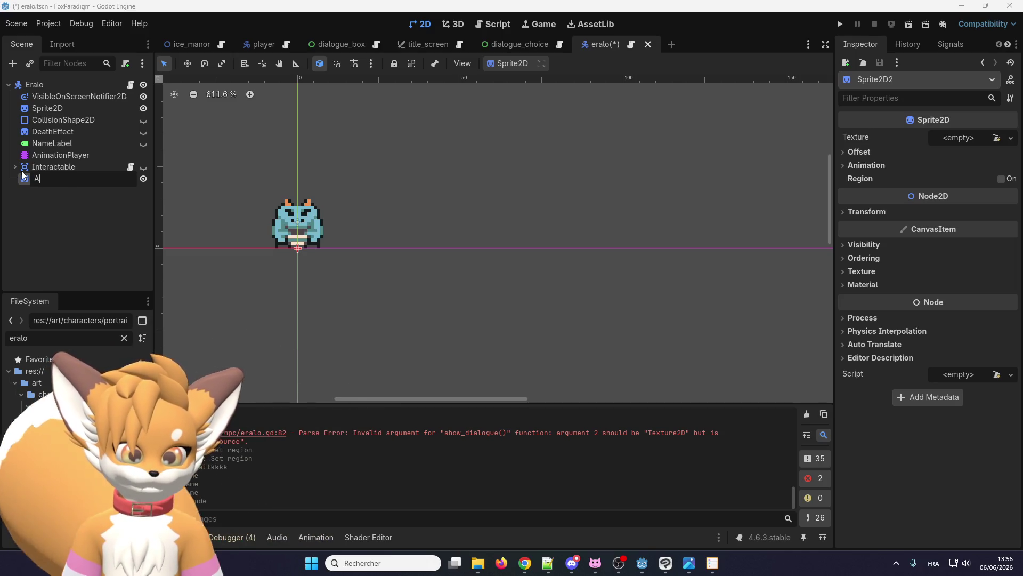
pyautogui.press('BackSpace')
pyautogui.write('Por')
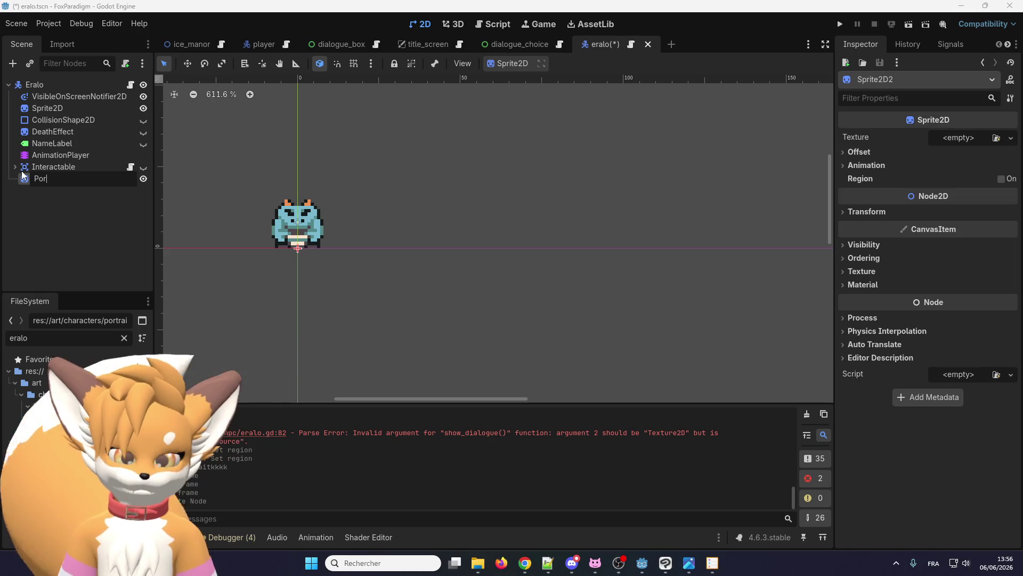
pyautogui.write('tr')
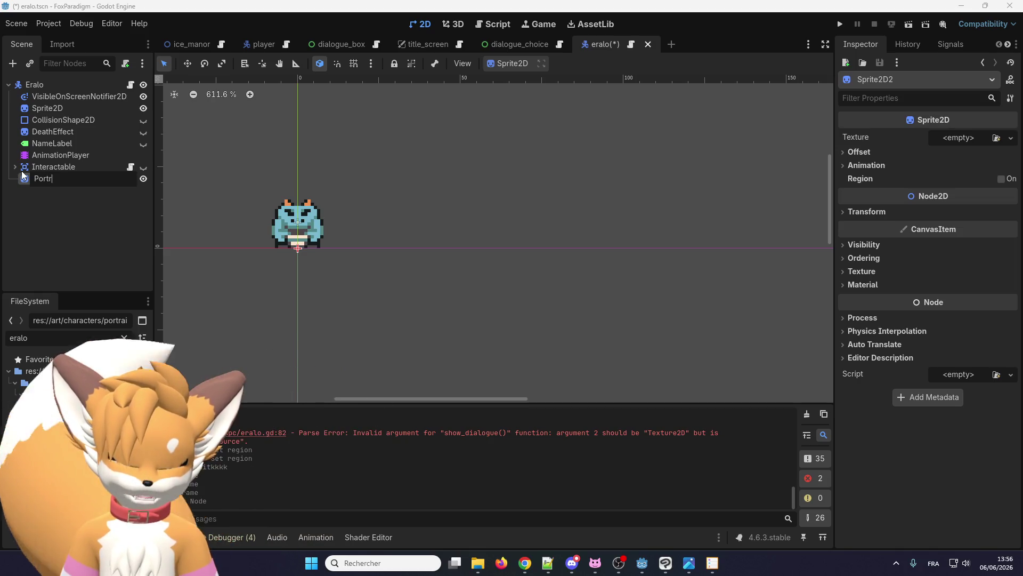
pyautogui.write('aits')
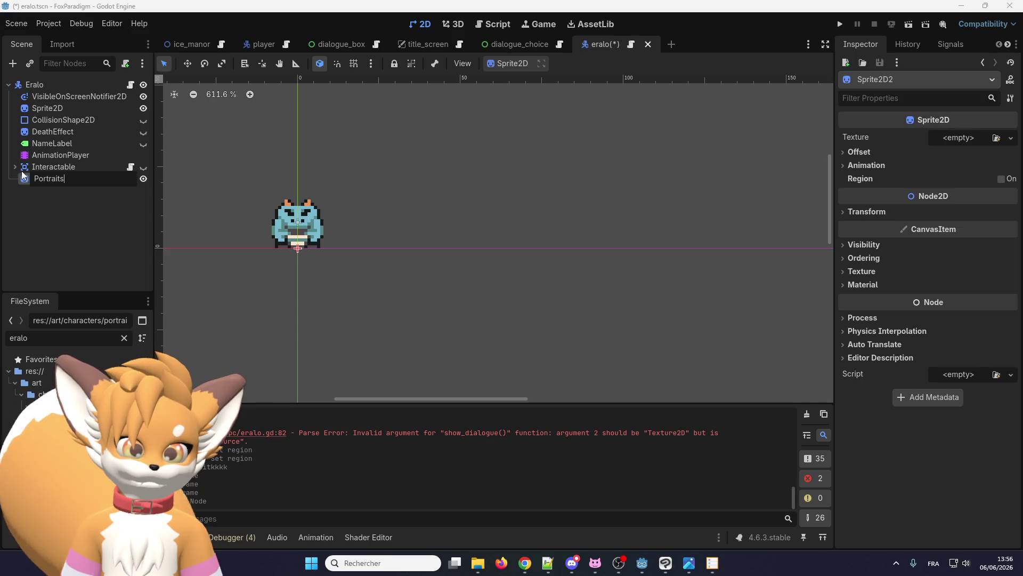
pyautogui.press('Return')
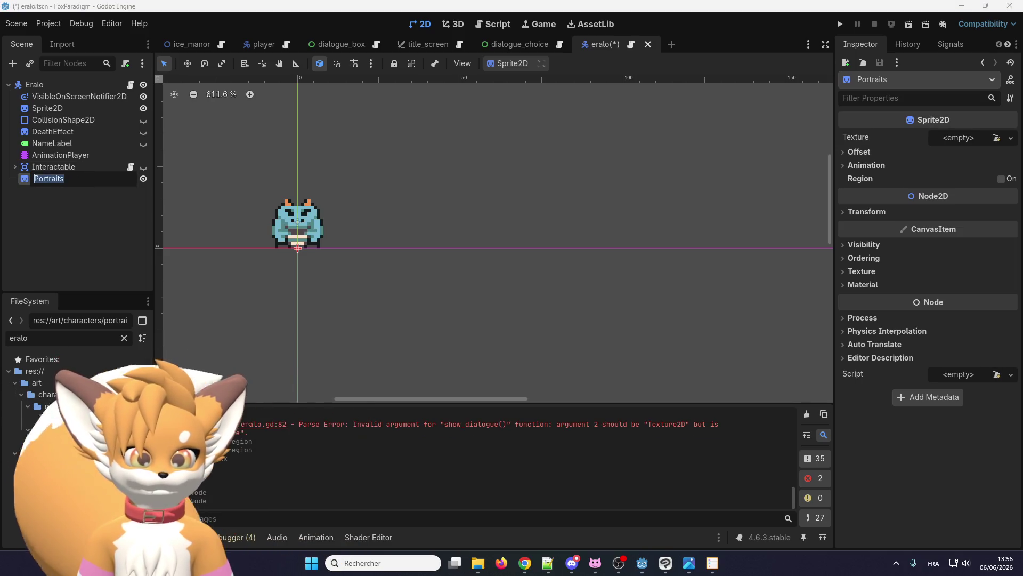
pyautogui.click(101, 212)
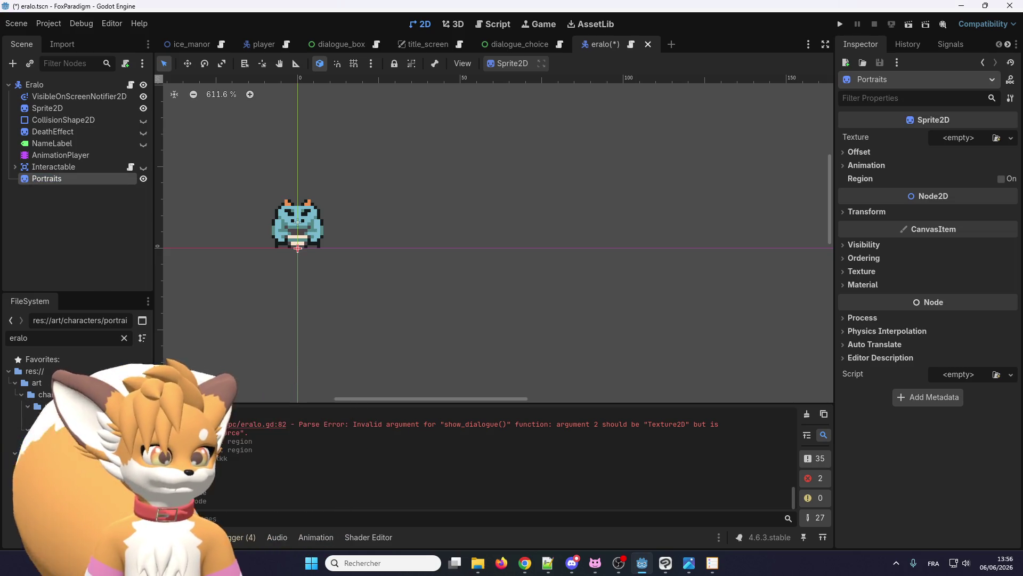
pyautogui.moveTo(69, 446)
pyautogui.mouseDown()
pyautogui.moveTo(891, 197)
pyautogui.moveTo(958, 137)
pyautogui.mouseUp()
pyautogui.scroll(-5, 634, 282)
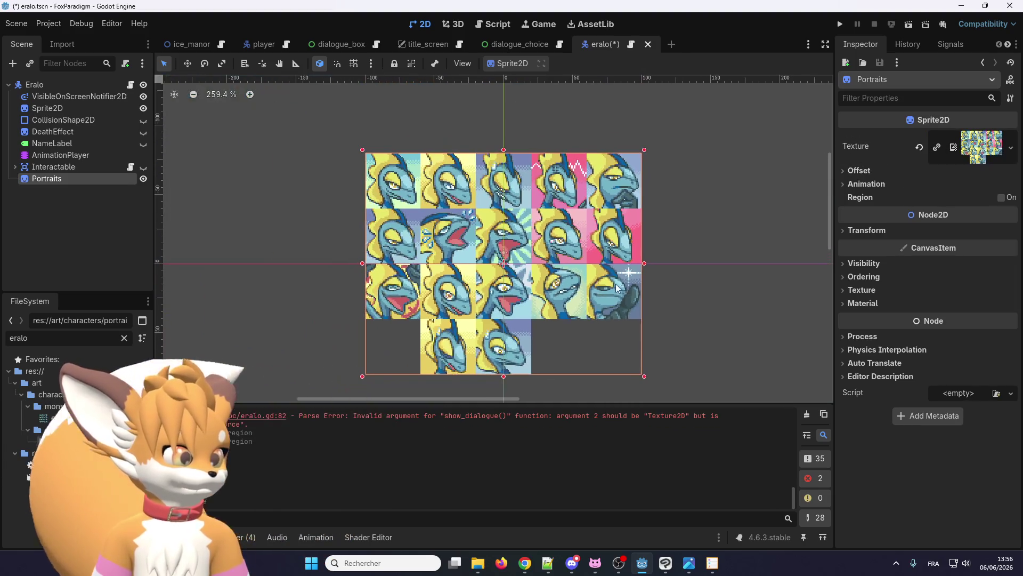
pyautogui.scroll(3, 602, 275)
pyautogui.scroll(2, 596, 273)
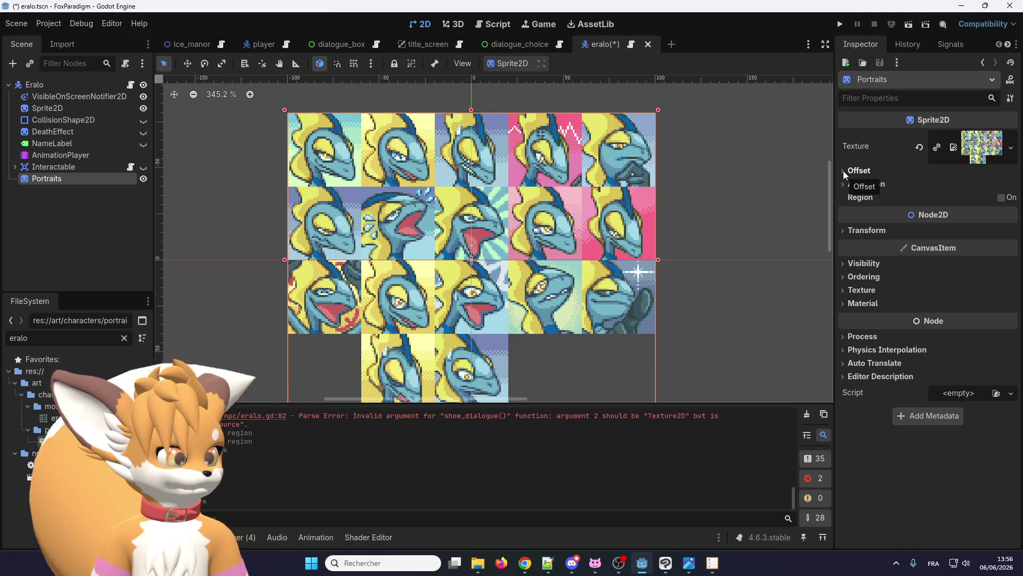
pyautogui.click(842, 184)
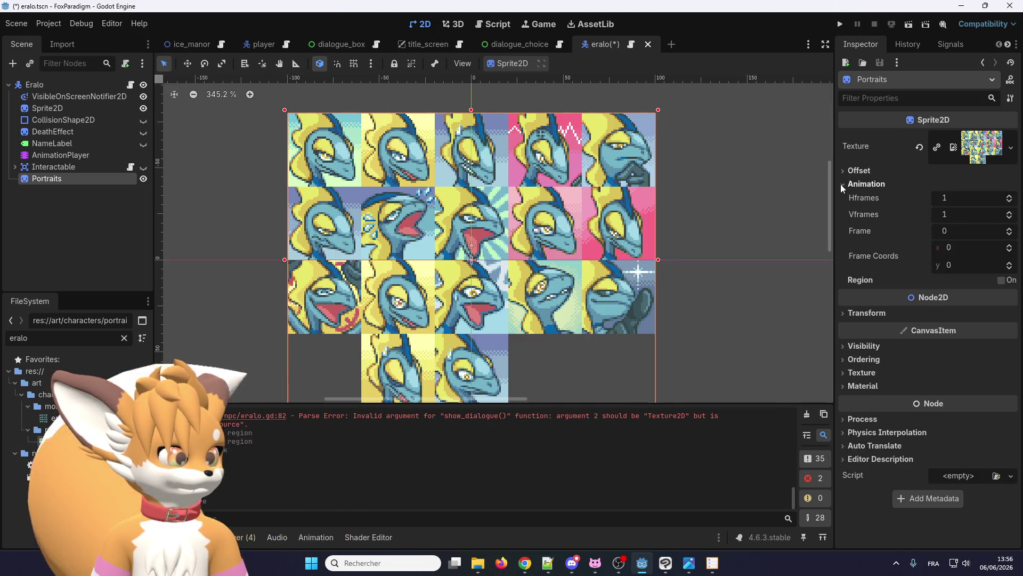
pyautogui.scroll(-2, 524, 156)
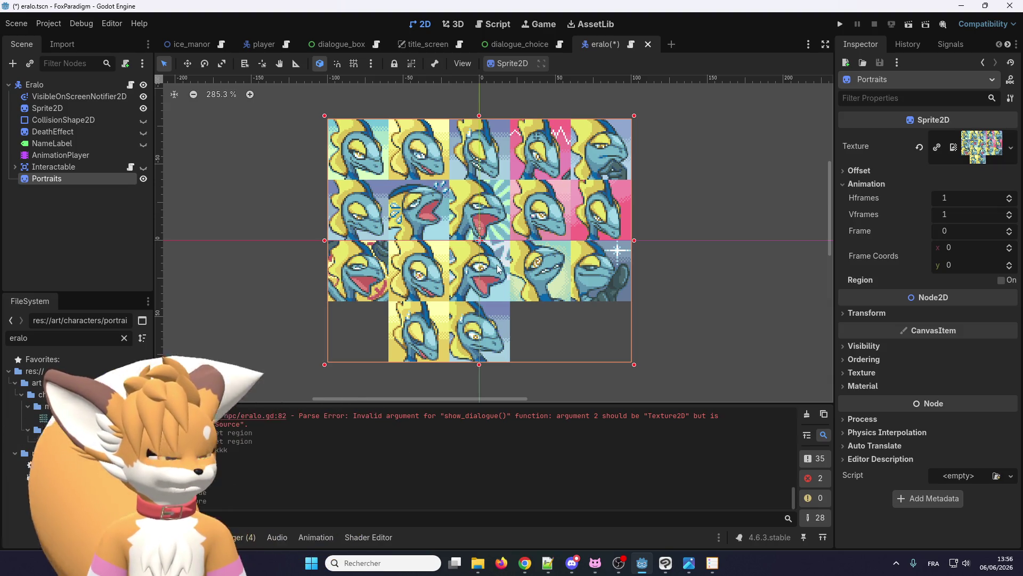
pyautogui.click(1010, 197)
pyautogui.click(1010, 198)
pyautogui.click(1010, 197)
pyautogui.click(1009, 197)
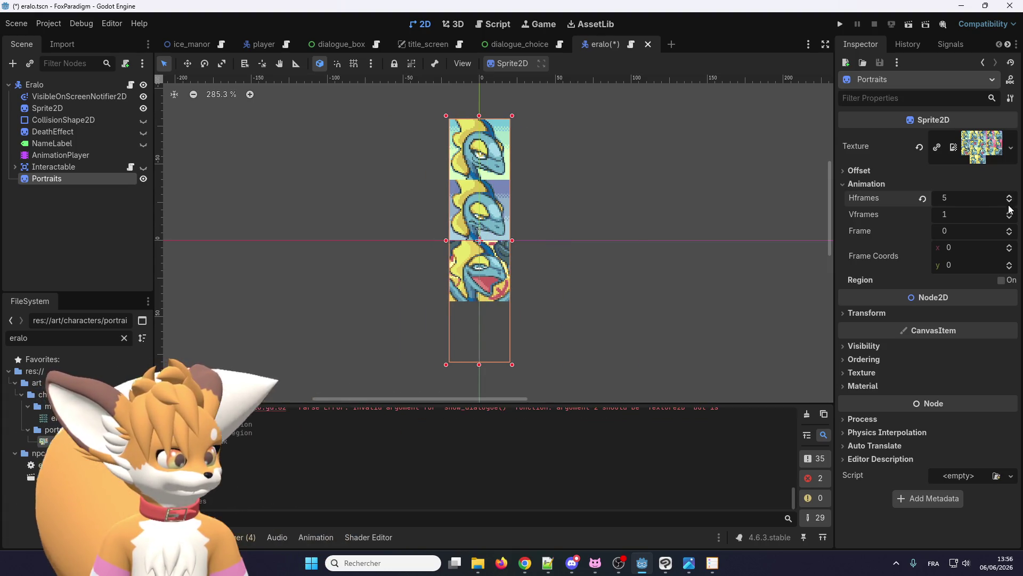
pyautogui.click(1010, 214)
pyautogui.click(1010, 214)
pyautogui.click(1009, 214)
pyautogui.scroll(1, 438, 206)
pyautogui.scroll(1, 438, 206)
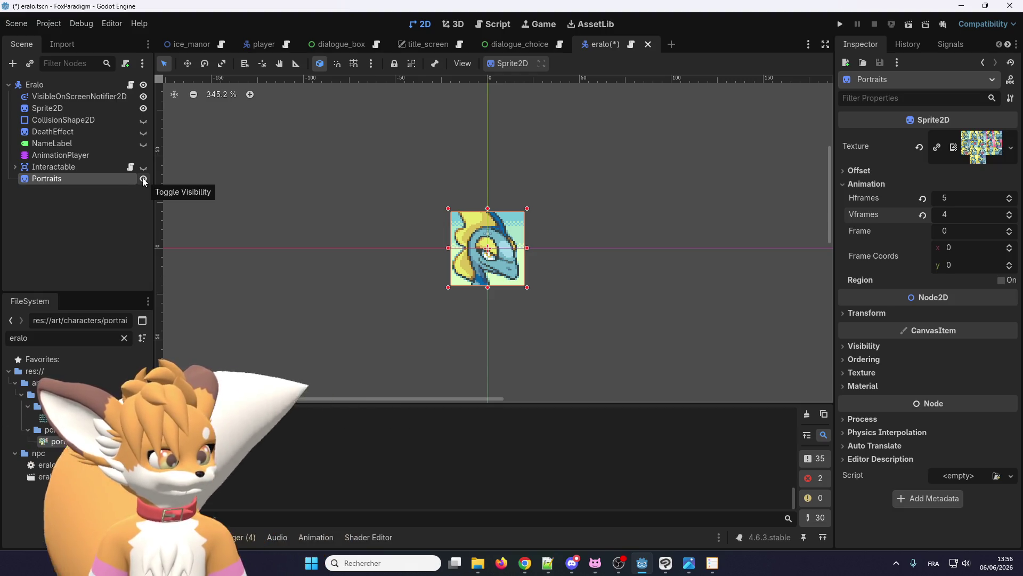
pyautogui.click(143, 179)
pyautogui.click(143, 179)
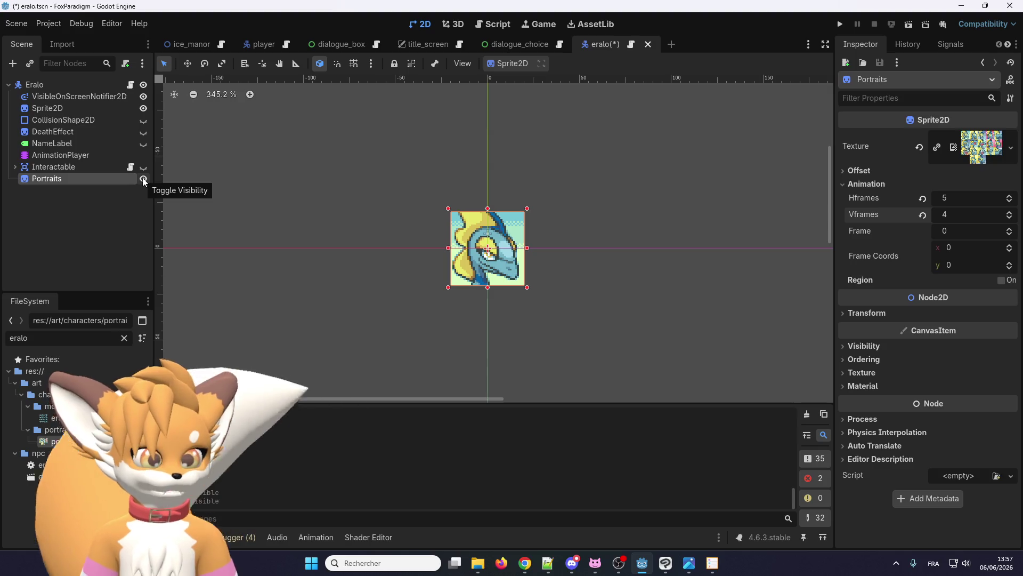
pyautogui.click(1010, 228)
pyautogui.click(1010, 229)
pyautogui.click(1009, 228)
pyautogui.click(1010, 228)
pyautogui.click(1010, 229)
pyautogui.click(1010, 229)
pyautogui.click(1010, 228)
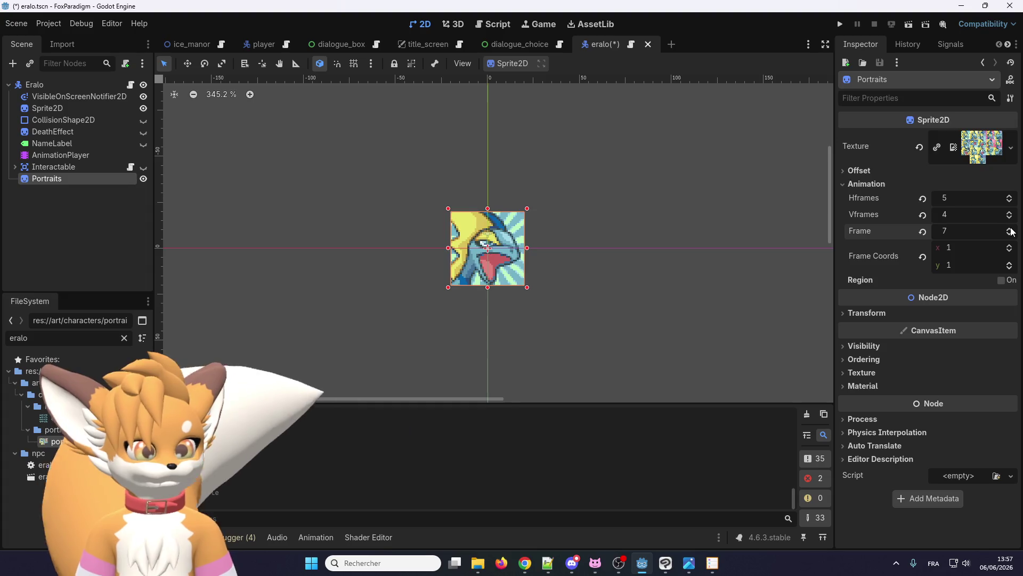
pyautogui.click(1011, 236)
pyautogui.click(1011, 235)
pyautogui.click(1011, 236)
pyautogui.click(1011, 236)
pyautogui.click(1011, 235)
pyautogui.click(1011, 235)
pyautogui.click(1011, 235)
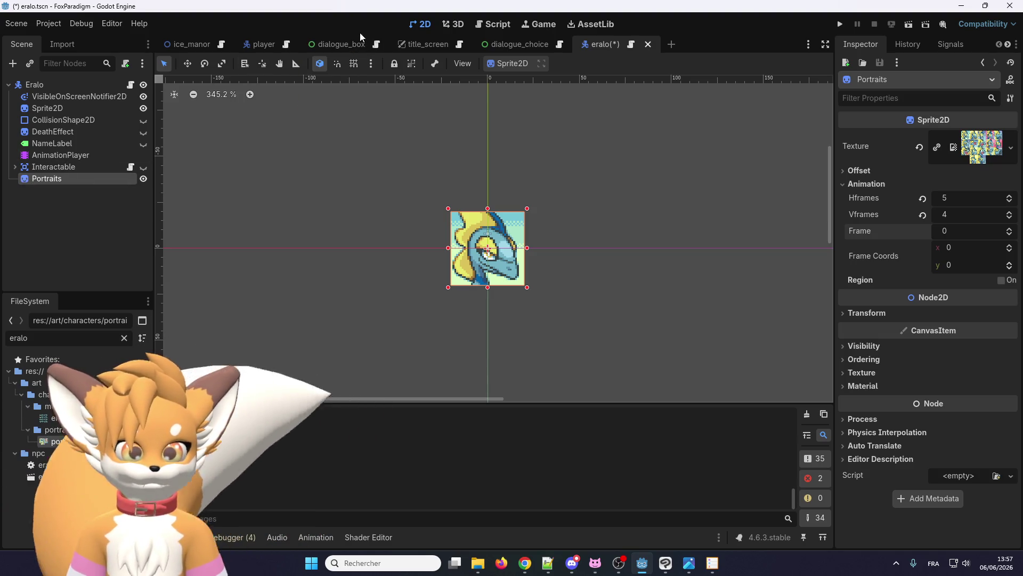
pyautogui.click(340, 44)
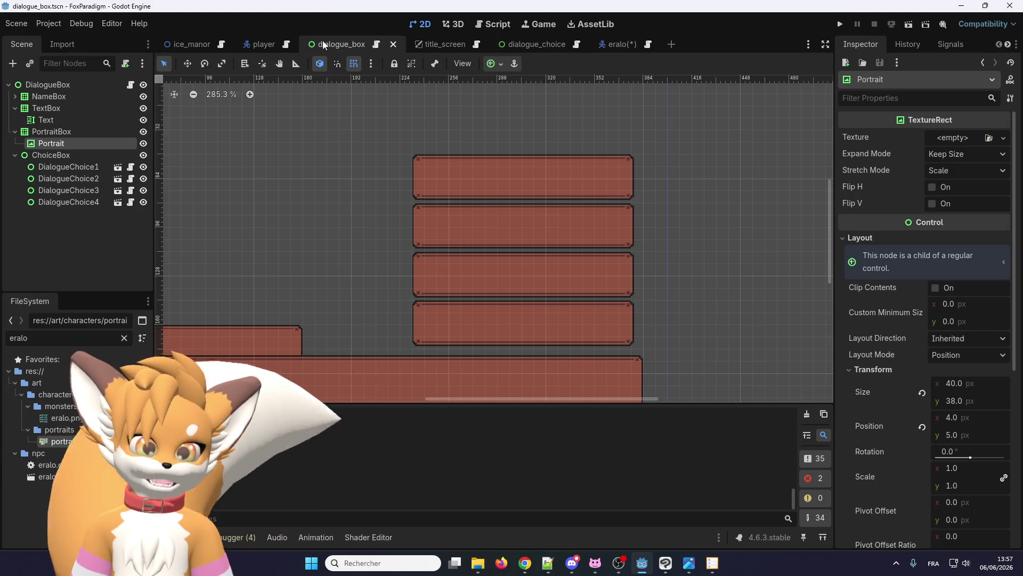
pyautogui.click(618, 44)
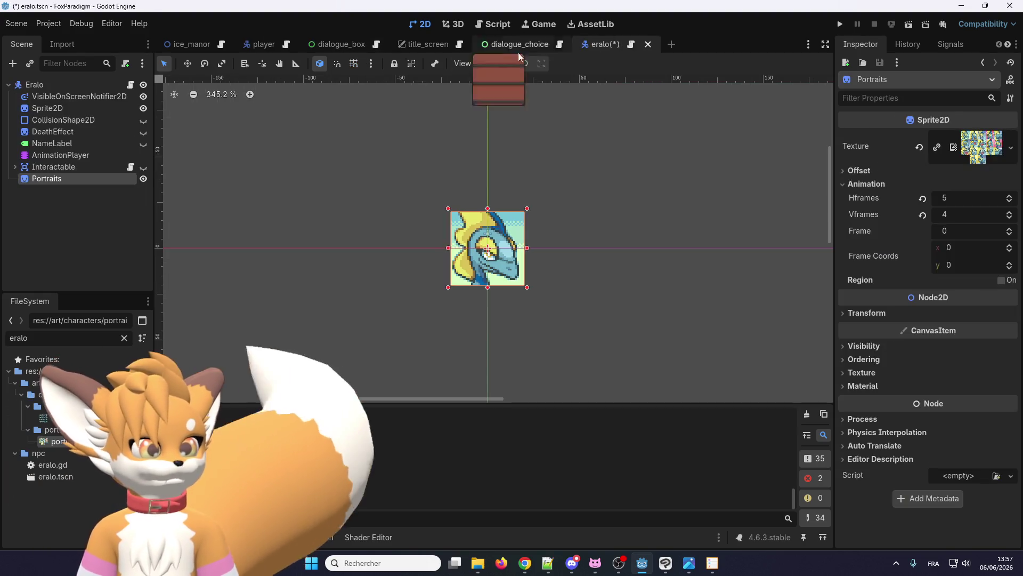
pyautogui.click(65, 178)
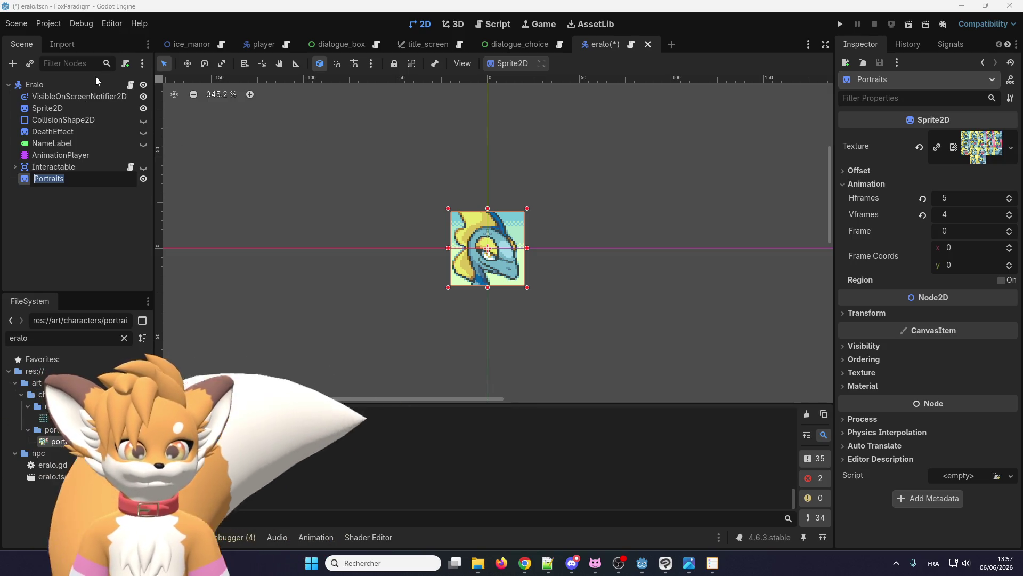
pyautogui.press('Escape')
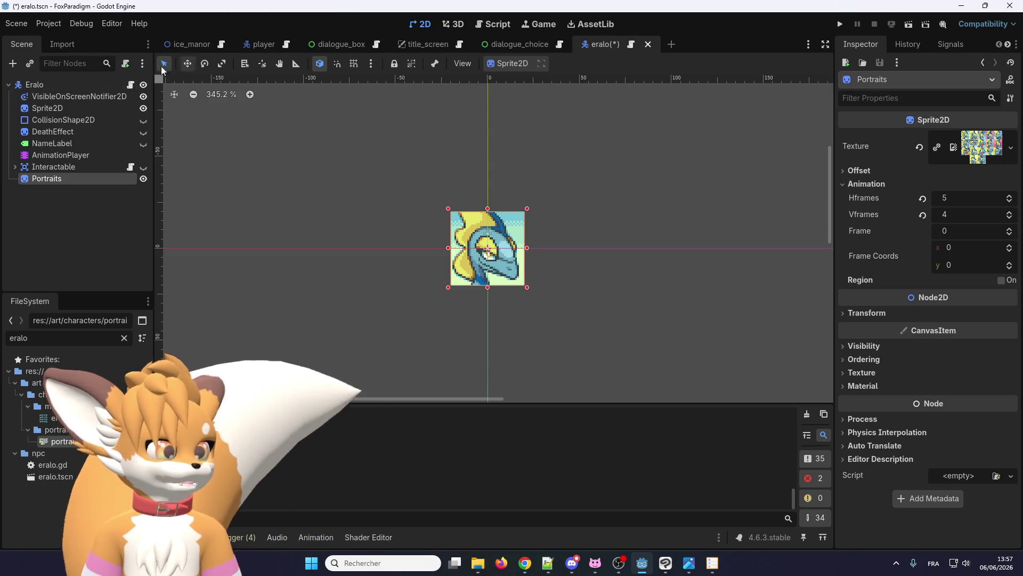
pyautogui.click(131, 85)
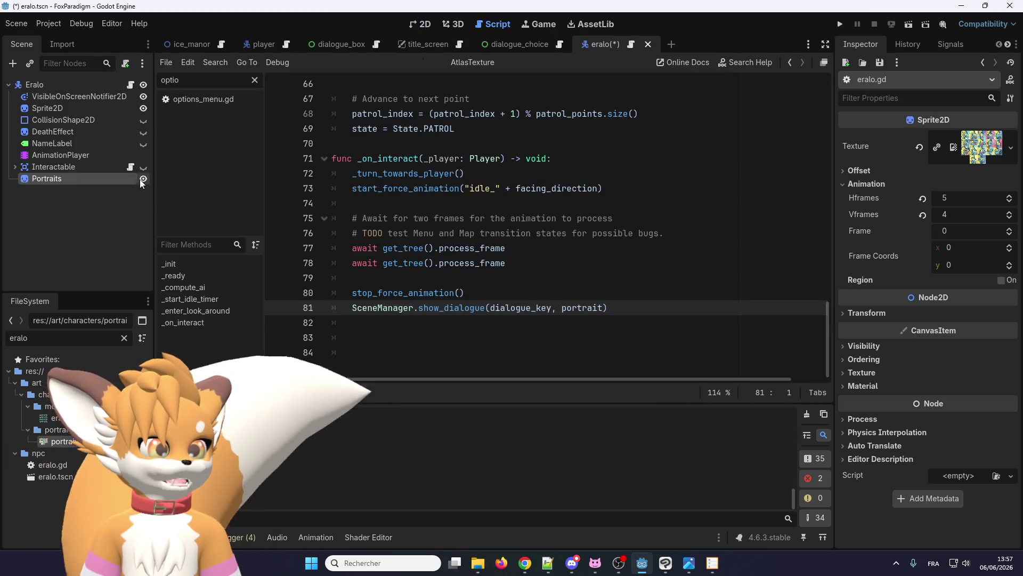
# Step: Duplicate the portrait export line, then clear the duplicate's text
pyautogui.scroll(15, 427, 123)
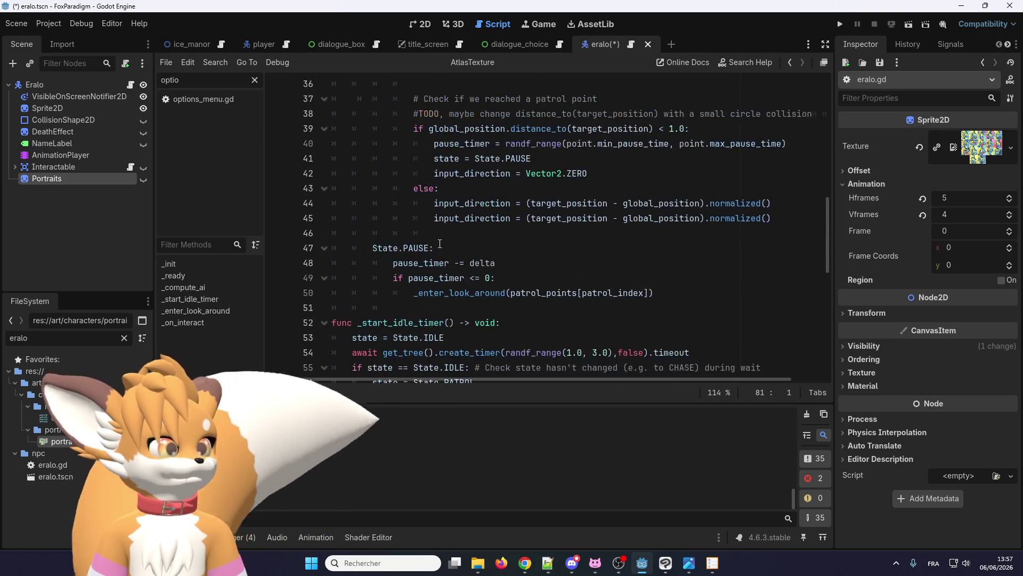
pyautogui.scroll(6, 444, 238)
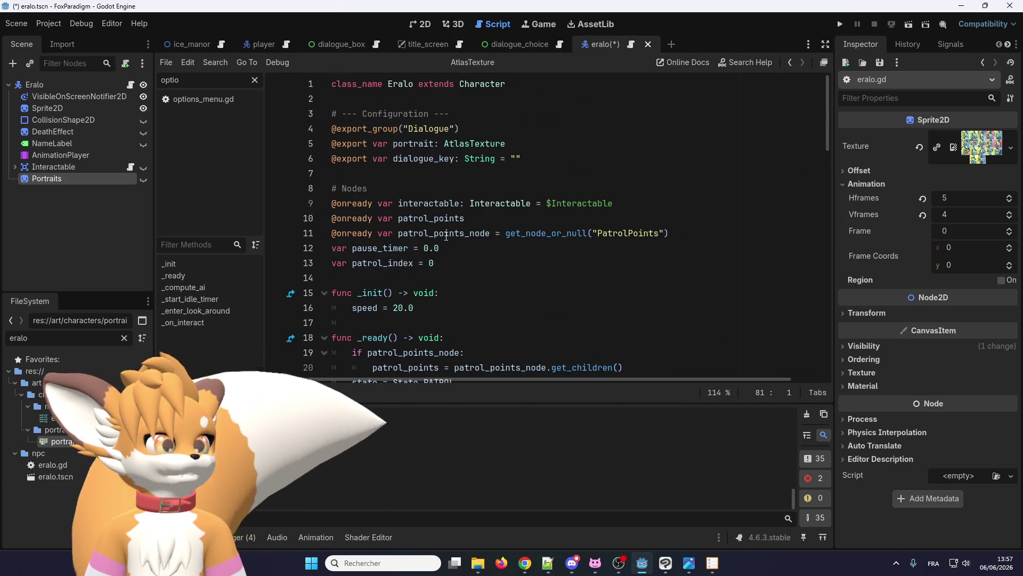
pyautogui.click(501, 144)
pyautogui.hotkey('ctrl', 'shift', 'd')
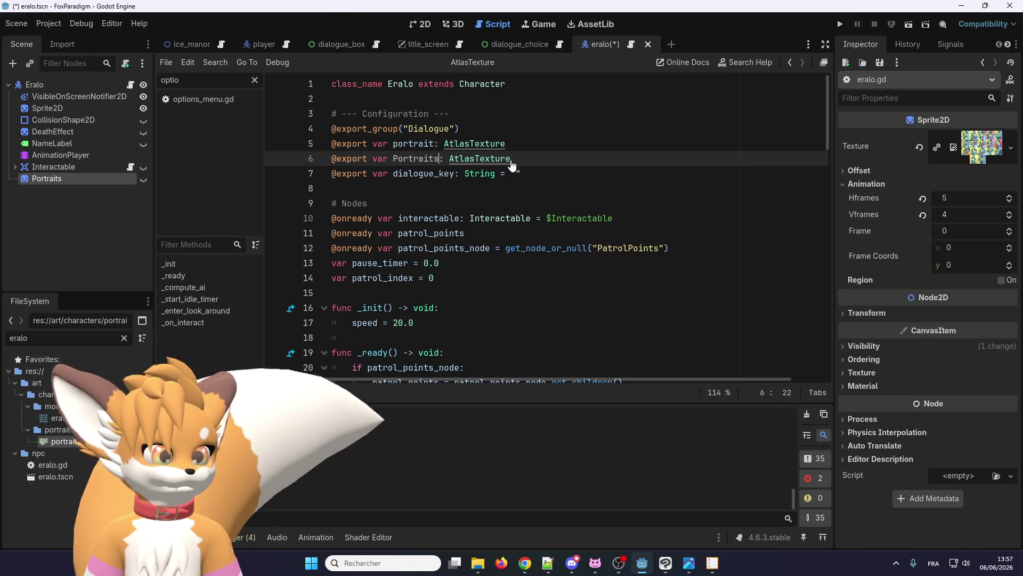
pyautogui.doubleClick(433, 159)
pyautogui.click(399, 158)
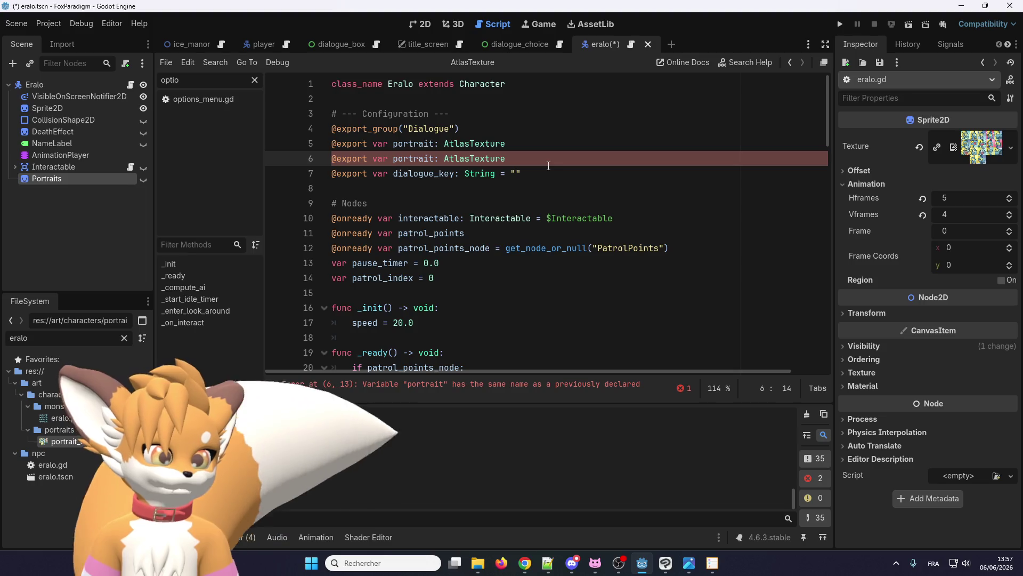
pyautogui.moveTo(507, 159); pyautogui.dragTo(336, 163)
pyautogui.press('BackSpace')
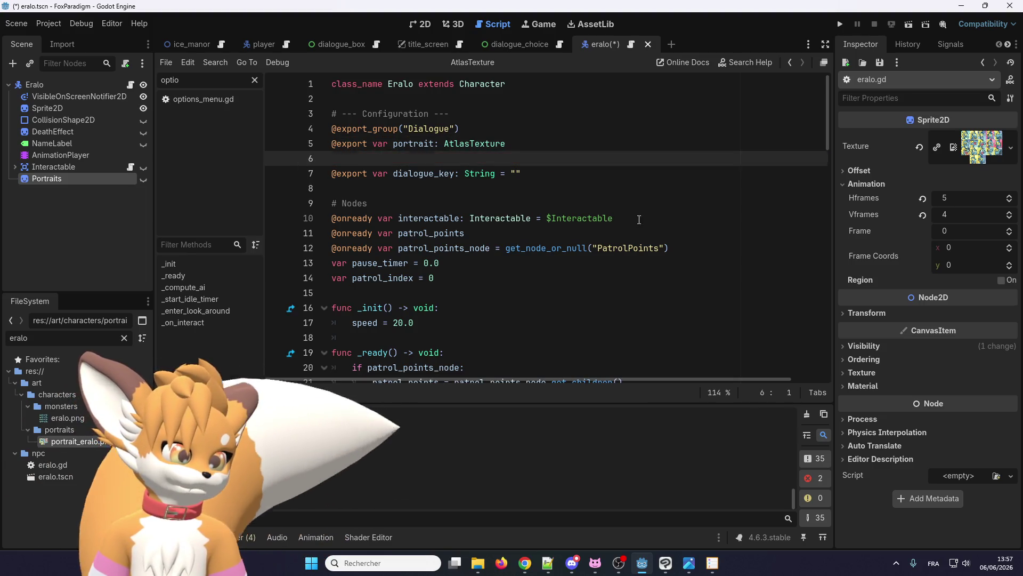
# Step: Duplicate the patrol_points_node line and rename the copy's variable to portraits
pyautogui.click(614, 218)
pyautogui.click(676, 248)
pyautogui.press('Return')
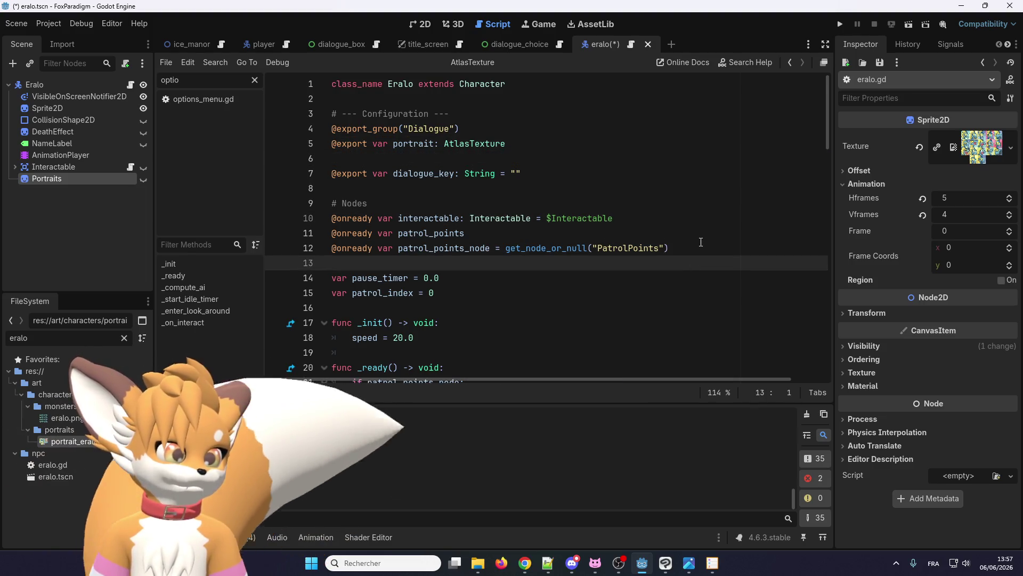
pyautogui.moveTo(699, 237); pyautogui.dragTo(706, 250)
pyautogui.hotkey('ctrl', 'shift', 'd')
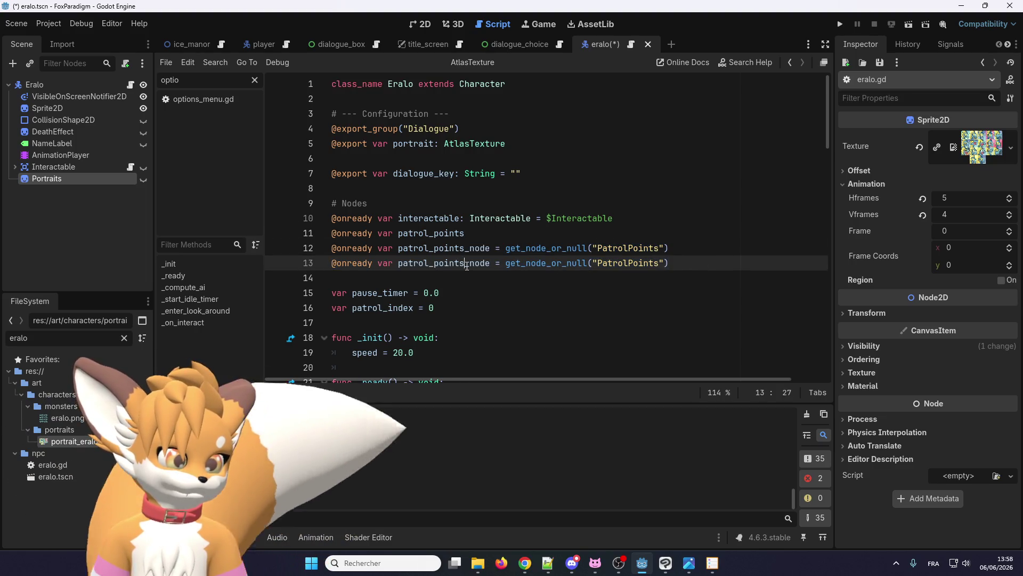
pyautogui.doubleClick(444, 263)
pyautogui.write('port')
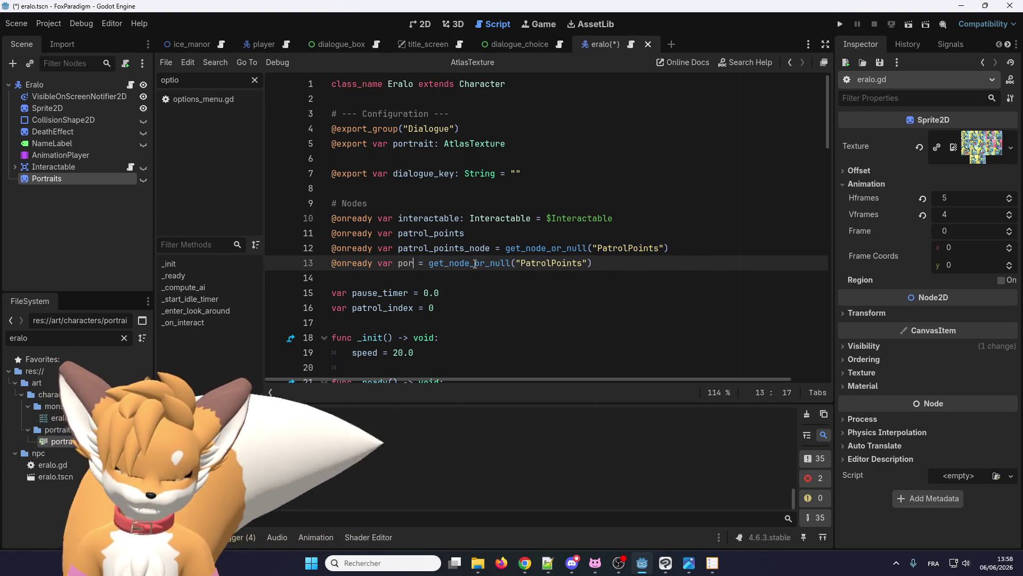
pyautogui.write('raits')
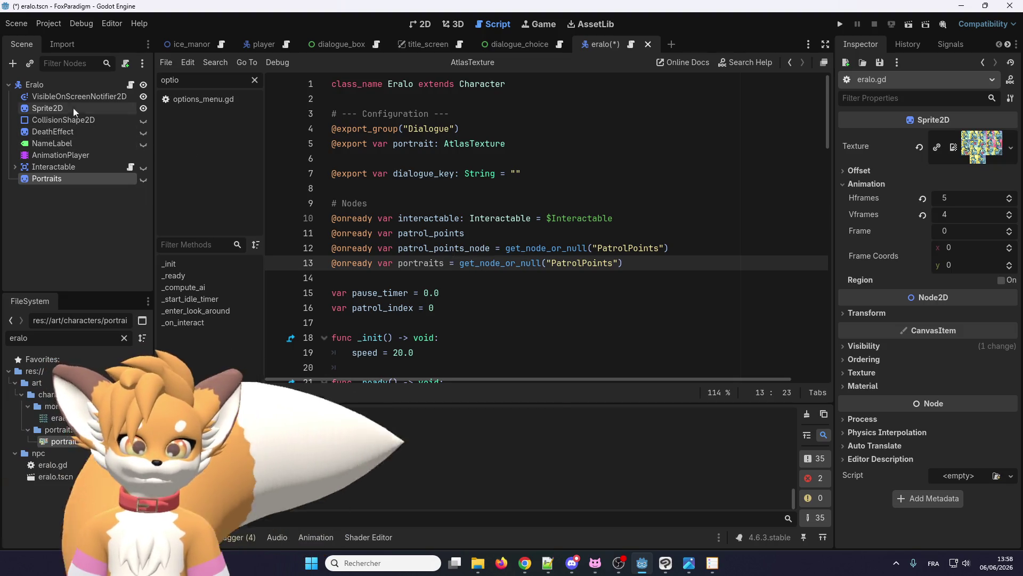
pyautogui.click(414, 25)
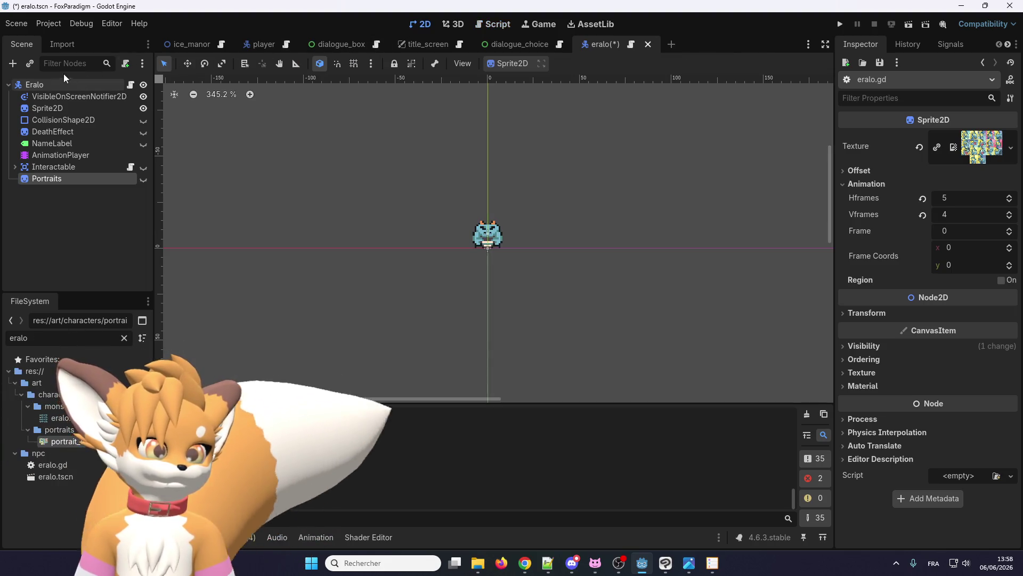
# Step: Add a TextureRect node and make it a direct child of Eralo
pyautogui.click(12, 63)
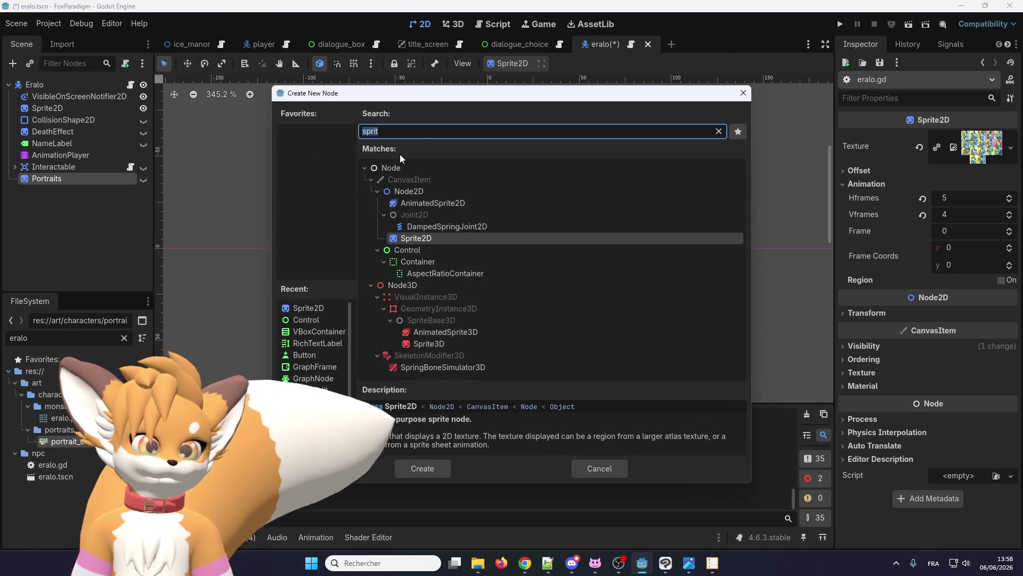
pyautogui.write('text')
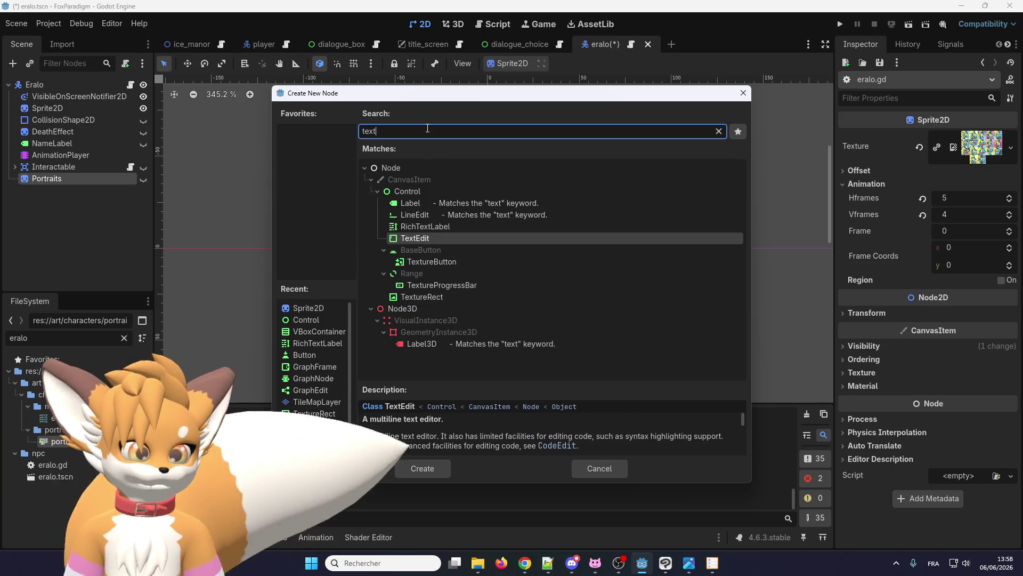
pyautogui.doubleClick(426, 297)
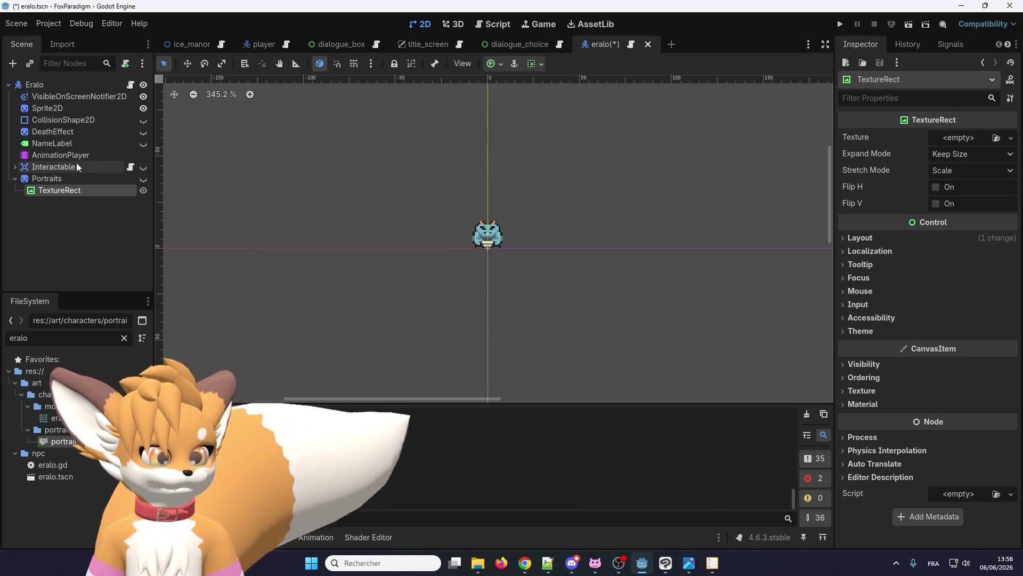
pyautogui.moveTo(61, 98); pyautogui.dragTo(60, 91)
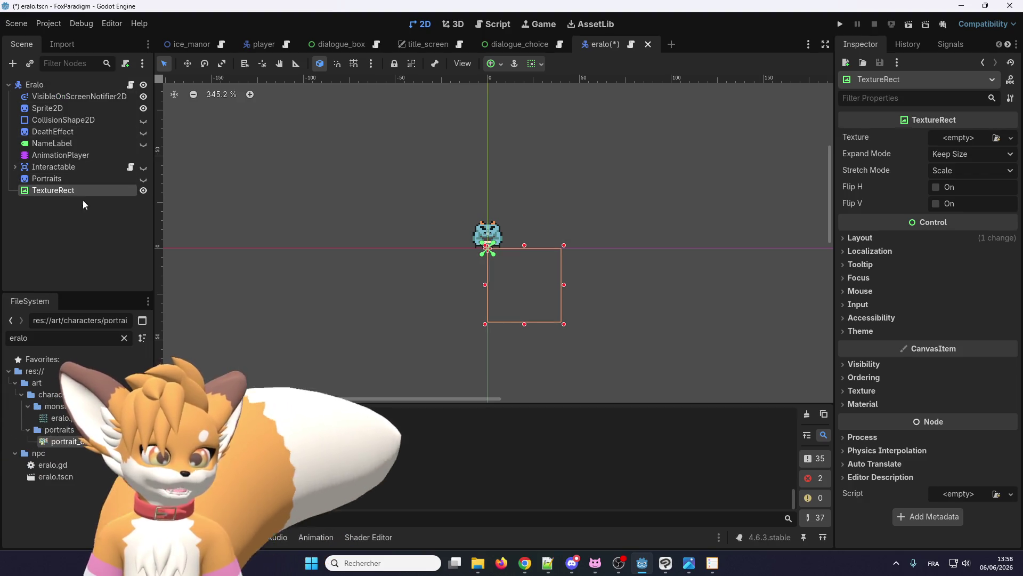
# Step: Review the TextureRect's layout, stretch and expand modes, mouse and tooltip settings
pyautogui.click(874, 241)
pyautogui.click(869, 240)
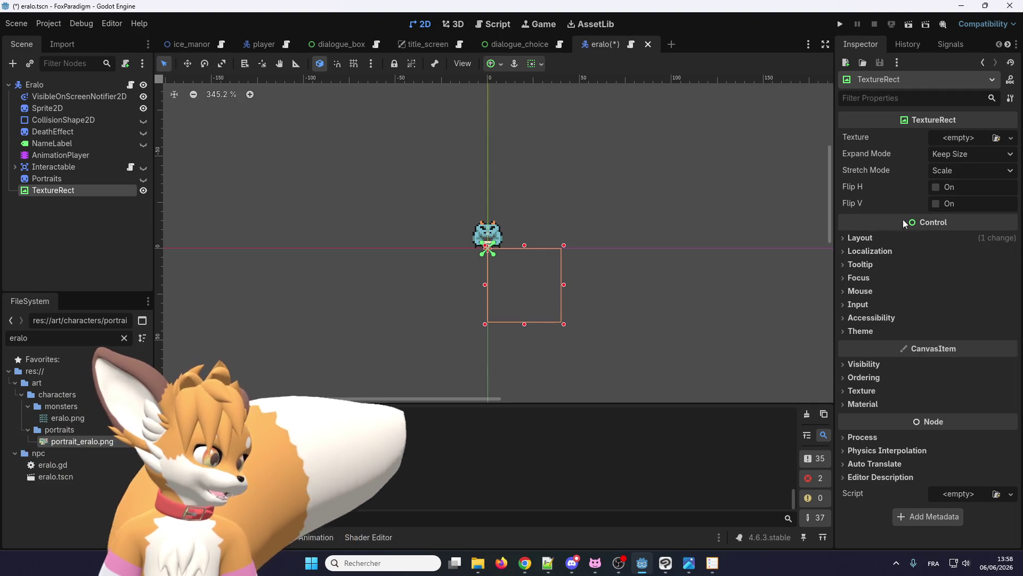
pyautogui.click(940, 172)
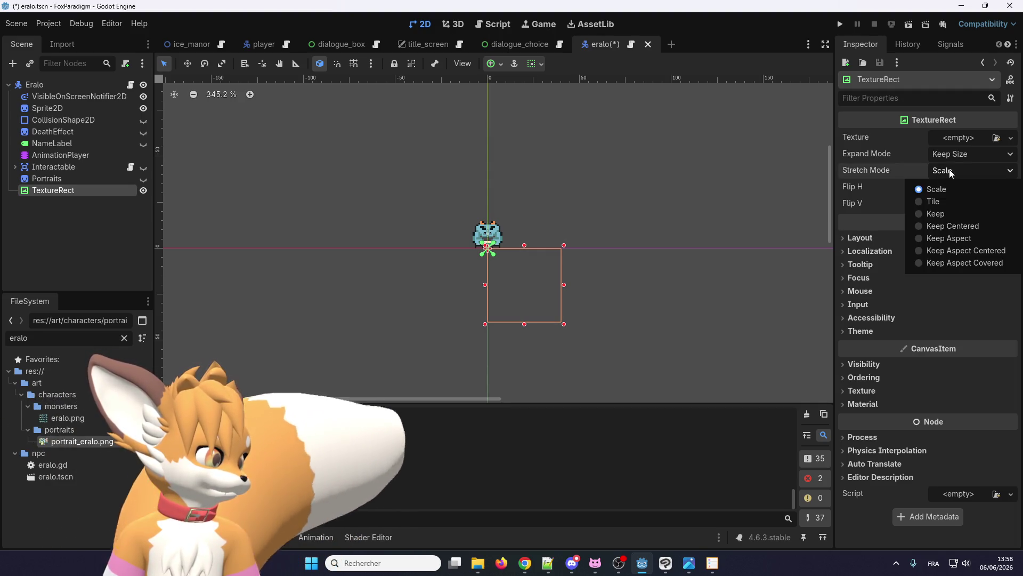
pyautogui.click(948, 171)
pyautogui.click(957, 154)
pyautogui.click(955, 141)
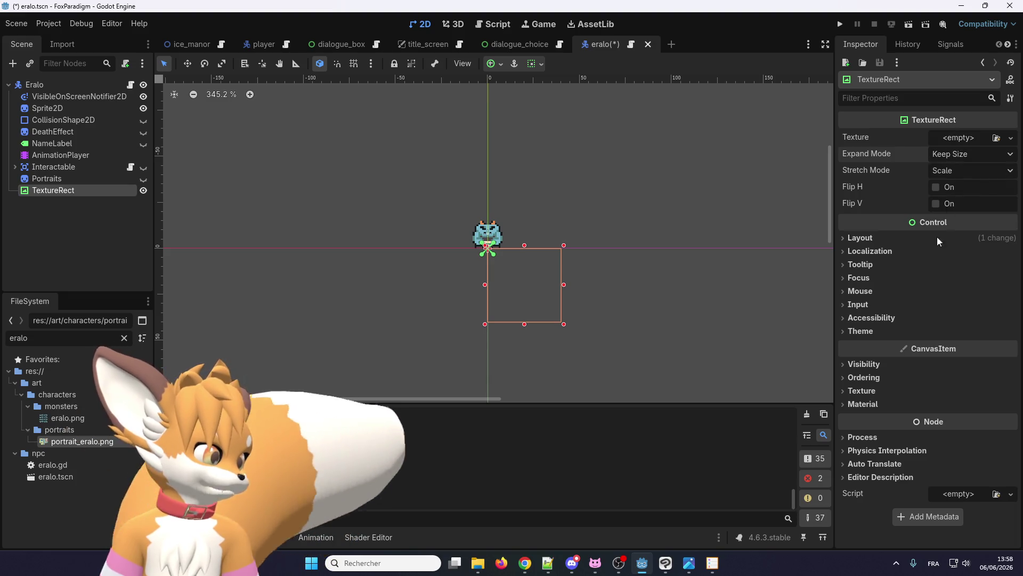
pyautogui.click(865, 305)
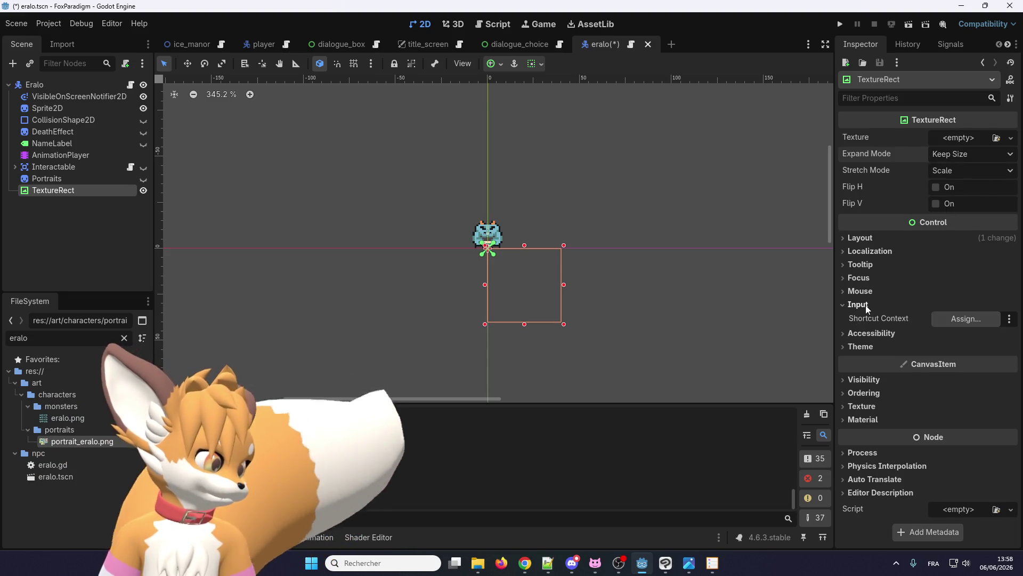
pyautogui.click(865, 305)
pyautogui.click(869, 286)
pyautogui.click(870, 287)
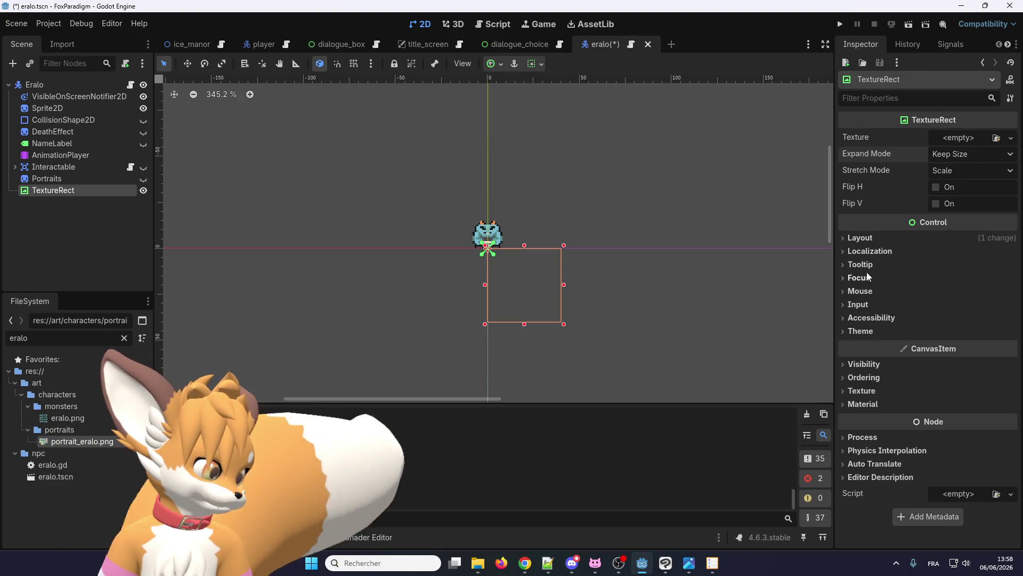
pyautogui.click(866, 265)
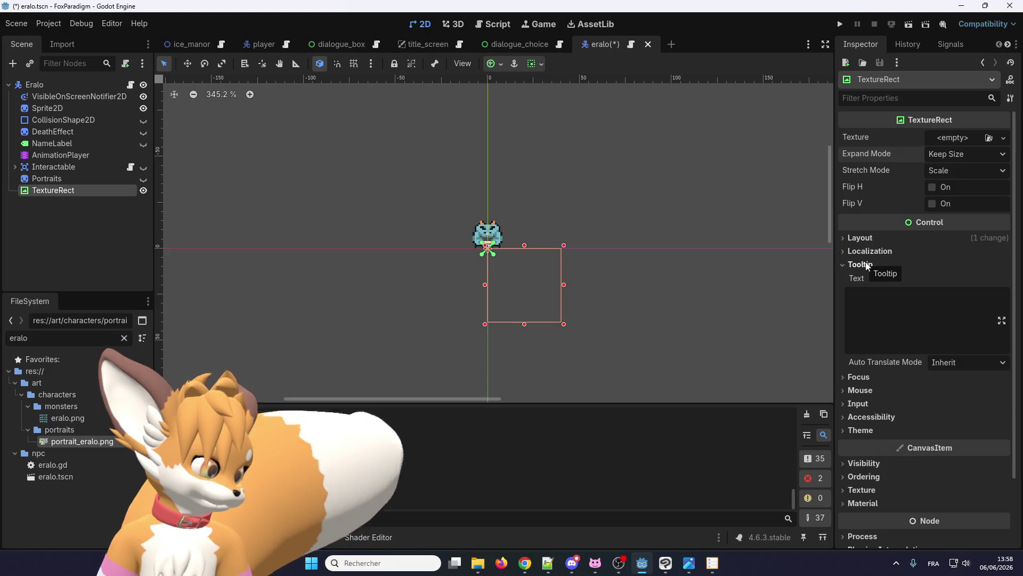
pyautogui.click(867, 266)
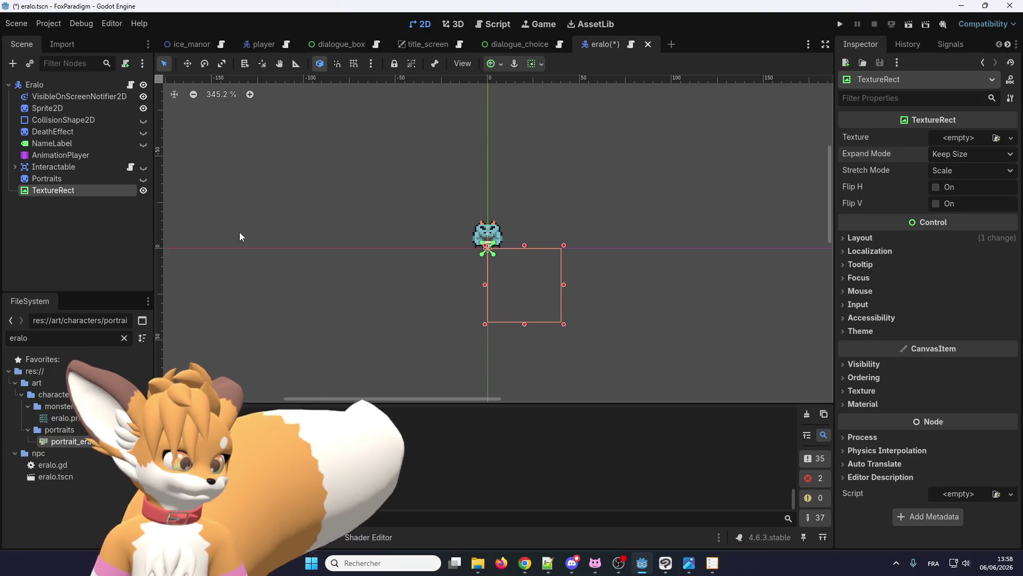
# Step: Delete the TextureRect node and select the Portraits node
pyautogui.click(94, 178)
pyautogui.click(90, 191)
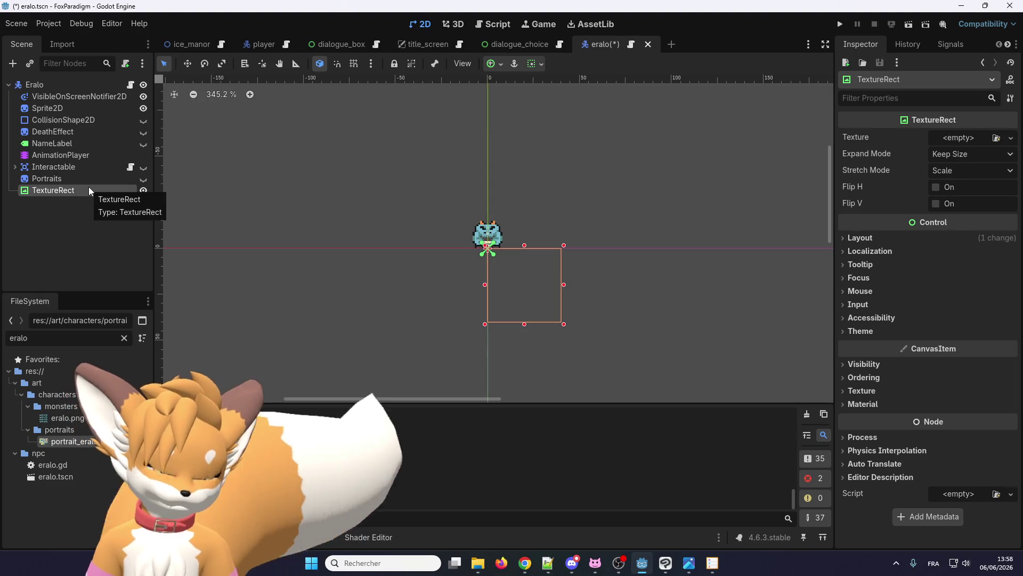
pyautogui.press('Delete')
pyautogui.click(487, 298)
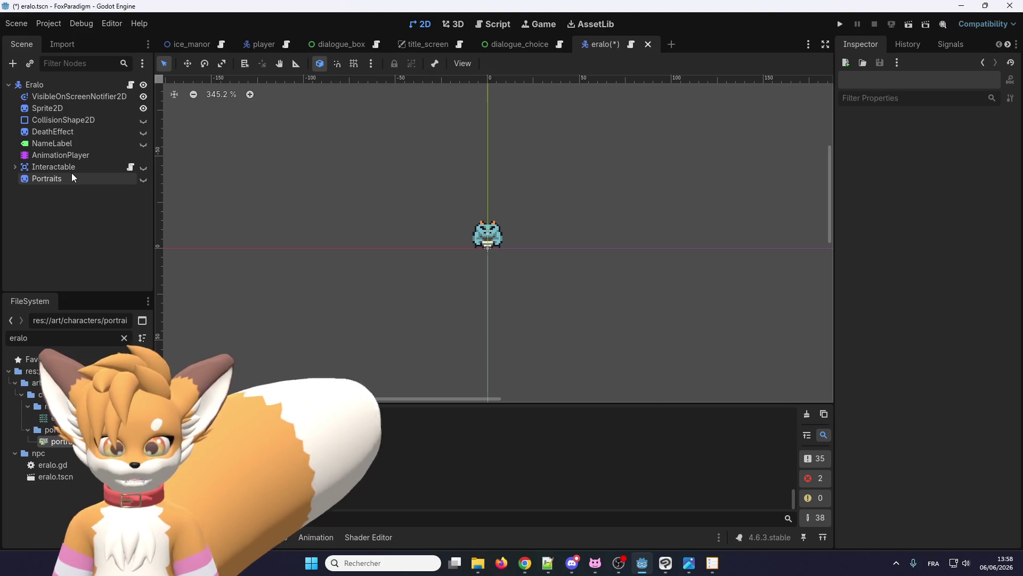
pyautogui.click(58, 180)
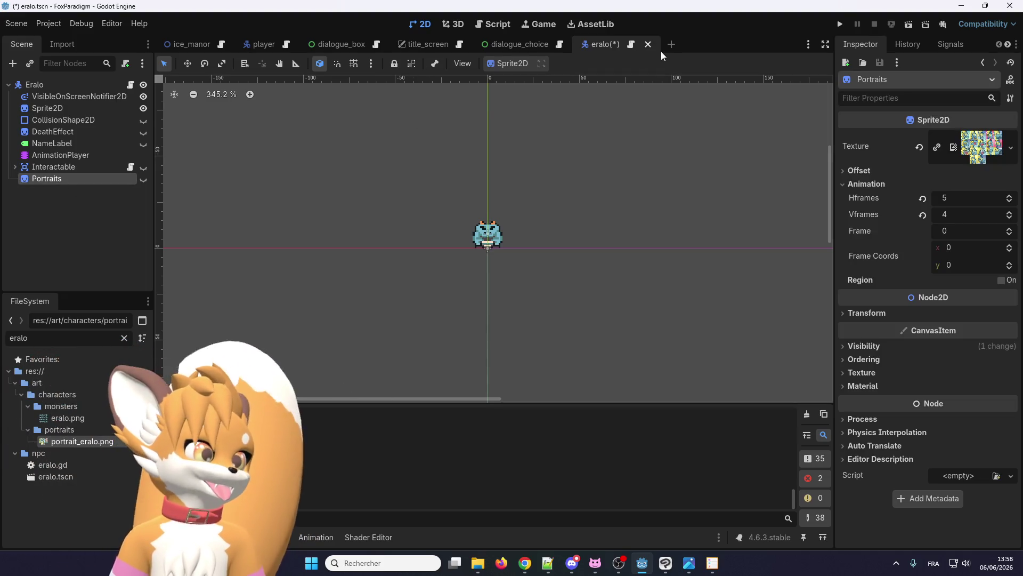
# Step: In eralo.gd, make line 13 a Sprite2D-typed portraits variable getting the Portraits node
pyautogui.click(633, 47)
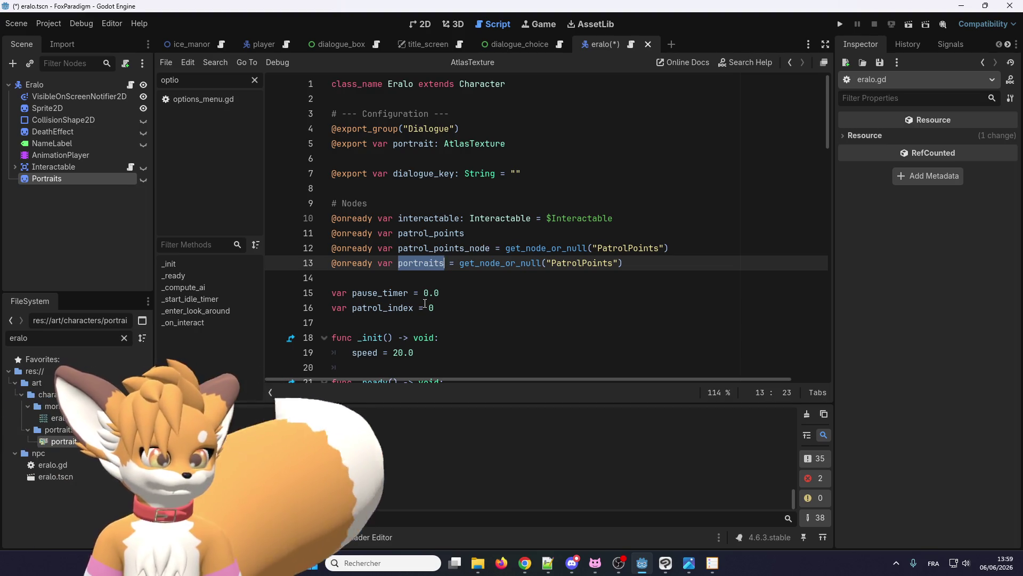
pyautogui.scroll(-2, 434, 264)
pyautogui.scroll(1, 439, 275)
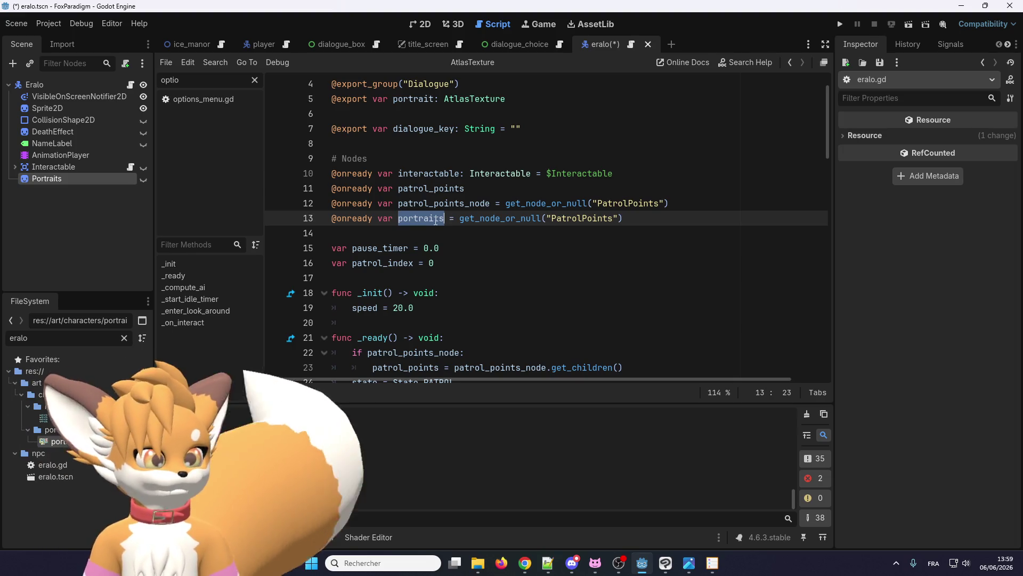
pyautogui.doubleClick(582, 217)
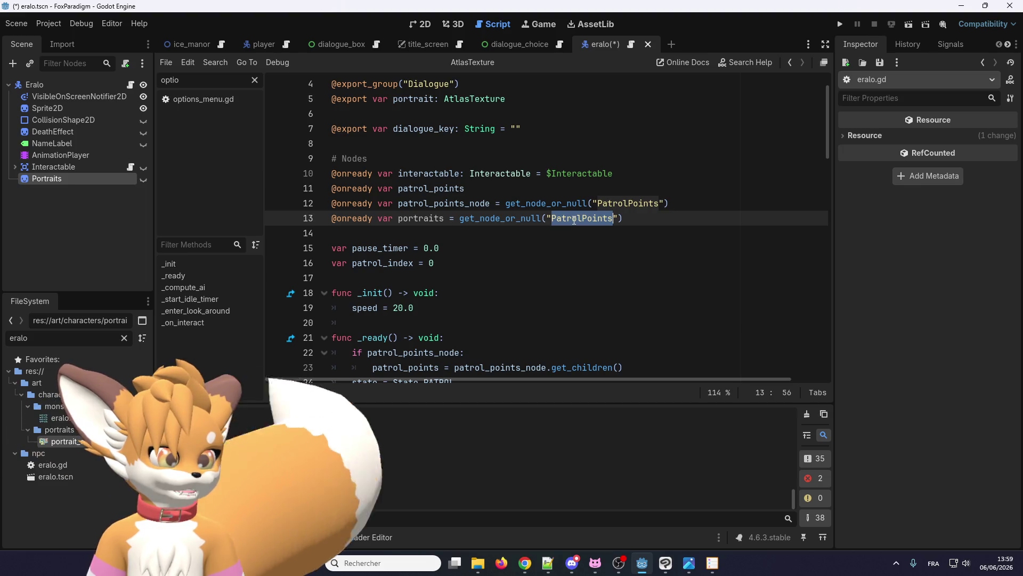
pyautogui.write('Por')
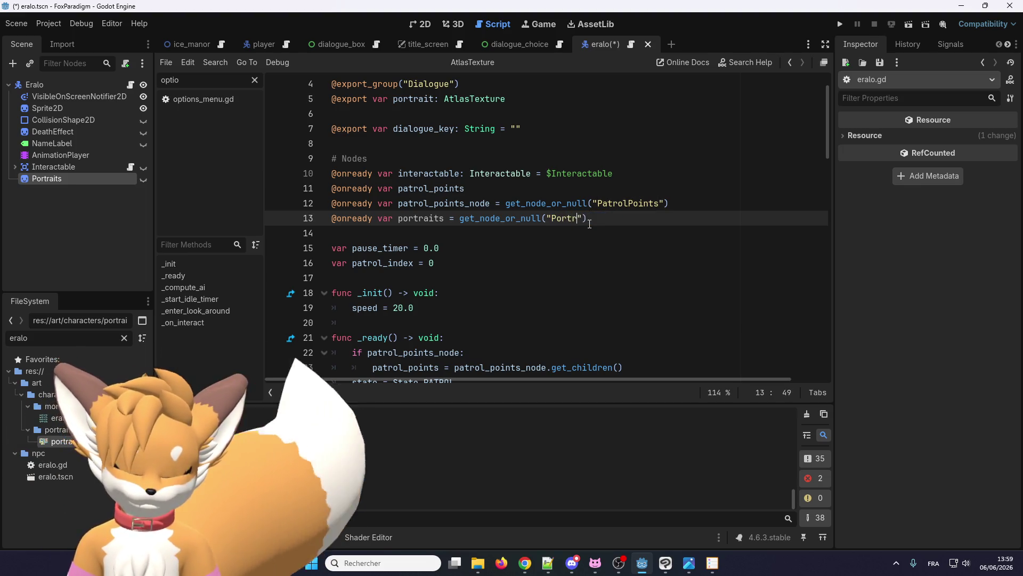
pyautogui.write('ts')
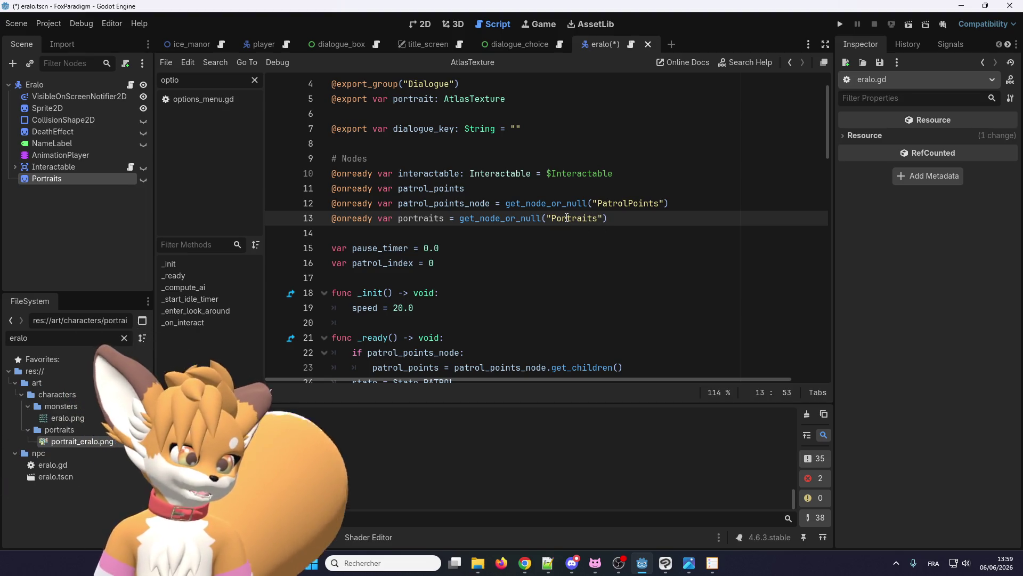
pyautogui.write(': Sprite')
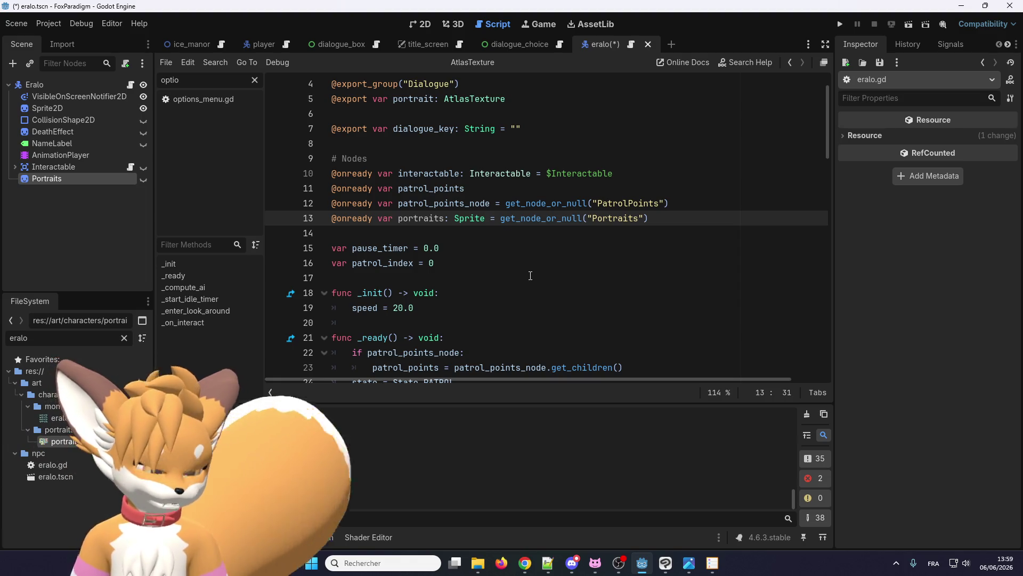
pyautogui.write('2D')
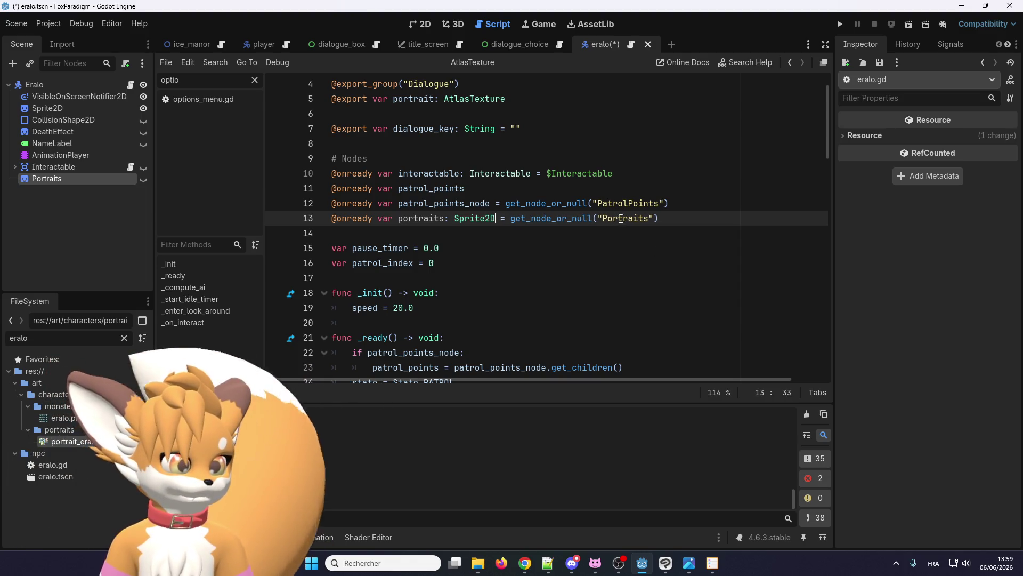
pyautogui.doubleClick(619, 220)
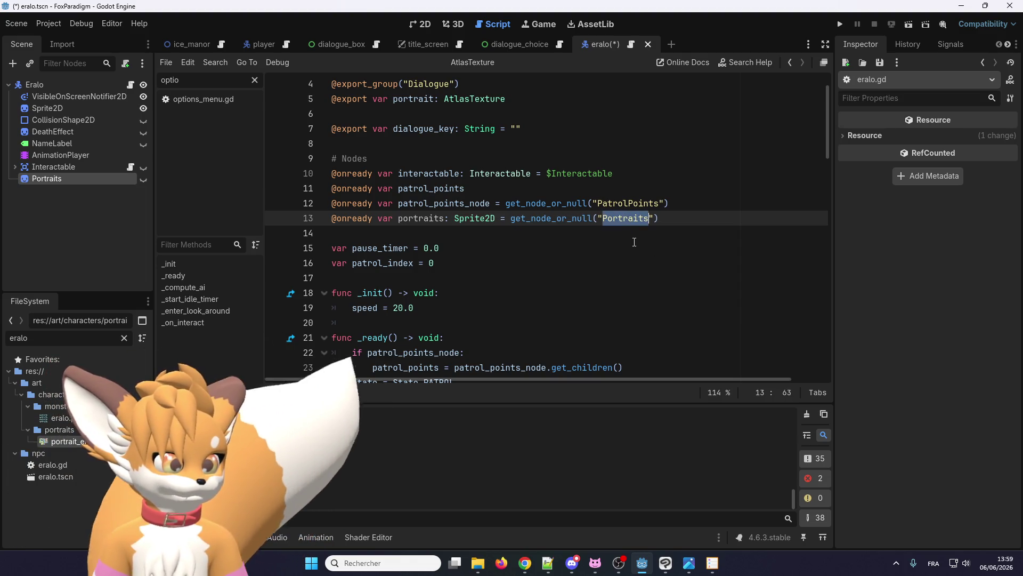
pyautogui.click(437, 234)
pyautogui.scroll(-1, 437, 236)
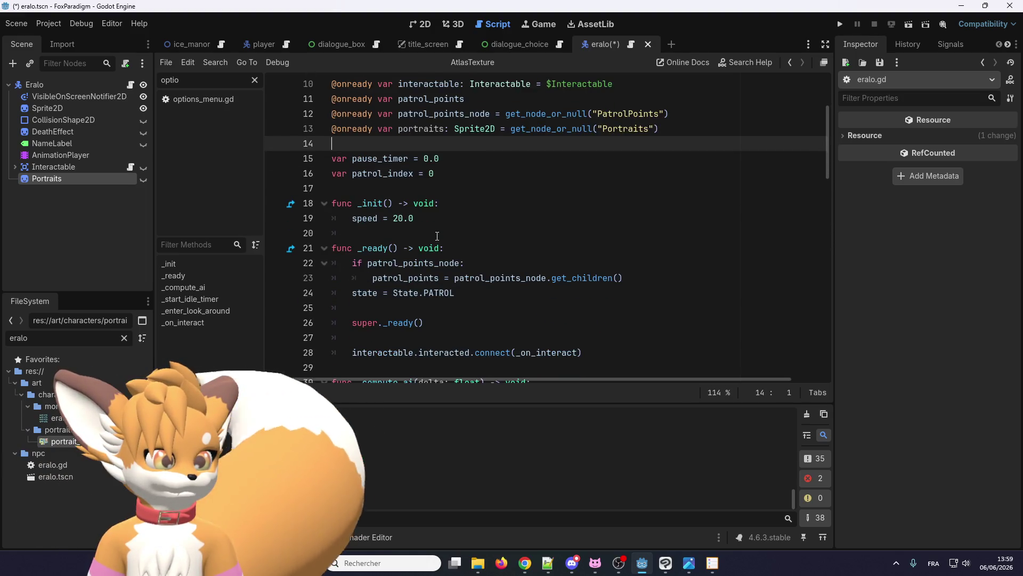
pyautogui.scroll(1, 438, 236)
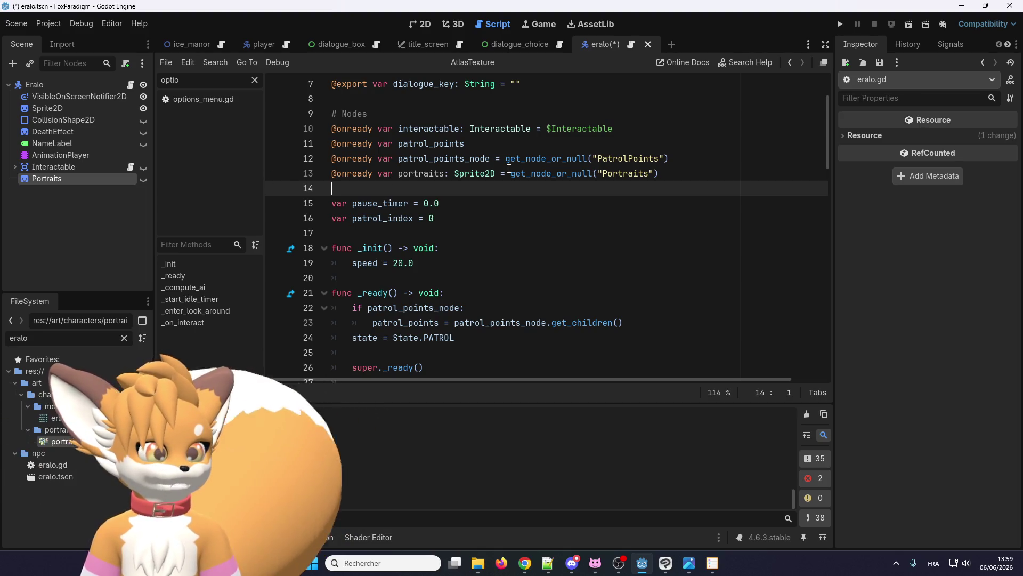
pyautogui.doubleClick(627, 175)
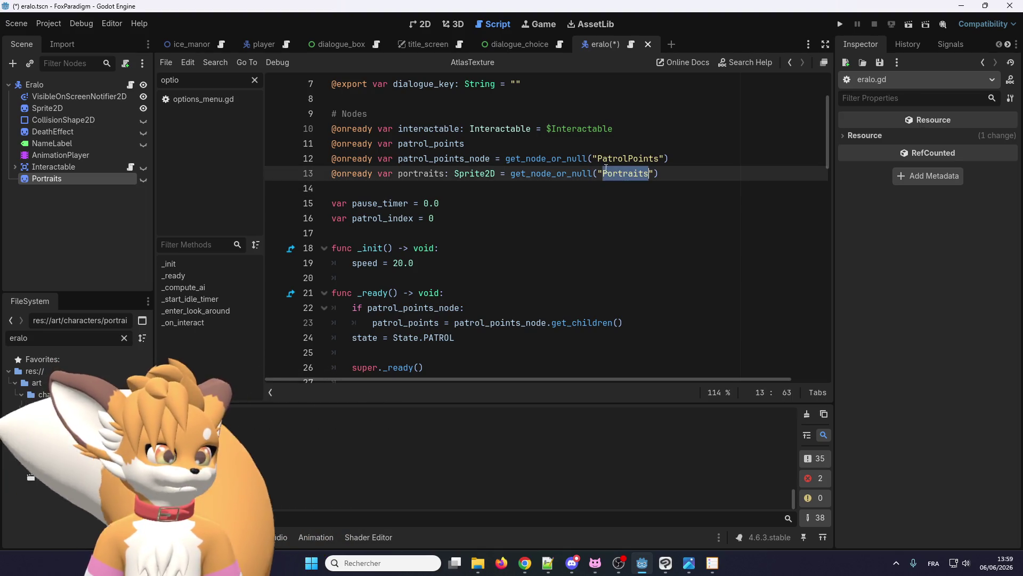
pyautogui.doubleClick(424, 174)
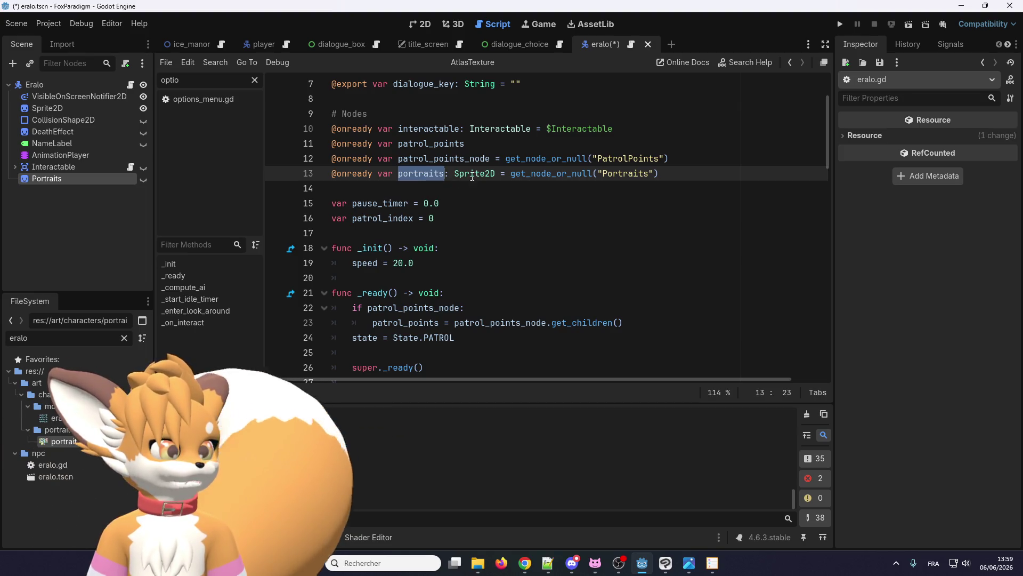
# Step: Remove the blank line between the portrait and dialogue_key declarations
pyautogui.scroll(2, 437, 159)
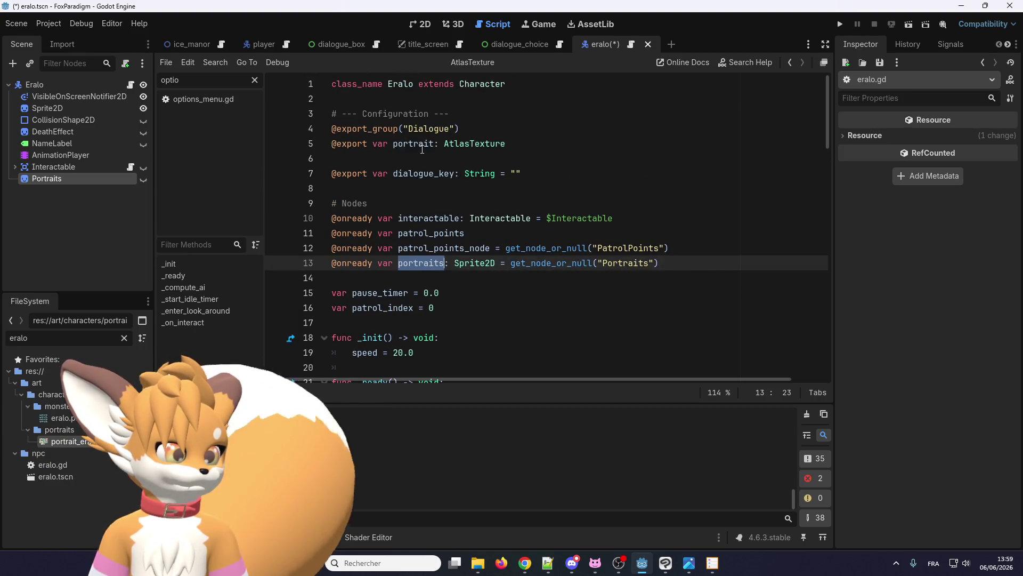
pyautogui.click(423, 155)
pyautogui.press('BackSpace')
pyautogui.doubleClick(424, 144)
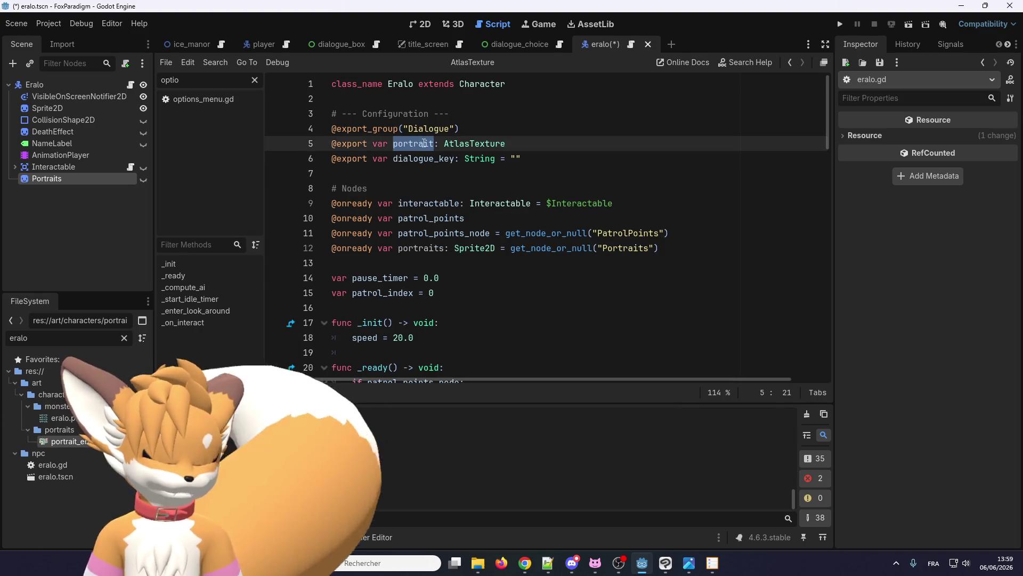
# Step: Change line 83's show_dialogue argument from portrait to portraits and look up its definition
pyautogui.hotkey('ctrl', 'f')
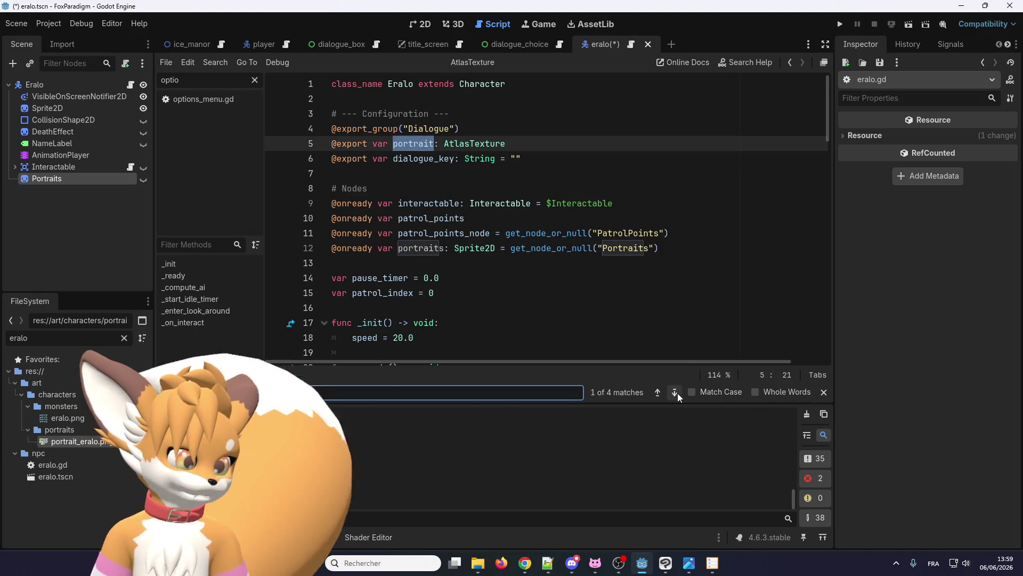
pyautogui.click(676, 393)
pyautogui.click(674, 393)
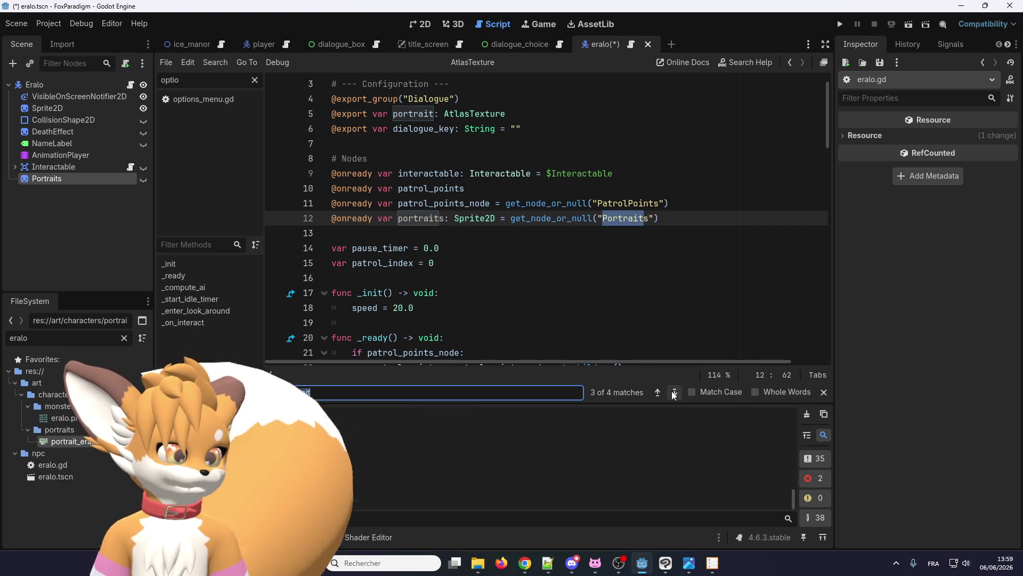
pyautogui.click(674, 393)
pyautogui.click(584, 290)
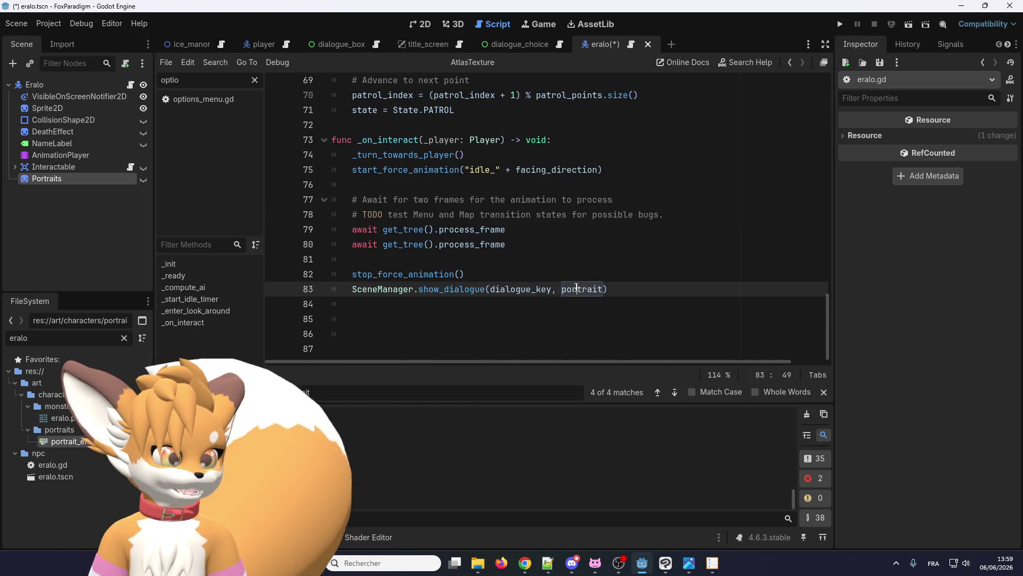
pyautogui.doubleClick(583, 291)
pyautogui.press('Right')
pyautogui.write('s')
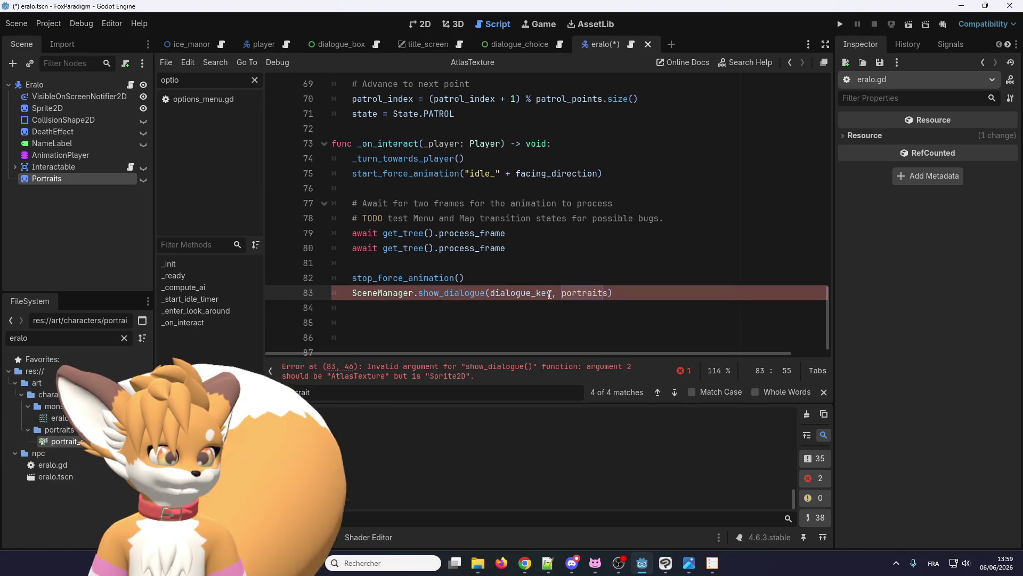
pyautogui.rightClick(463, 292)
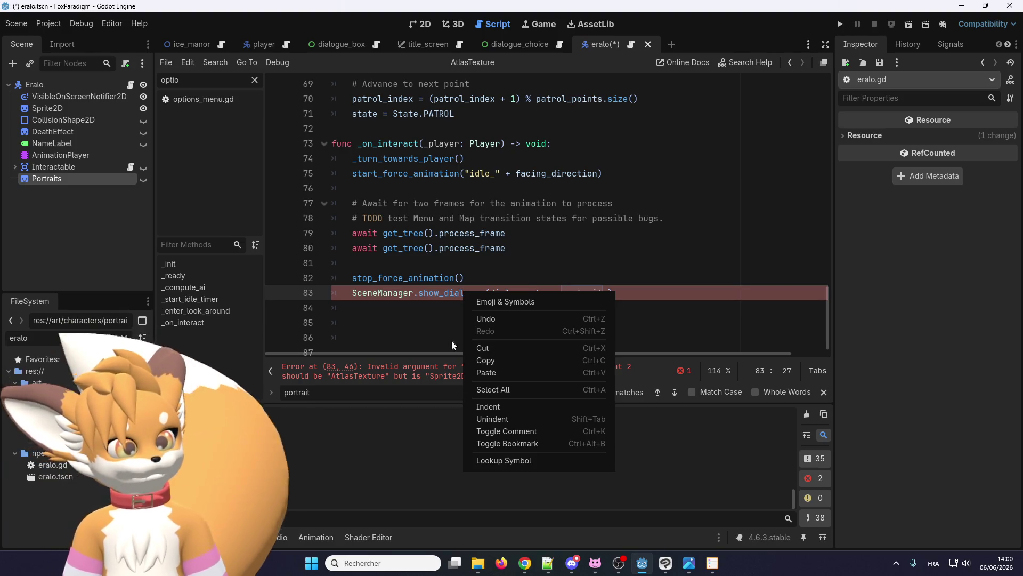
pyautogui.click(521, 461)
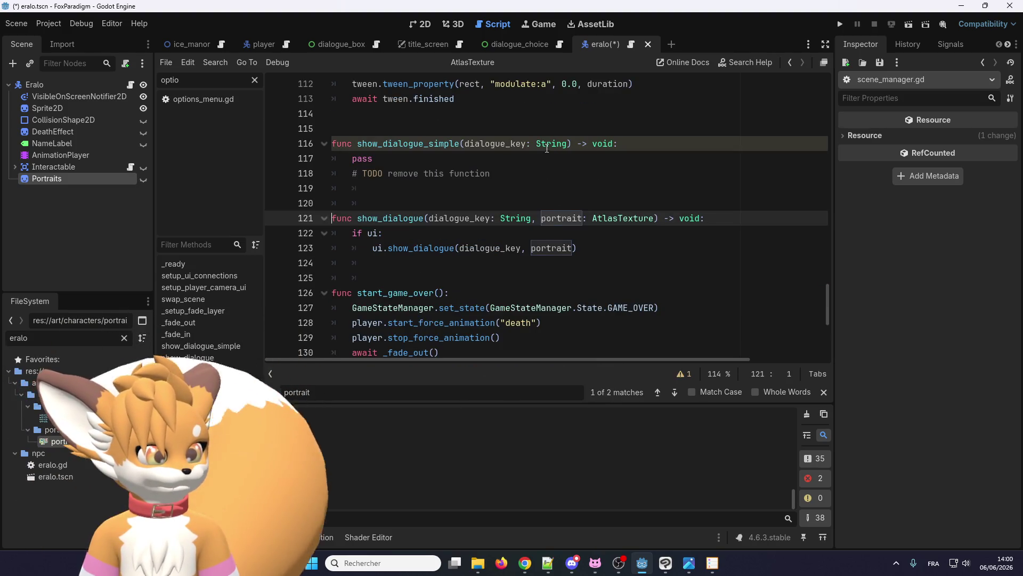
# Step: Rename the show_dialogue parameter and its line 123 use to portraits, typed Sprite2D
pyautogui.click(582, 218)
pyautogui.write('s')
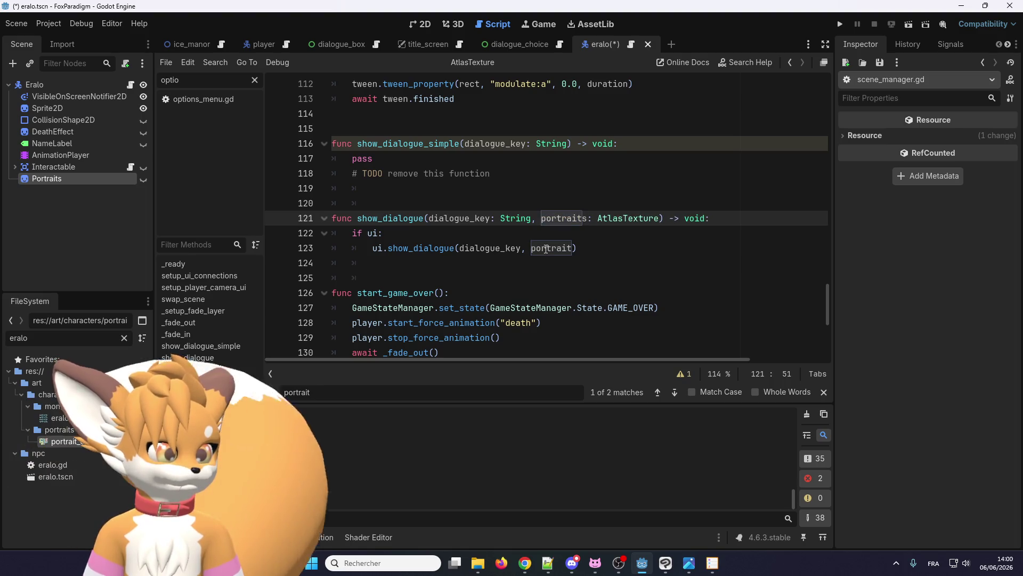
pyautogui.doubleClick(546, 249)
pyautogui.write('portraits')
pyautogui.doubleClick(649, 220)
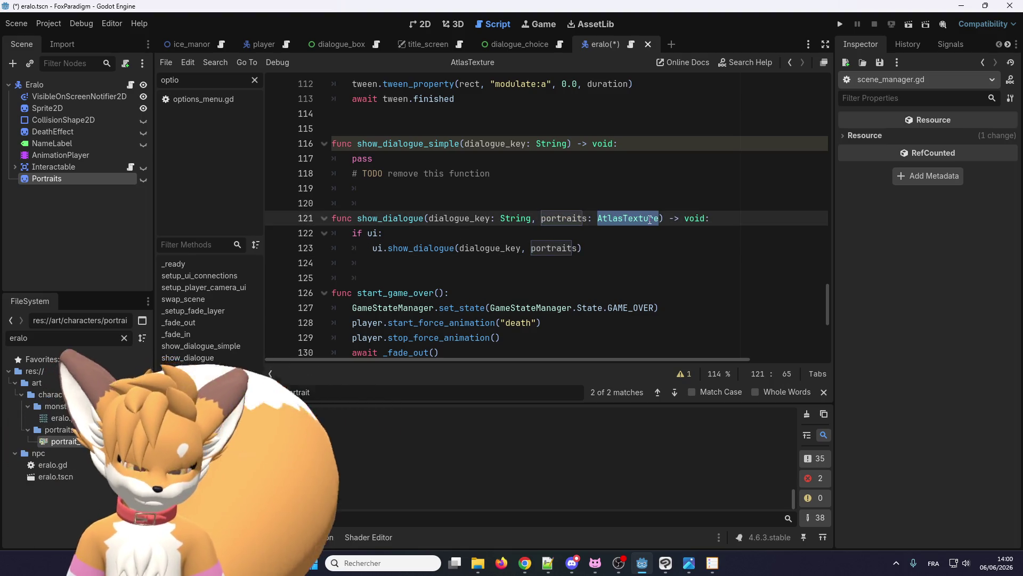
pyautogui.write('Sprite')
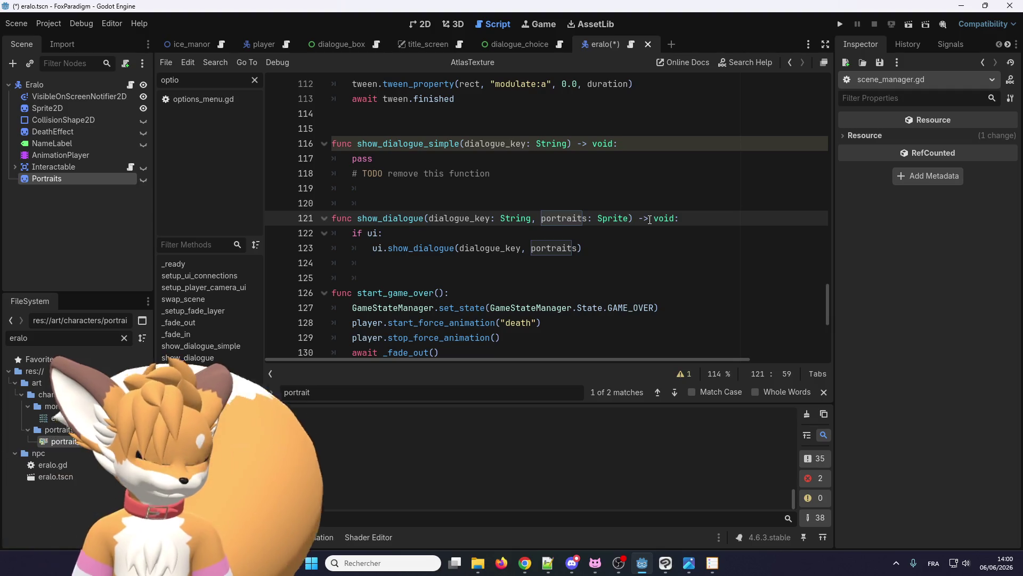
pyautogui.write('2D')
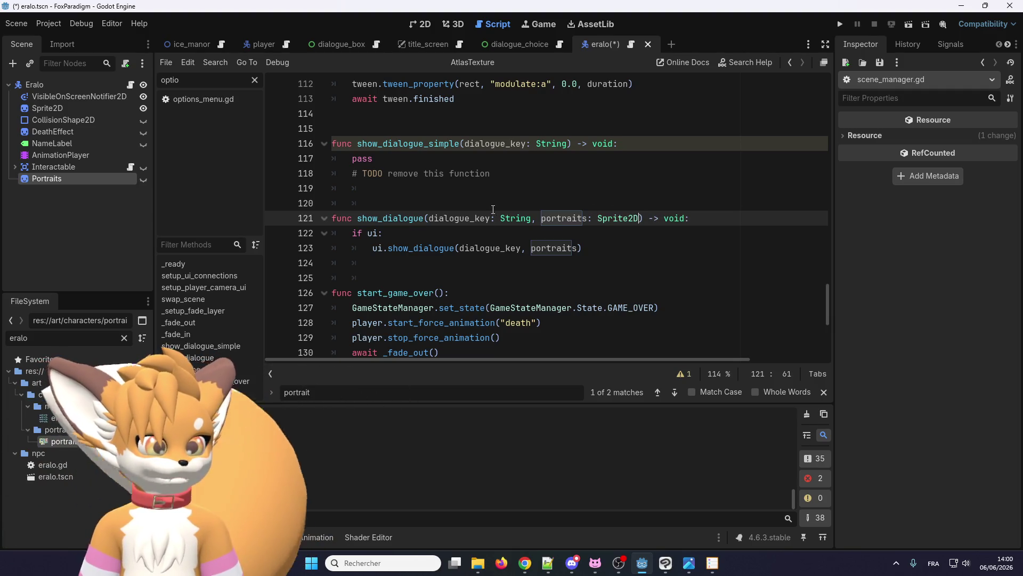
# Step: In ui.gd's show_dialogue, make the parameter portraits: Sprite2D and pass portraits to display_dialogue
pyautogui.rightClick(424, 248)
pyautogui.click(490, 420)
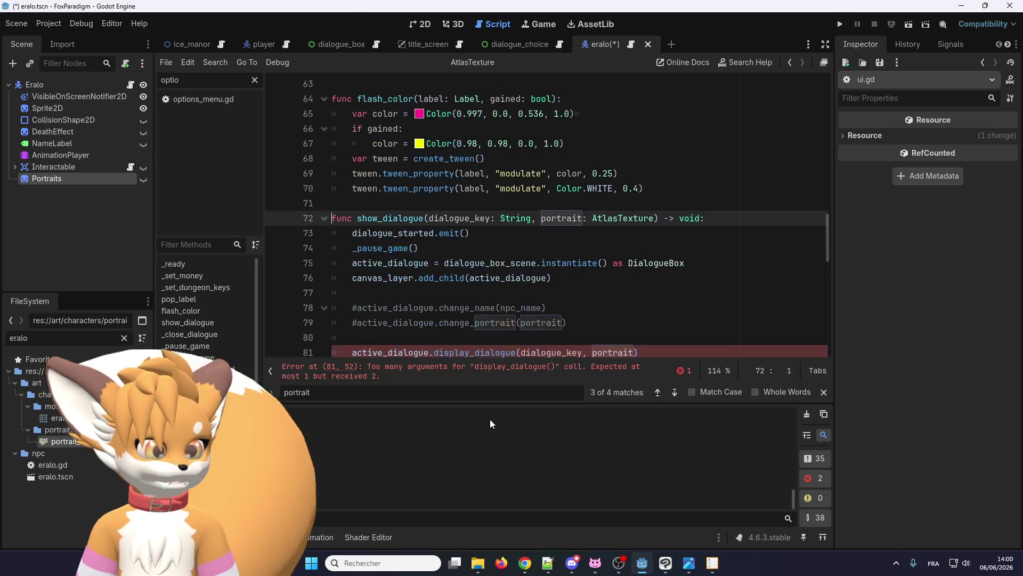
pyautogui.doubleClick(567, 218)
pyautogui.write('portraits')
pyautogui.doubleClick(651, 218)
pyautogui.write('Sprite')
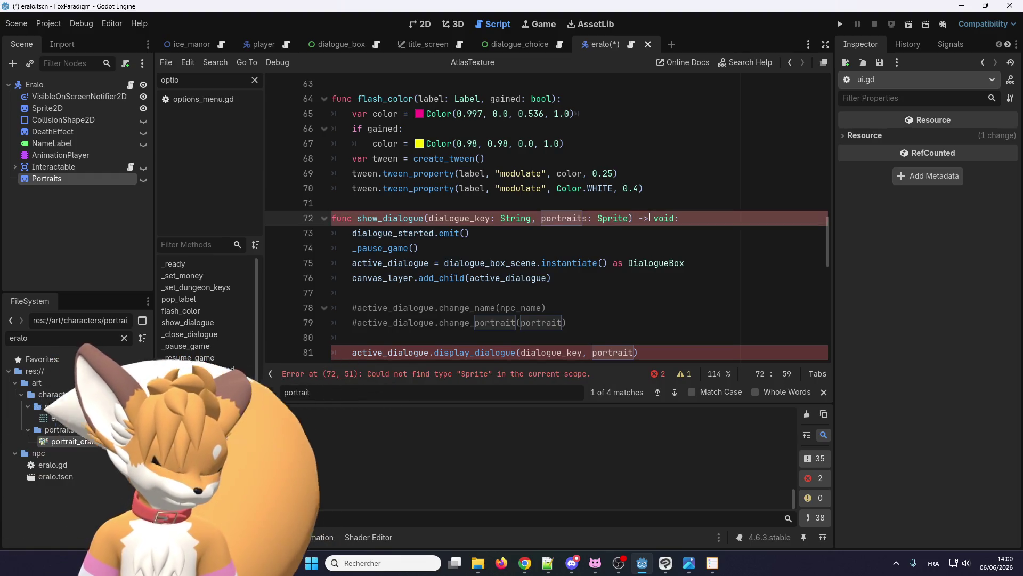
pyautogui.write('2D')
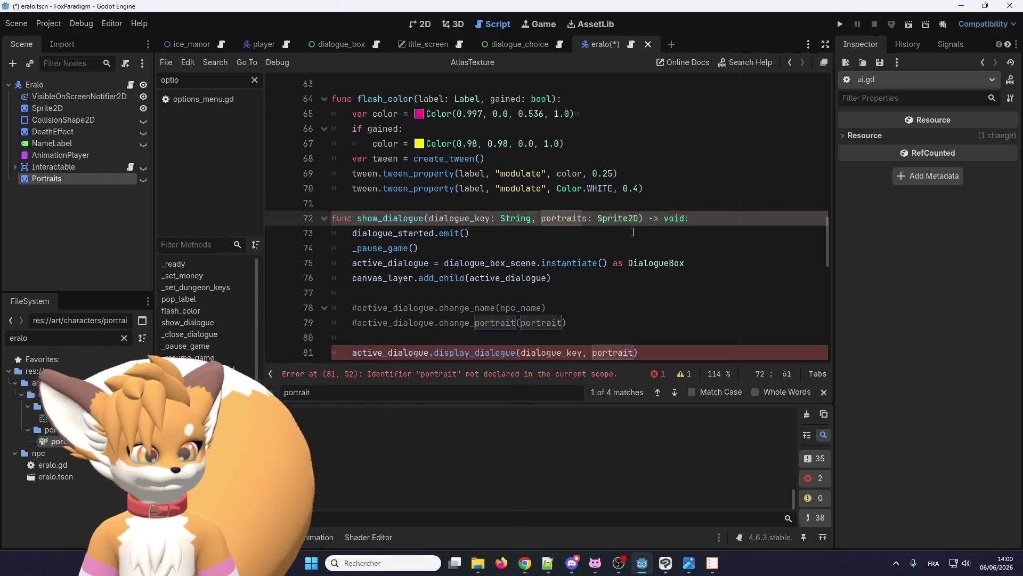
pyautogui.scroll(-3, 596, 218)
pyautogui.click(633, 218)
pyautogui.write('s')
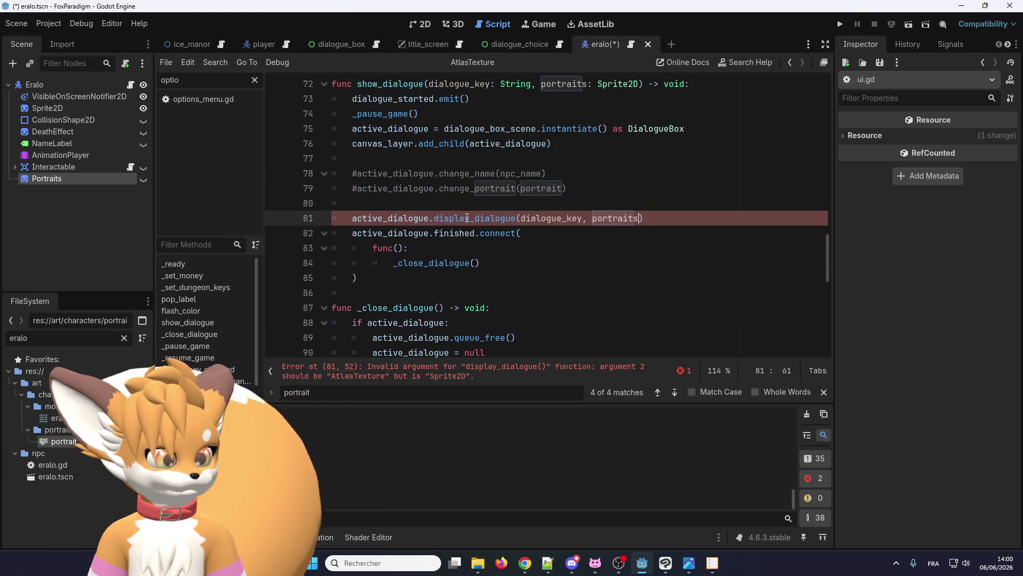
pyautogui.rightClick(515, 218)
# Step: In dialogue_box.gd's display_dialogue, rename the parameter to portraits: Sprite2D and store it in _portraits
pyautogui.click(549, 389)
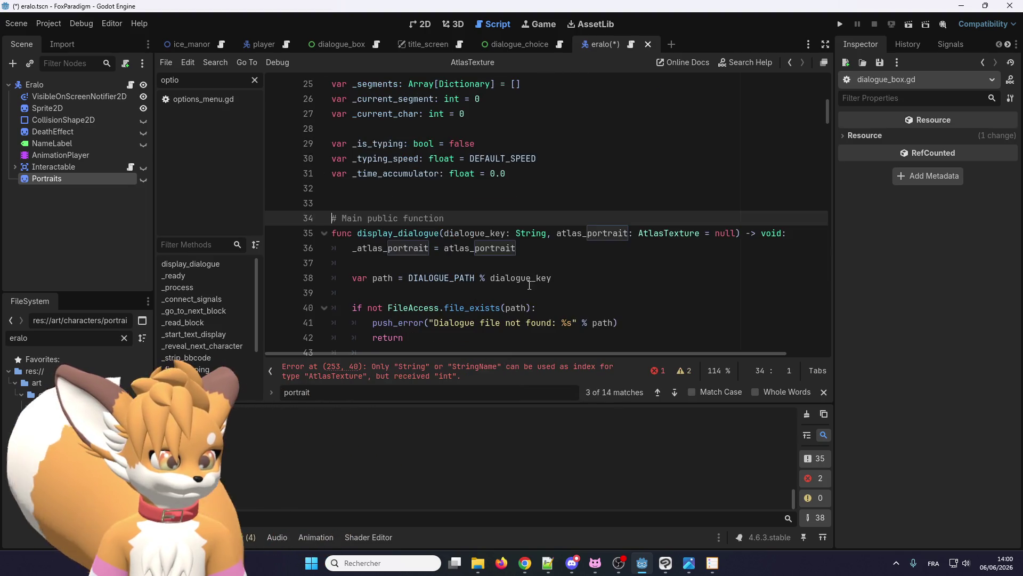
pyautogui.doubleClick(661, 233)
pyautogui.write('portraits')
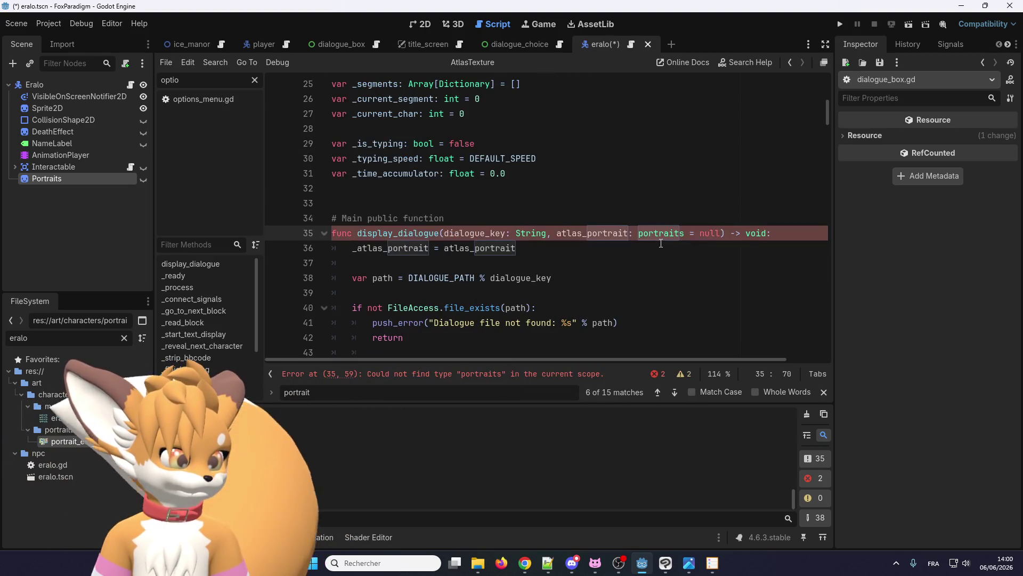
pyautogui.hotkey('ctrl', 'z')
pyautogui.click(630, 233)
pyautogui.doubleClick(607, 233)
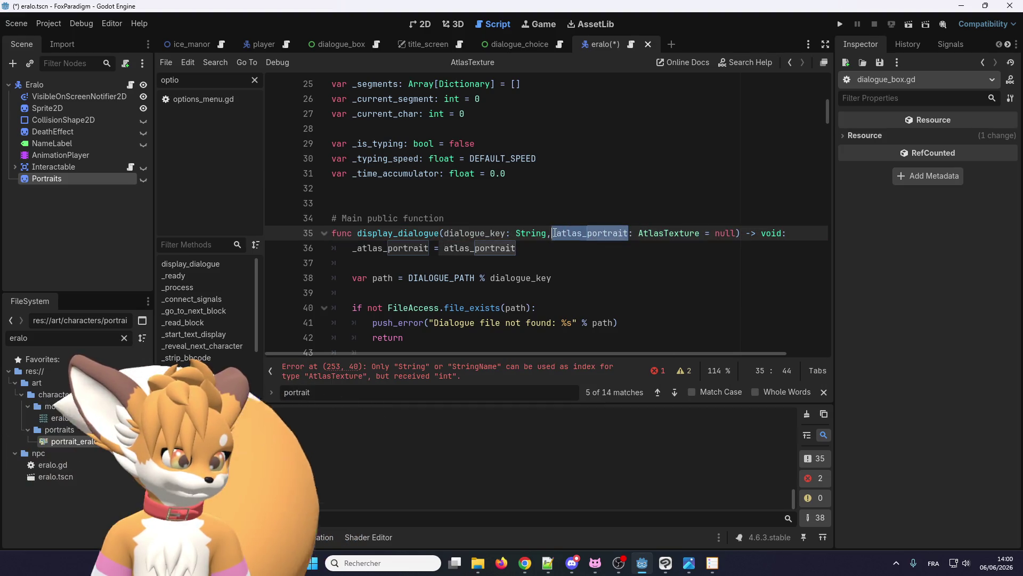
pyautogui.write('portraits')
pyautogui.doubleClick(480, 247)
pyautogui.write('portraits')
pyautogui.doubleClick(389, 248)
pyautogui.write('_portraits')
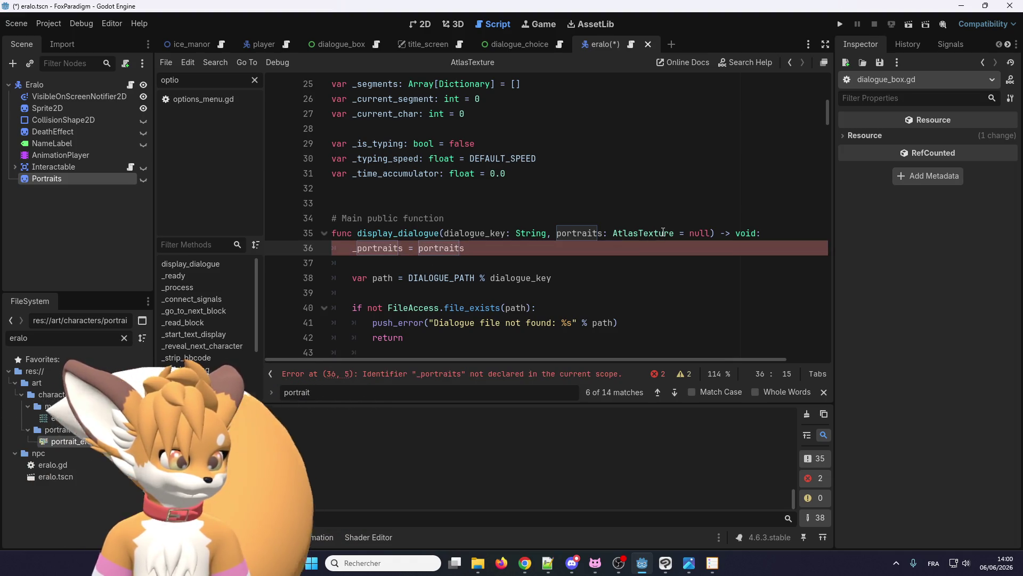
pyautogui.doubleClick(659, 233)
pyautogui.write('Spr')
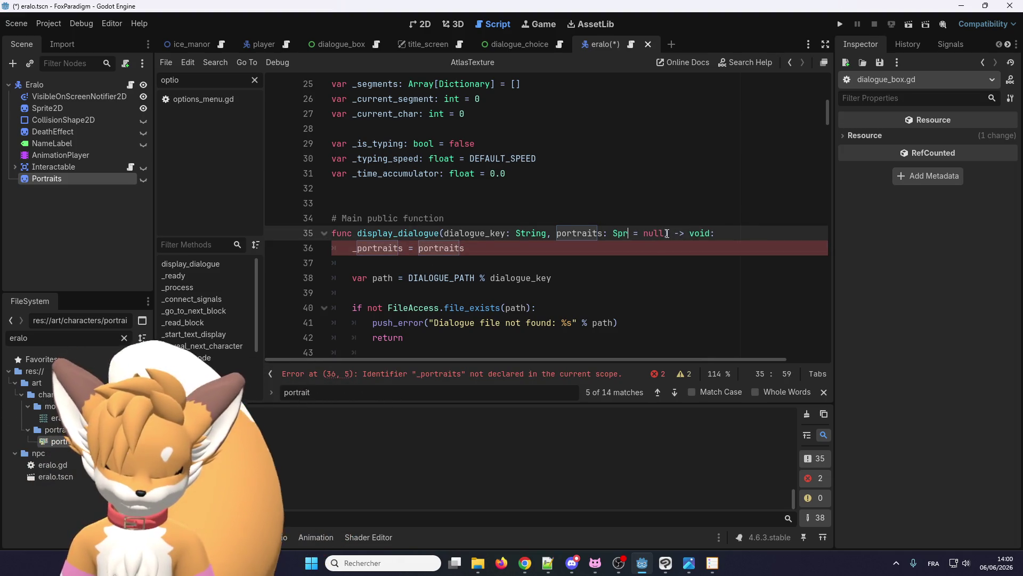
pyautogui.write('ite')
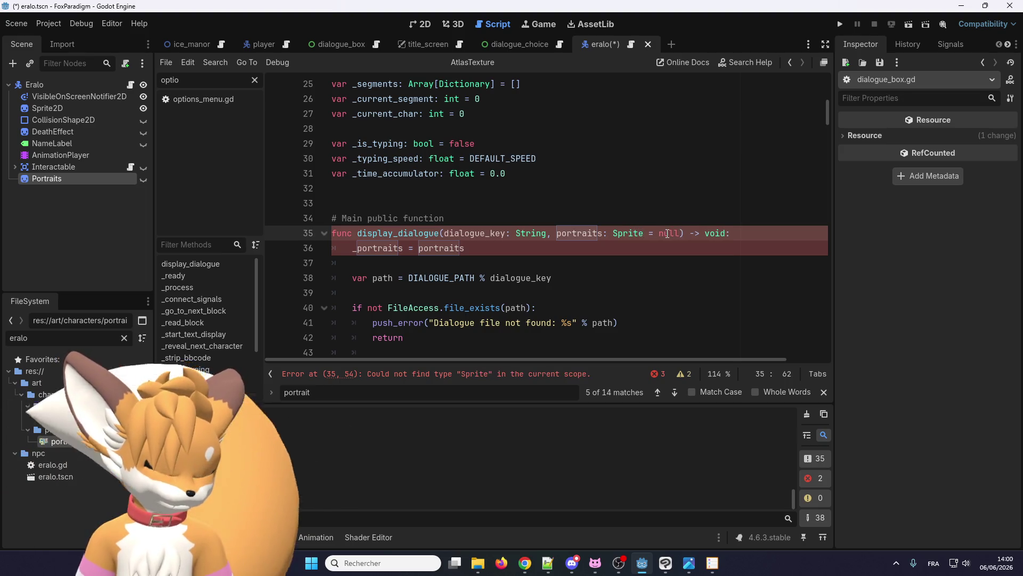
pyautogui.write('2D')
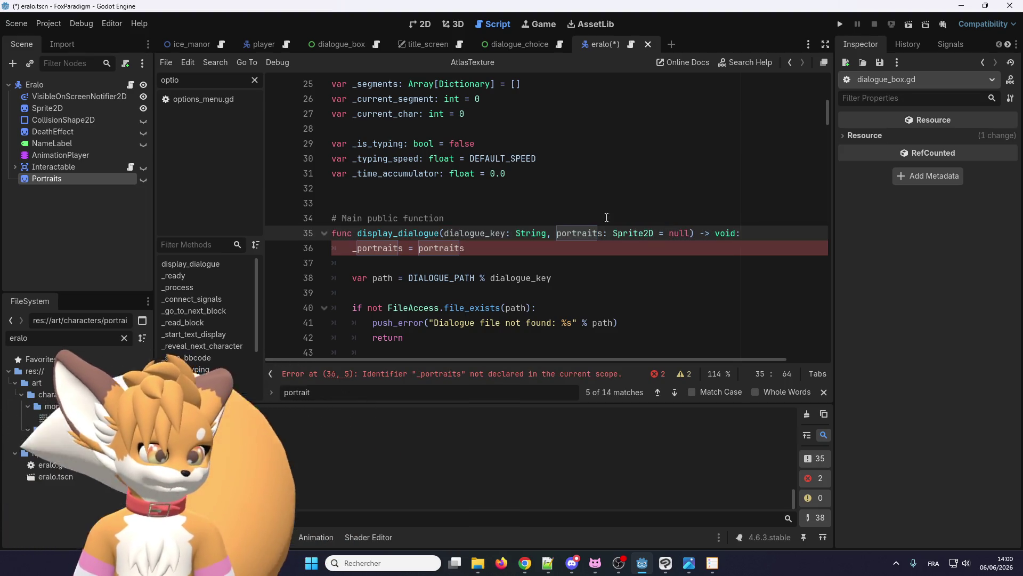
# Step: Rename the _atlas_portrait declaration on line 20 to _portraits
pyautogui.scroll(1, 413, 289)
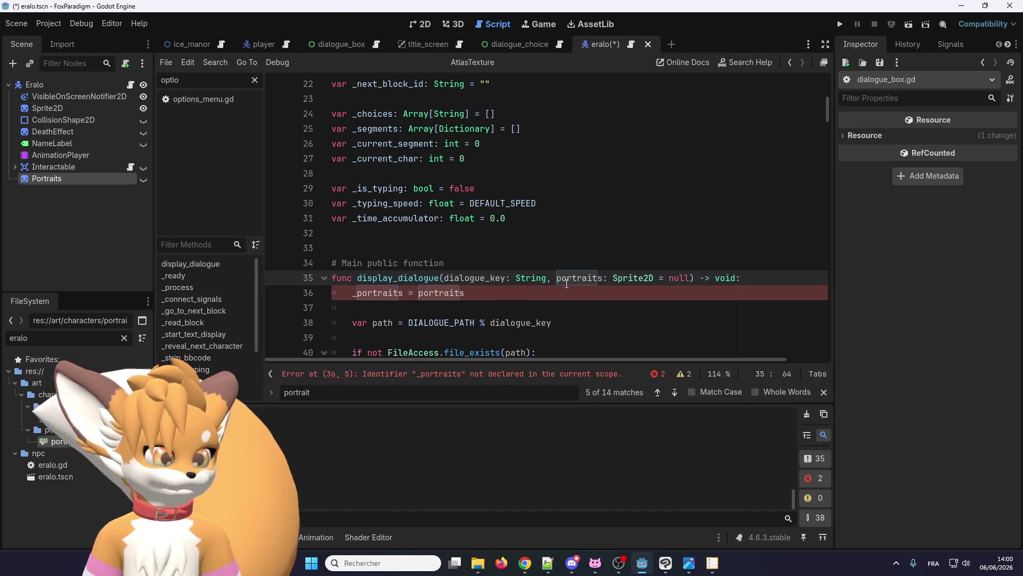
pyautogui.doubleClick(389, 293)
pyautogui.hotkey('ctrl', 'c')
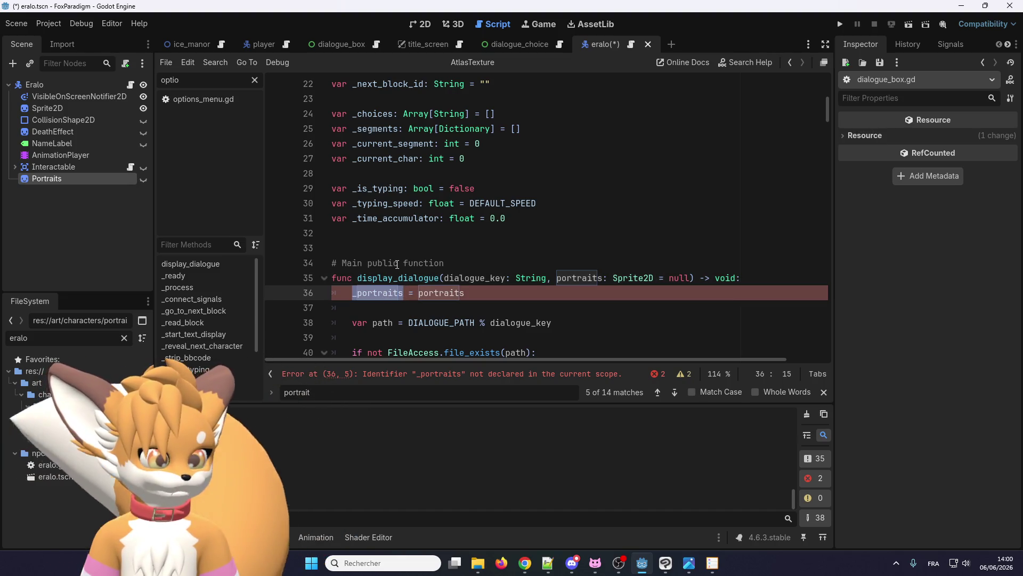
pyautogui.scroll(4, 400, 246)
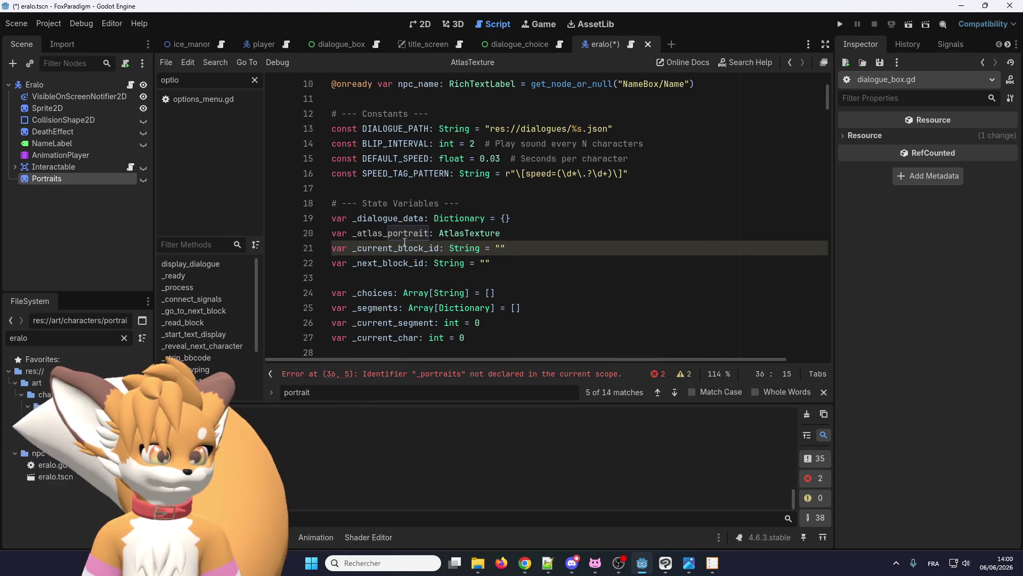
pyautogui.click(392, 232)
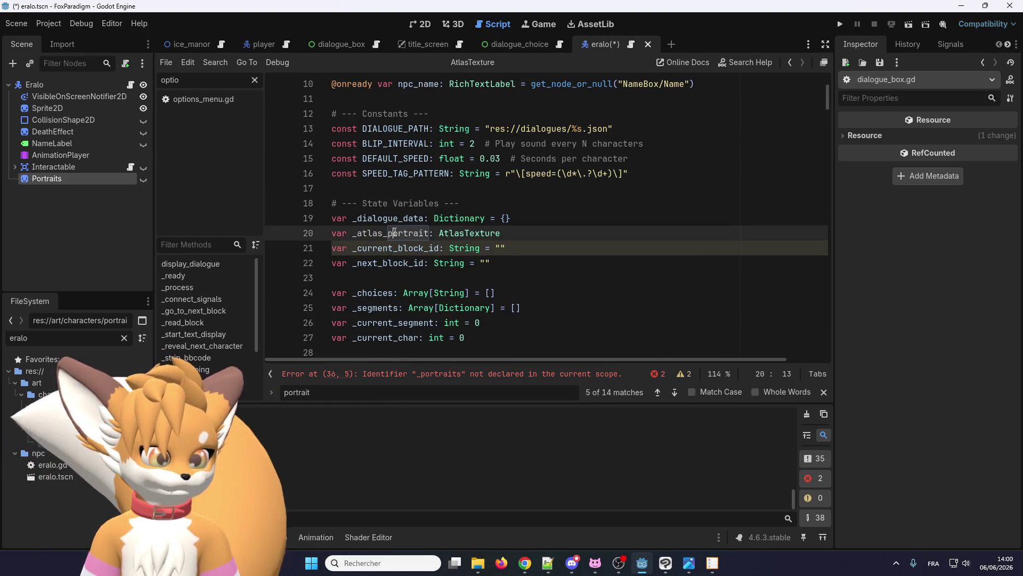
pyautogui.doubleClick(394, 233)
pyautogui.hotkey('ctrl', 'v')
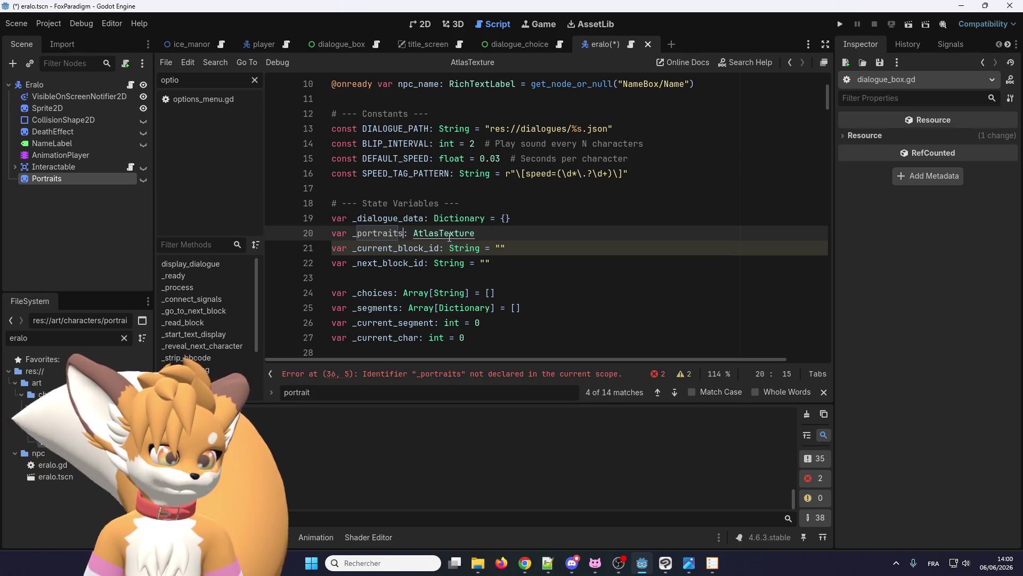
# Step: Change the _portraits variable's type on line 20 from AtlasTexture to Sprite2D
pyautogui.scroll(-4, 448, 242)
pyautogui.click(474, 293)
pyautogui.scroll(3, 496, 187)
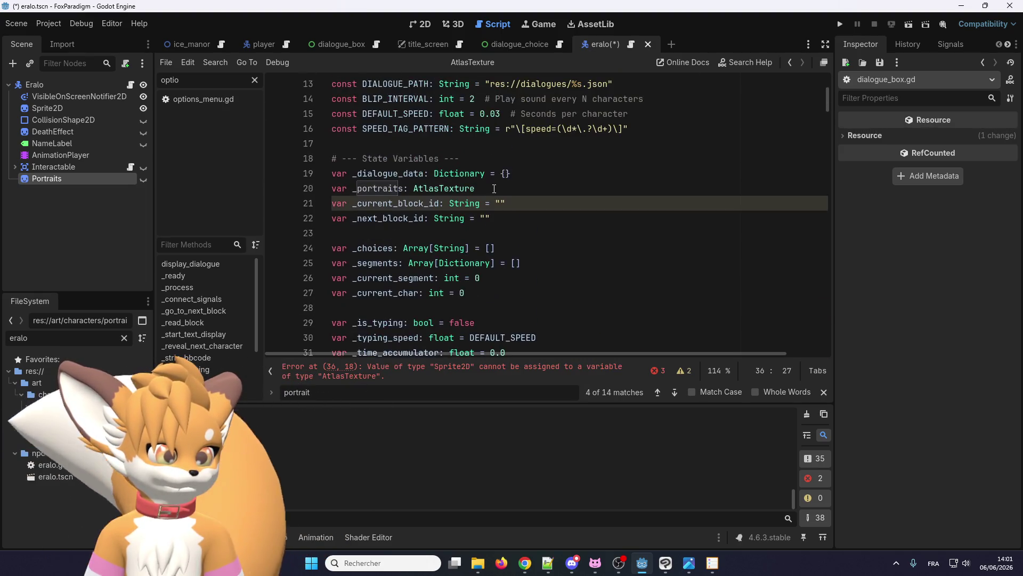
pyautogui.doubleClick(442, 189)
pyautogui.write('portraits')
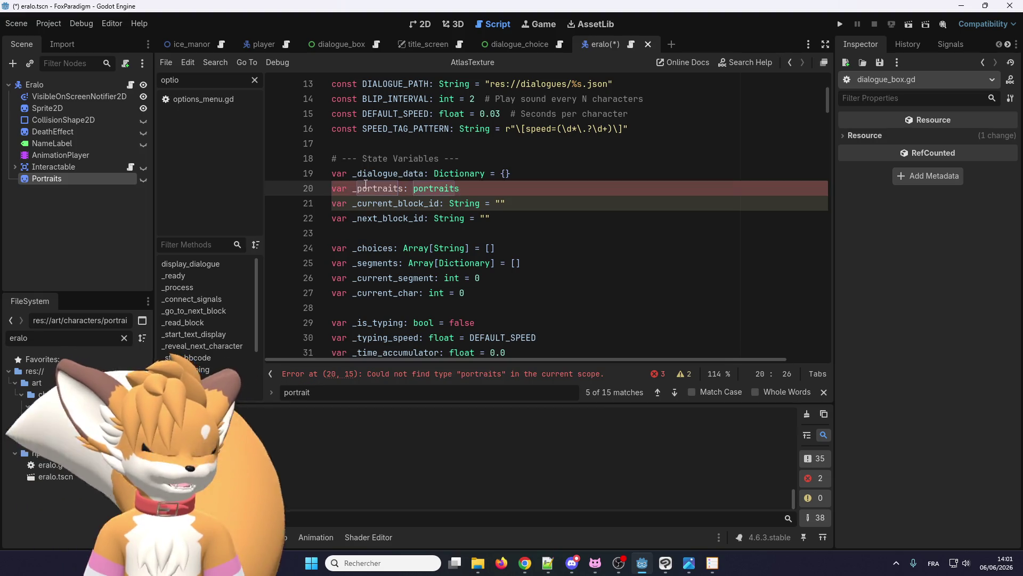
pyautogui.scroll(-3, 623, 280)
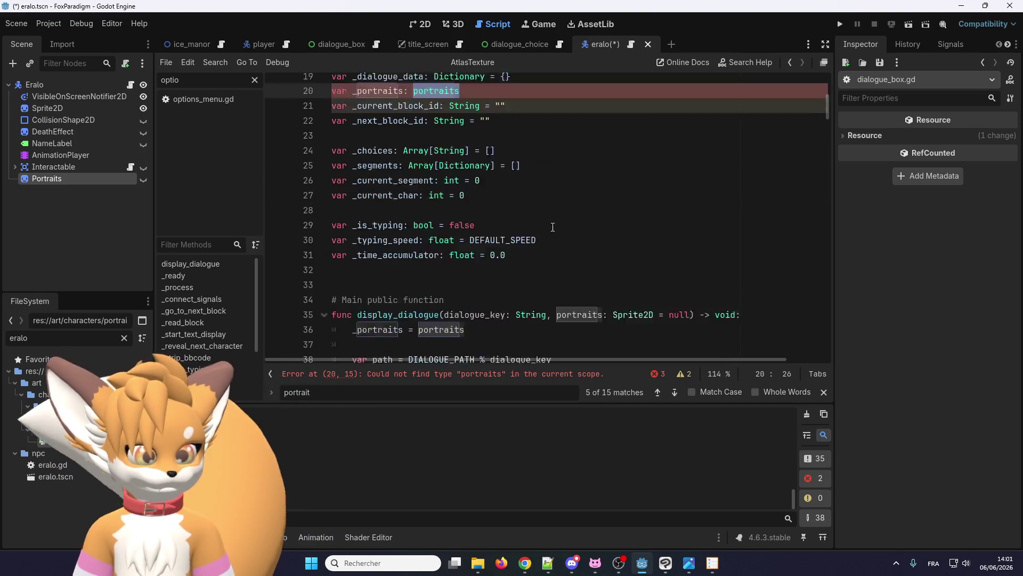
pyautogui.doubleClick(624, 278)
pyautogui.hotkey('ctrl', 'c')
pyautogui.scroll(3, 624, 280)
pyautogui.doubleClick(443, 188)
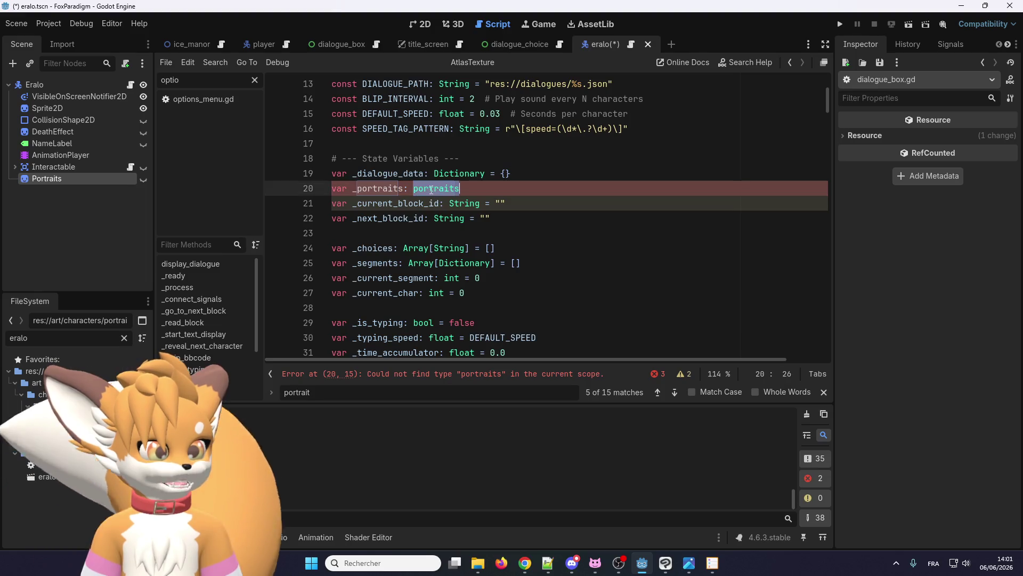
pyautogui.hotkey('ctrl', 'v')
pyautogui.doubleClick(375, 189)
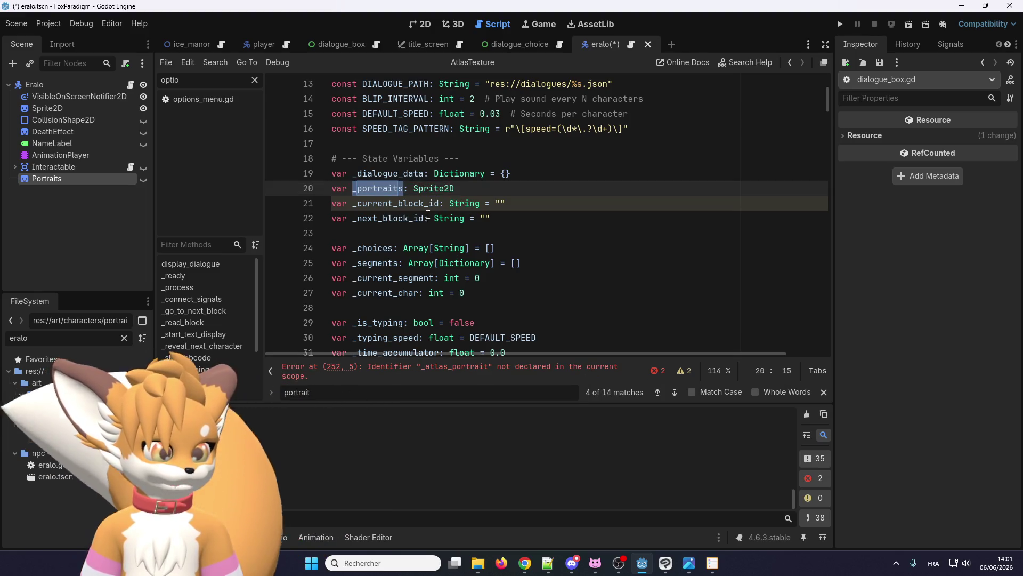
# Step: In change_portrait, delete the stray _atlas_portrait line and change portrait to _portrait on line 252
pyautogui.scroll(2, 413, 246)
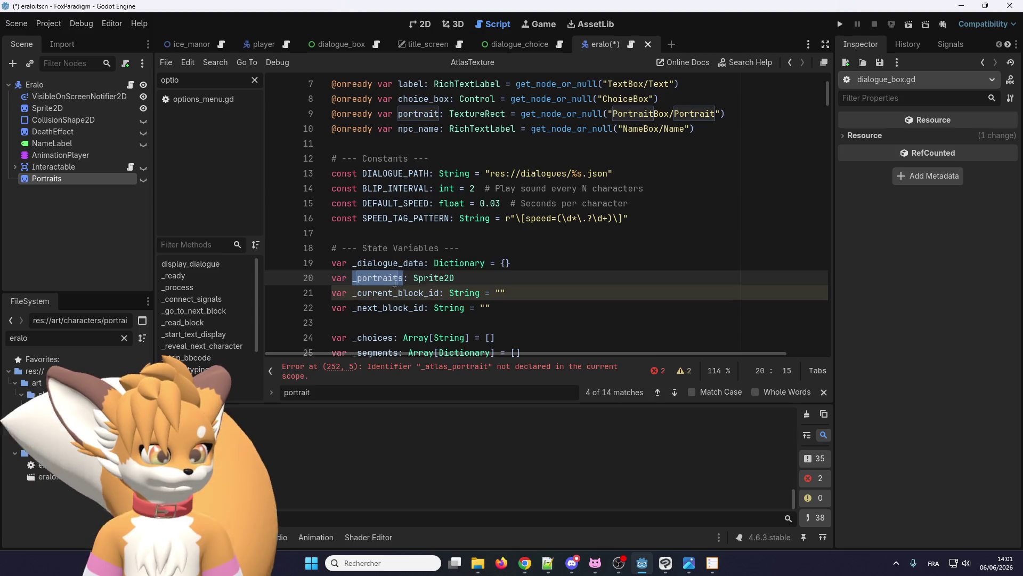
pyautogui.scroll(-15, 394, 281)
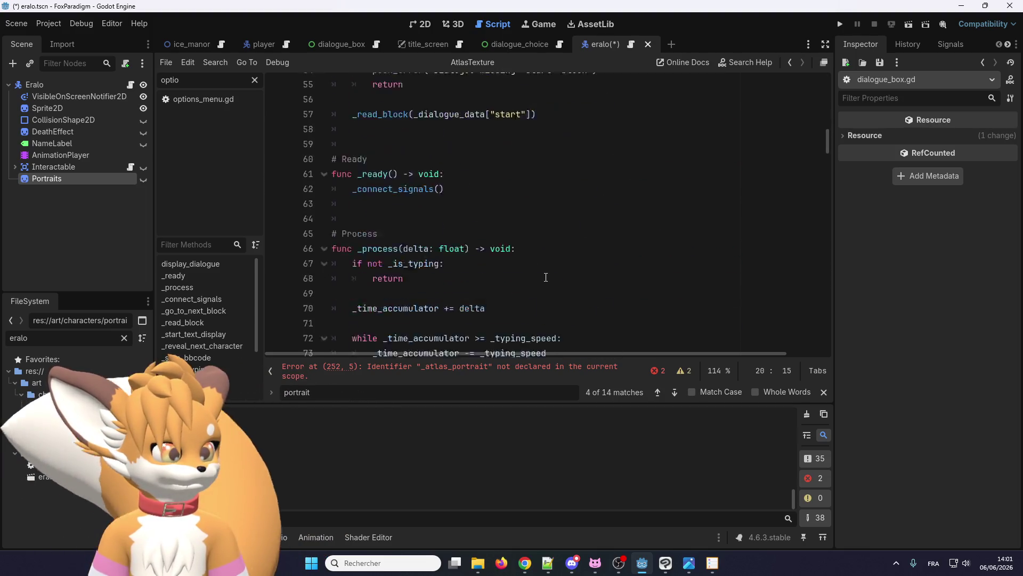
pyautogui.scroll(-7, 546, 278)
pyautogui.moveTo(827, 162)
pyautogui.mouseDown()
pyautogui.moveTo(820, 311)
pyautogui.moveTo(786, 337)
pyautogui.mouseUp()
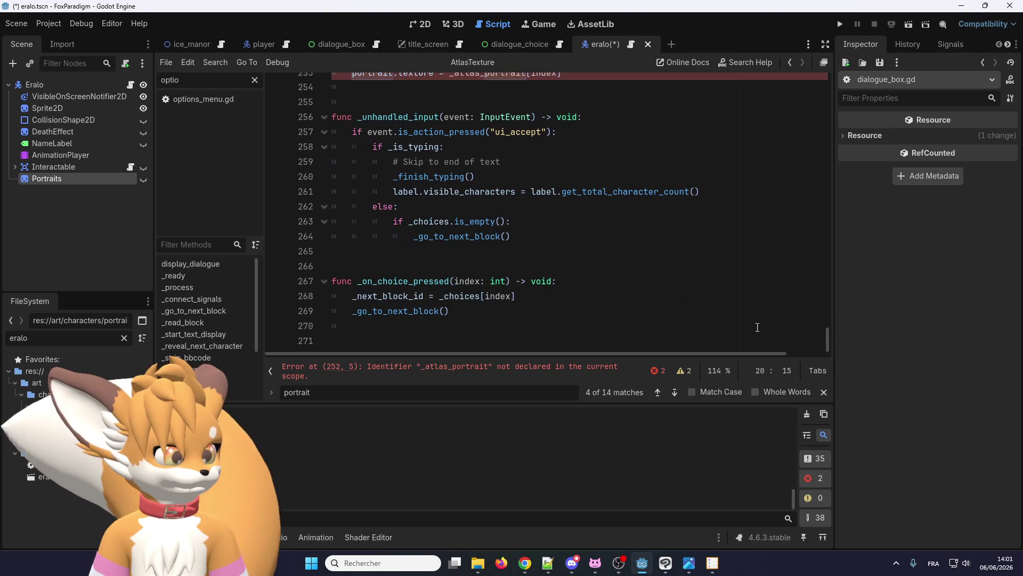
pyautogui.scroll(3, 786, 337)
pyautogui.doubleClick(373, 206)
pyautogui.scroll(2, 428, 275)
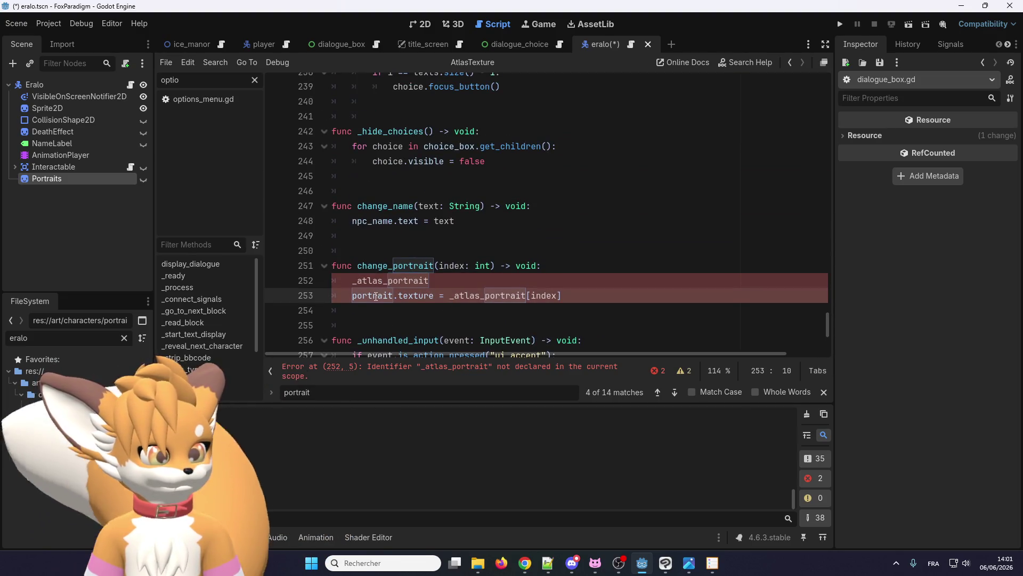
pyautogui.doubleClick(390, 280)
pyautogui.press('BackSpace')
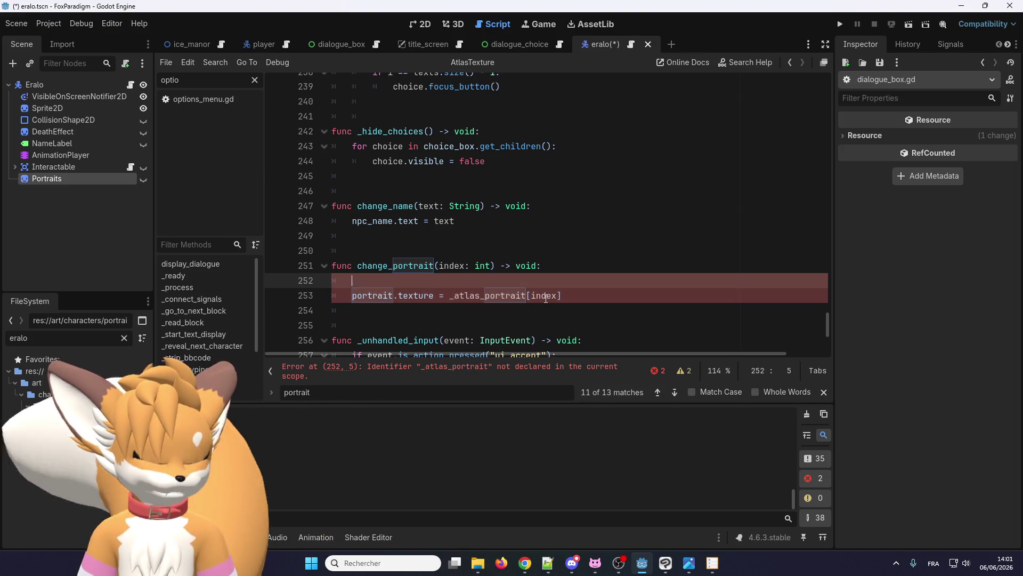
pyautogui.press('BackSpace')
pyautogui.press('BackSpace')
pyautogui.doubleClick(376, 281)
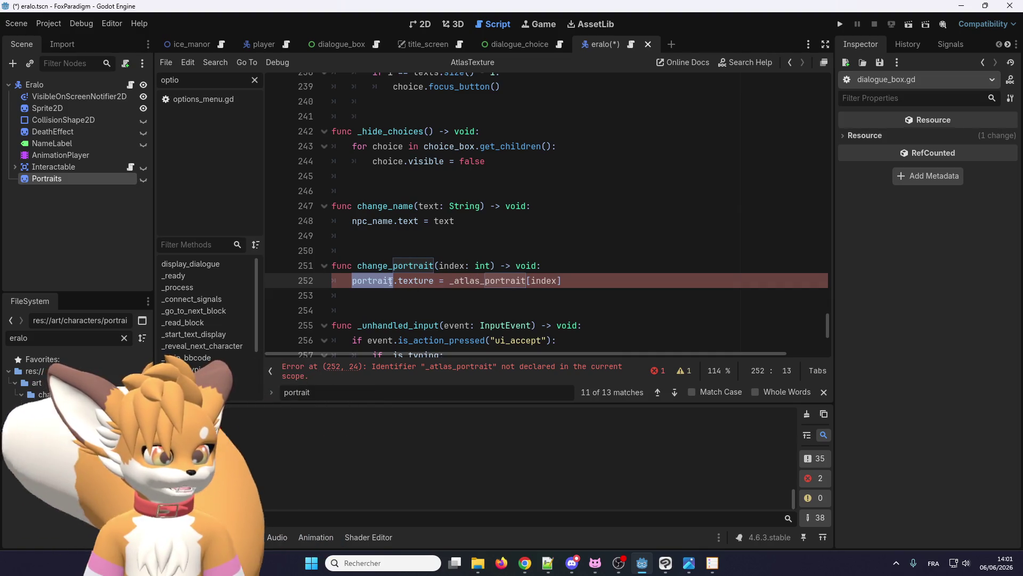
pyautogui.click(343, 280)
pyautogui.write('_')
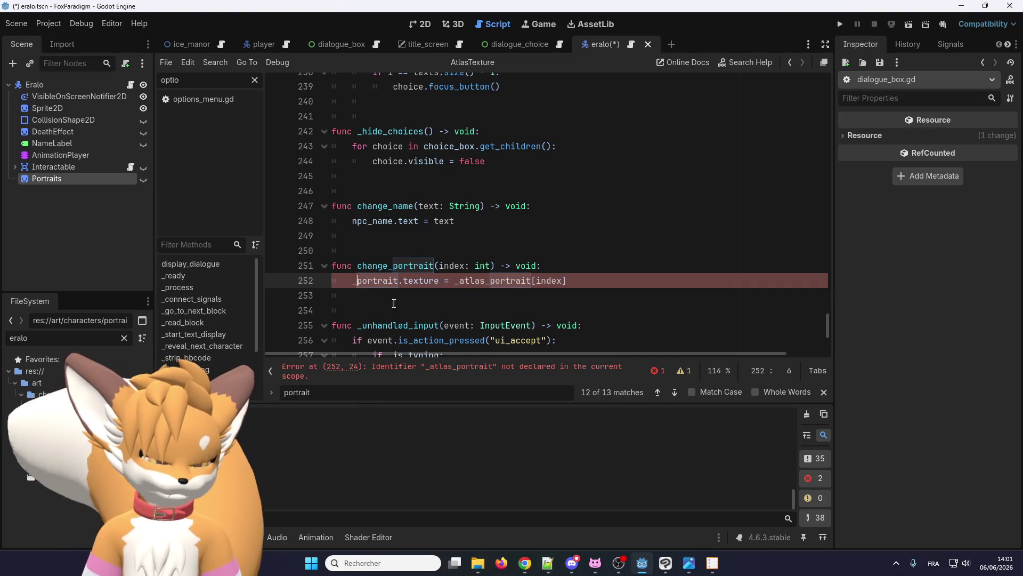
pyautogui.moveTo(828, 326); pyautogui.dragTo(837, 86)
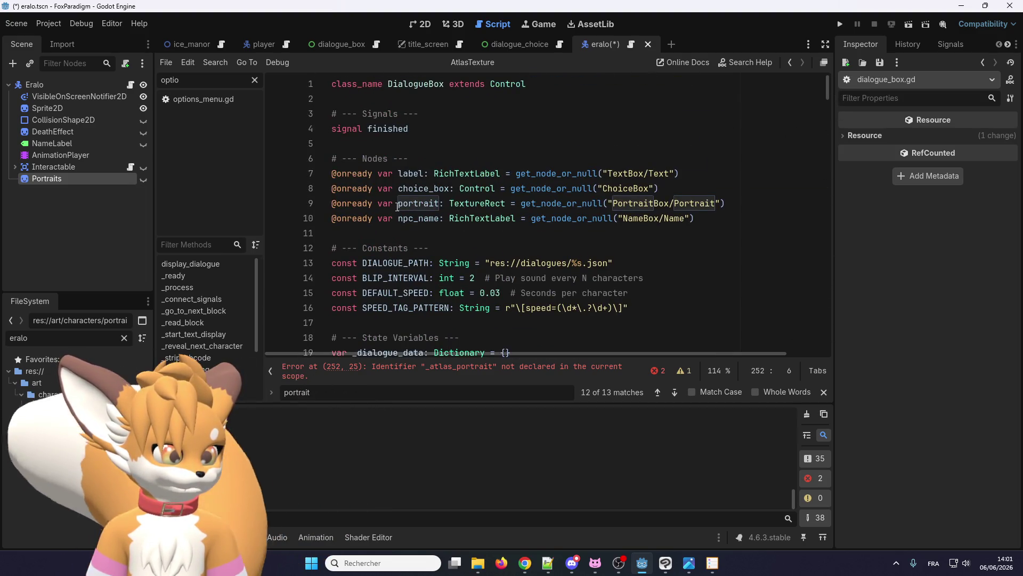